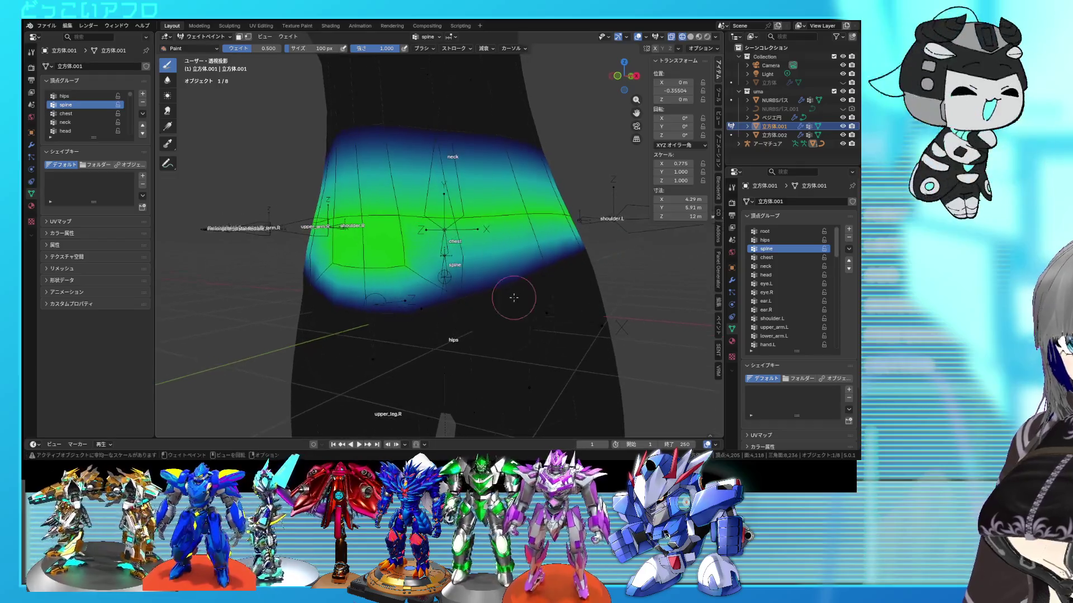
# Paint spine weight across the lower torso, hips and right lower side.
pyautogui.moveTo(468, 296); pyautogui.dragTo(453, 303)
pyautogui.moveTo(389, 313)
pyautogui.mouseDown()
pyautogui.moveTo(374, 324)
pyautogui.moveTo(370, 309)
pyautogui.mouseUp()
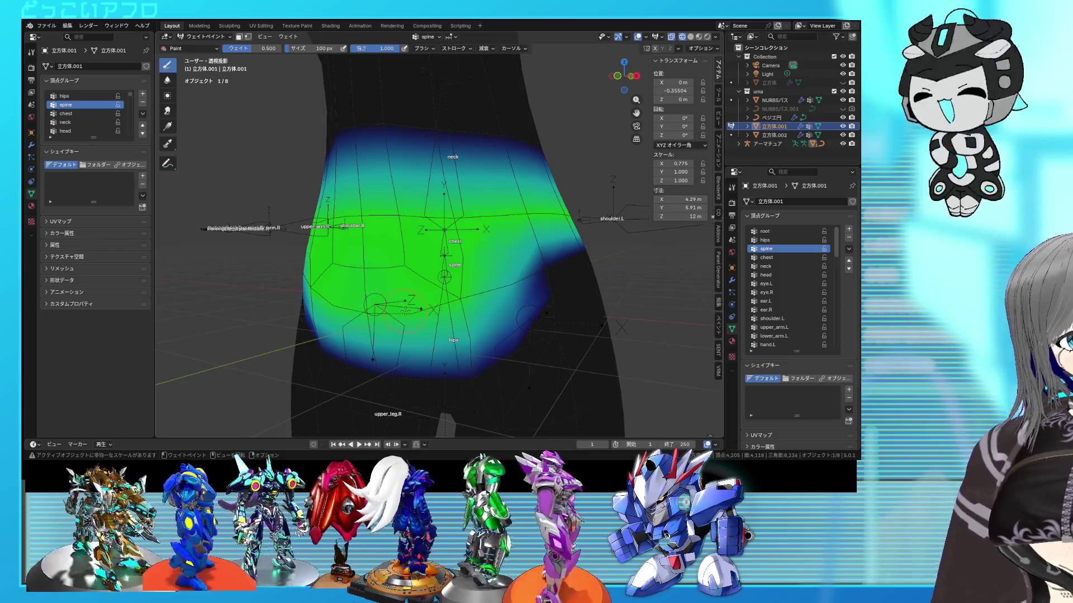
pyautogui.moveTo(534, 296); pyautogui.dragTo(555, 269)
pyautogui.moveTo(556, 269)
pyautogui.mouseDown(button='middle')
pyautogui.moveTo(481, 223)
pyautogui.moveTo(424, 296)
pyautogui.moveTo(550, 296)
pyautogui.moveTo(419, 287)
pyautogui.mouseUp(button='middle')
pyautogui.moveTo(419, 287)
pyautogui.mouseDown()
pyautogui.moveTo(486, 335)
pyautogui.moveTo(548, 313)
pyautogui.moveTo(525, 294)
pyautogui.mouseUp()
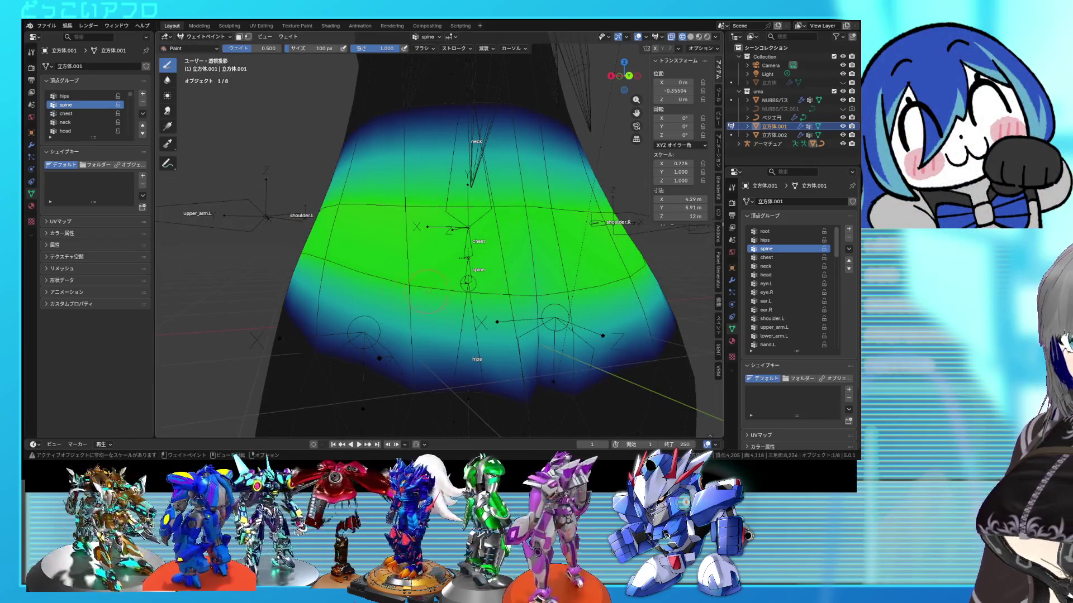
pyautogui.moveTo(540, 295)
pyautogui.mouseDown(button='middle')
pyautogui.moveTo(477, 338)
pyautogui.moveTo(716, 279)
pyautogui.mouseUp(button='middle')
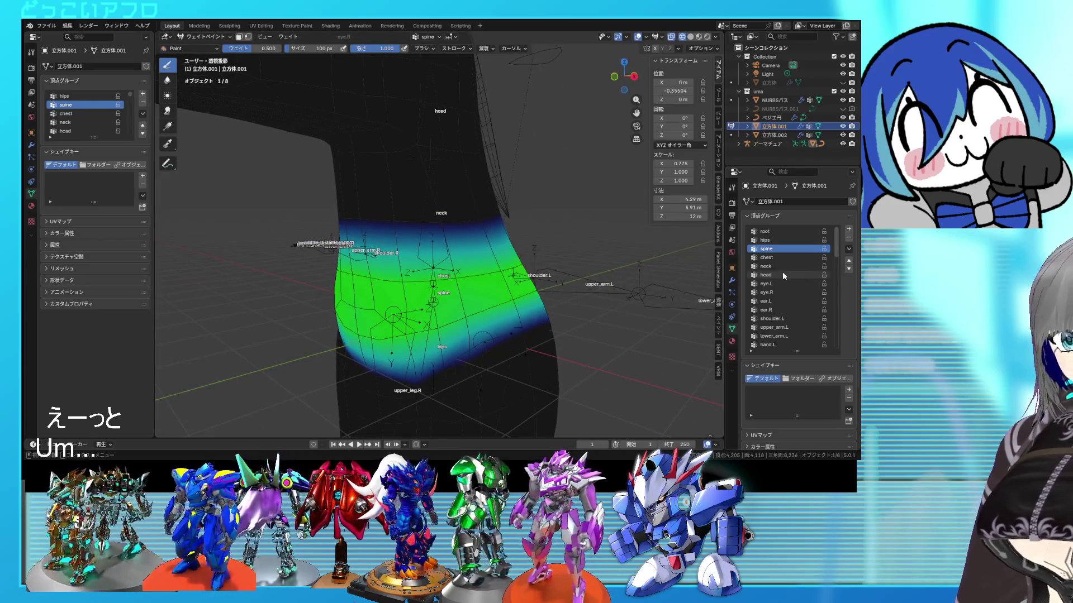
# Select the neck vertex group and paint a wide, strong weight band around the neck.
pyautogui.click(784, 275)
pyautogui.click(782, 267)
pyautogui.moveTo(491, 224); pyautogui.dragTo(347, 221)
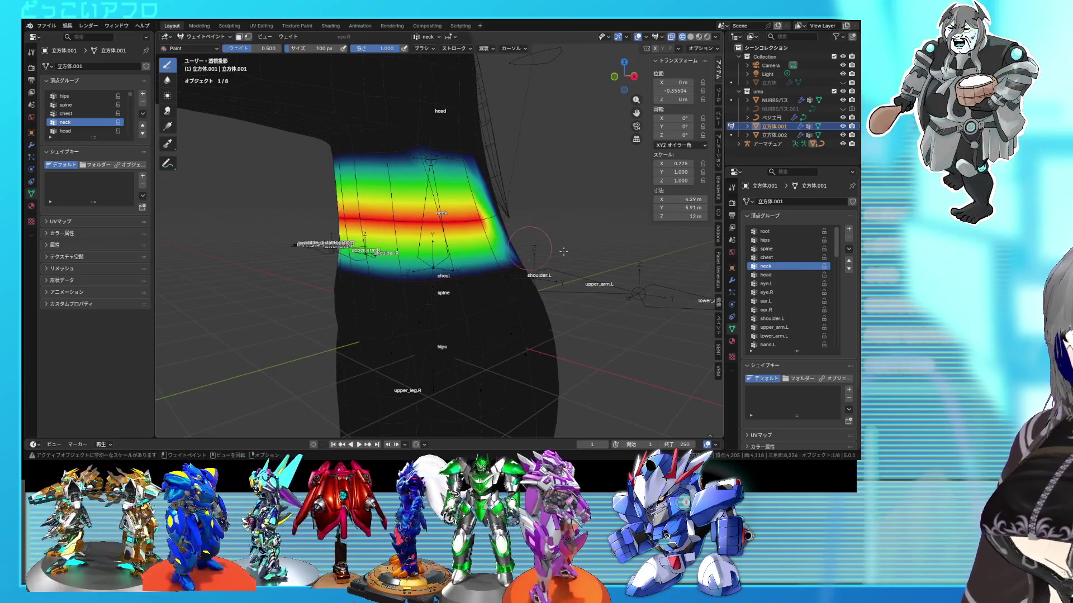
pyautogui.moveTo(593, 246); pyautogui.dragTo(425, 223, button='middle')
pyautogui.moveTo(425, 221); pyautogui.dragTo(505, 207)
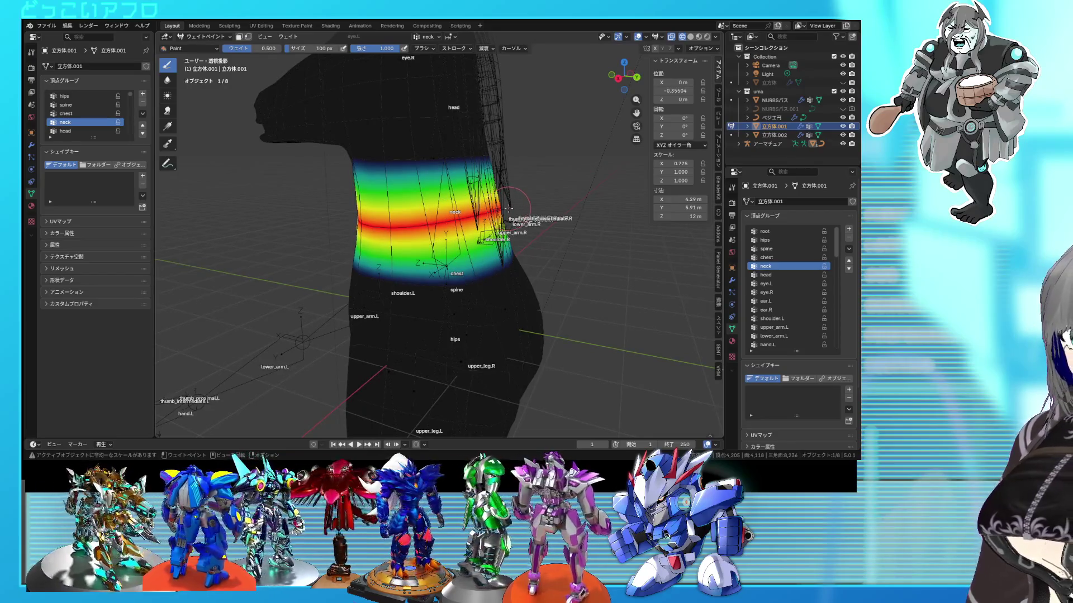
# Select the chest vertex group and paint its band around the torso below the neck.
pyautogui.click(774, 257)
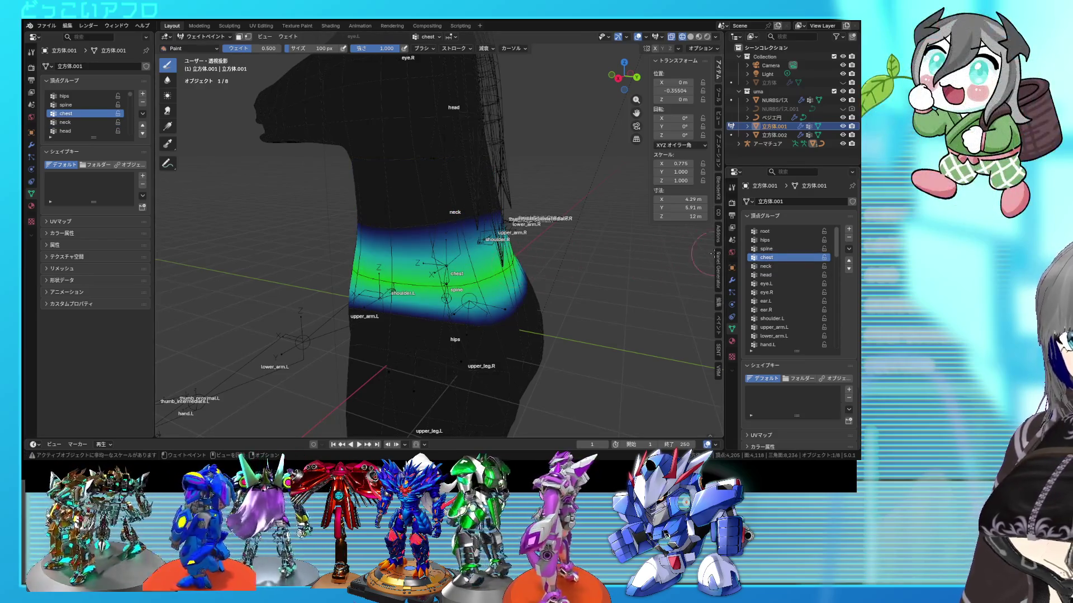
pyautogui.click(771, 266)
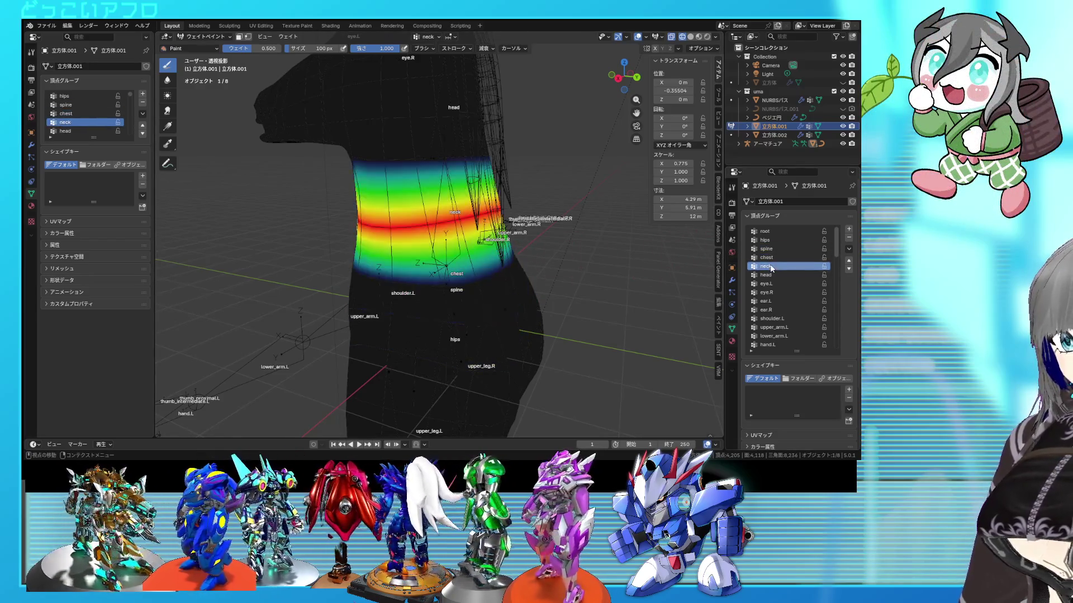
pyautogui.click(772, 258)
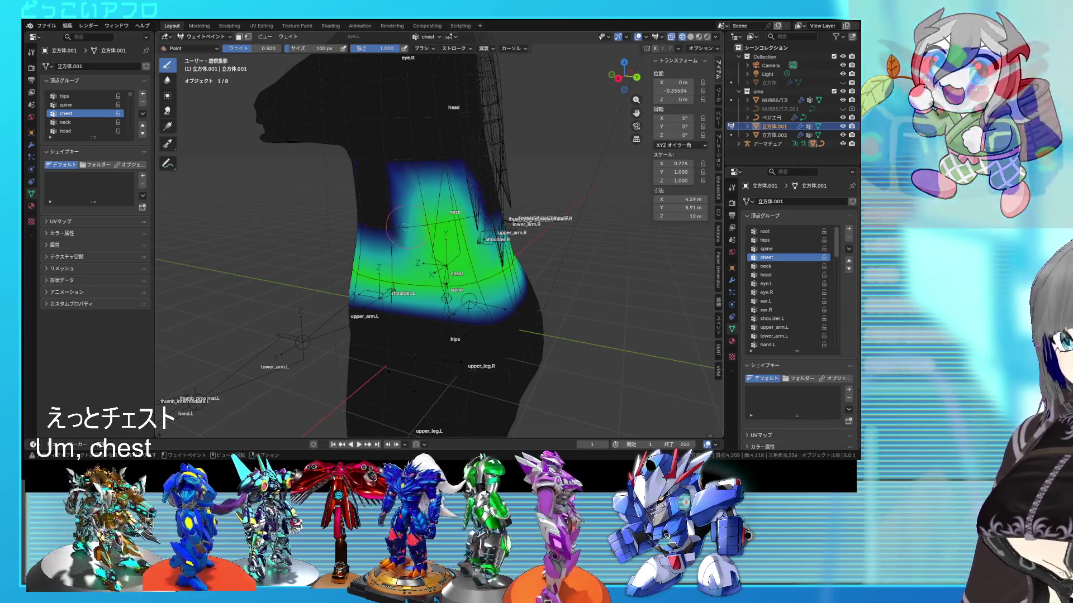
pyautogui.moveTo(476, 215); pyautogui.dragTo(447, 226, button='middle')
pyautogui.moveTo(443, 223); pyautogui.dragTo(363, 226)
pyautogui.moveTo(459, 226); pyautogui.dragTo(417, 233, button='middle')
pyautogui.moveTo(568, 252)
pyautogui.mouseDown(button='middle')
pyautogui.moveTo(545, 266)
pyautogui.moveTo(523, 262)
pyautogui.moveTo(551, 262)
pyautogui.moveTo(532, 260)
pyautogui.mouseUp(button='middle')
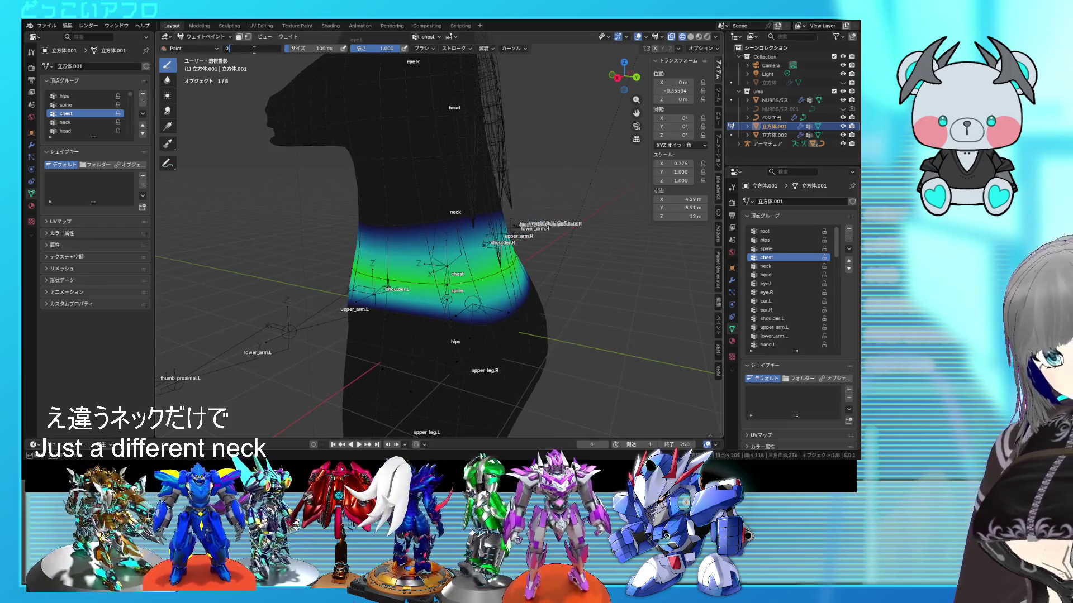
# Set brush weight to 0.2 and paint light chest weight above the chest band.
pyautogui.write('.2')
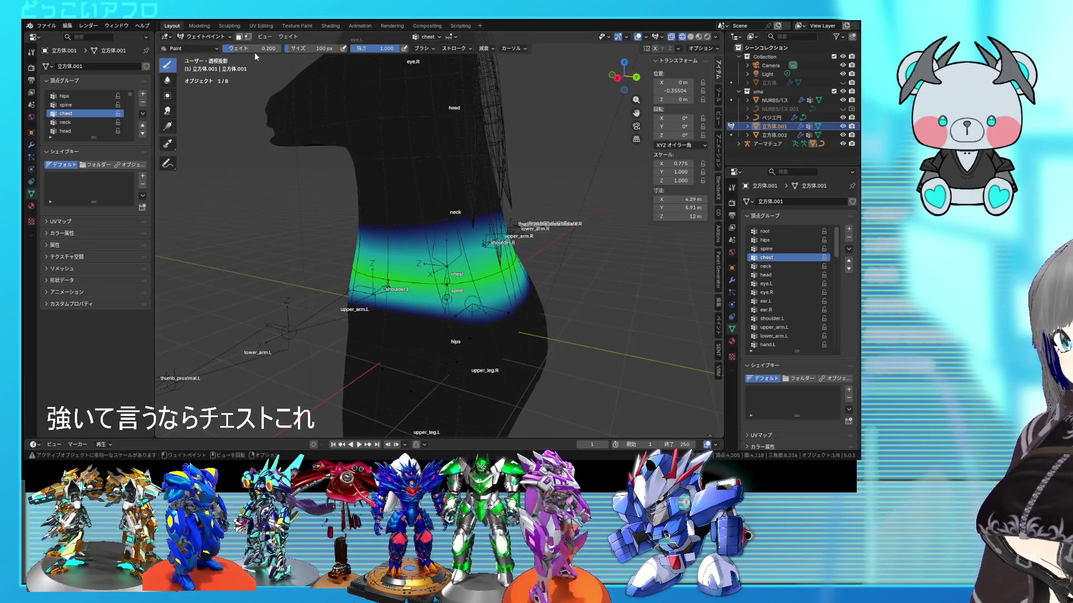
pyautogui.moveTo(424, 223)
pyautogui.mouseDown()
pyautogui.moveTo(481, 185)
pyautogui.moveTo(389, 224)
pyautogui.mouseUp()
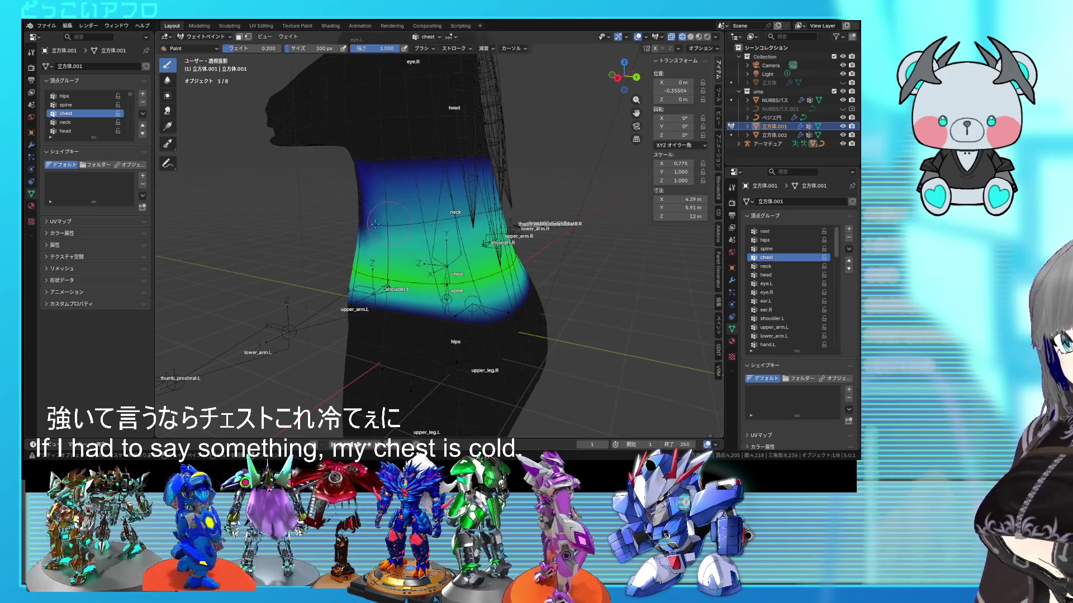
pyautogui.moveTo(389, 224)
pyautogui.mouseDown(button='middle')
pyautogui.moveTo(352, 232)
pyautogui.moveTo(423, 238)
pyautogui.moveTo(467, 285)
pyautogui.moveTo(514, 296)
pyautogui.mouseUp(button='middle')
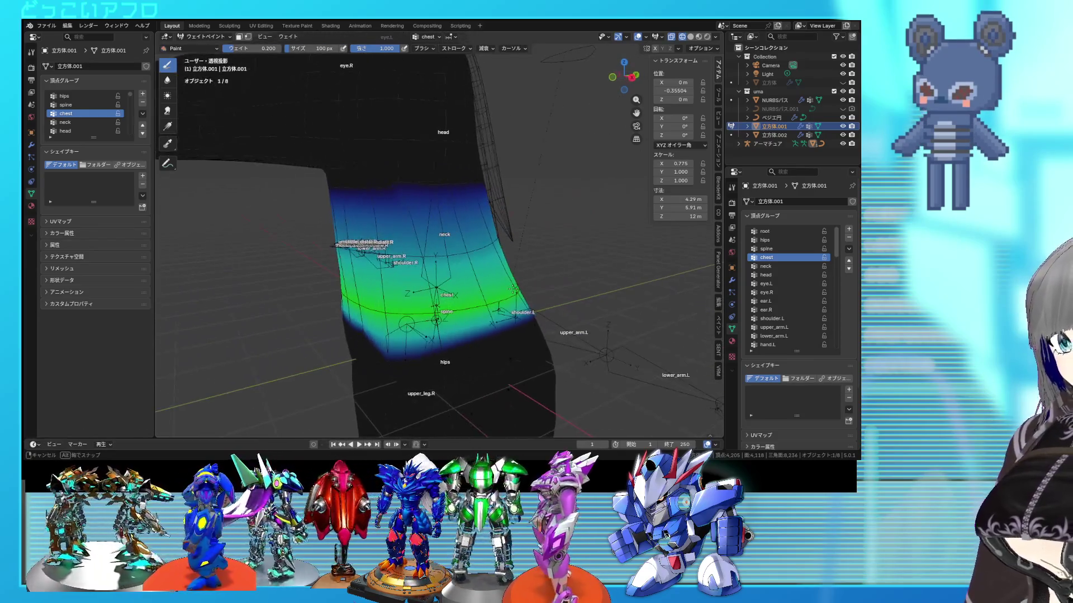
# Select the neck group and paint strong neck weight up toward the head.
pyautogui.click(777, 266)
pyautogui.moveTo(430, 191); pyautogui.dragTo(412, 197, button='middle')
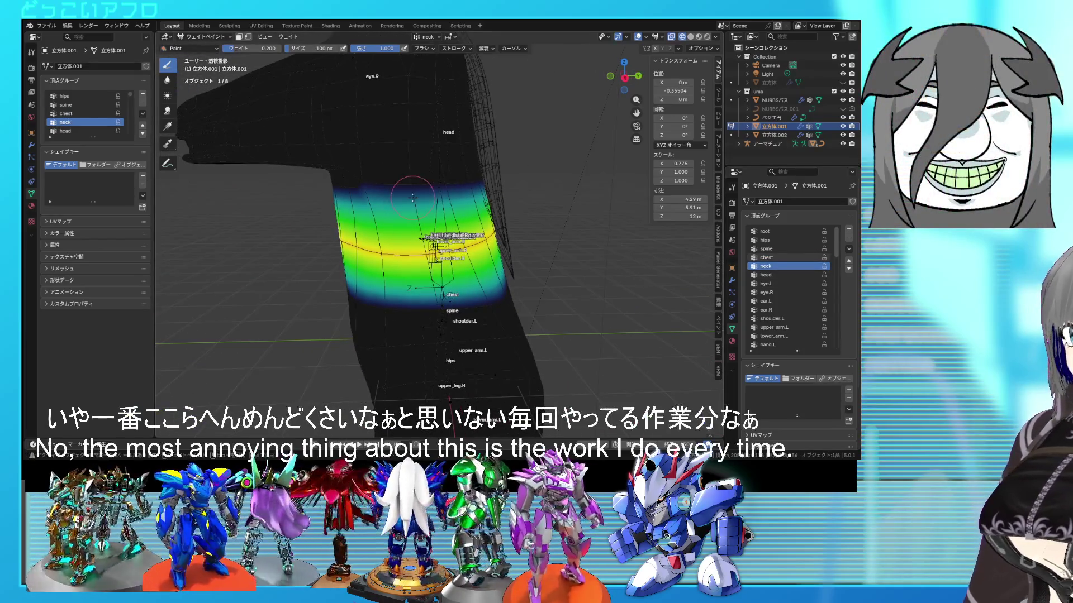
pyautogui.moveTo(412, 197)
pyautogui.mouseDown(button='middle')
pyautogui.moveTo(377, 161)
pyautogui.moveTo(408, 167)
pyautogui.mouseUp(button='middle')
pyautogui.moveTo(408, 167); pyautogui.dragTo(310, 175)
pyautogui.moveTo(311, 175); pyautogui.dragTo(483, 179, button='middle')
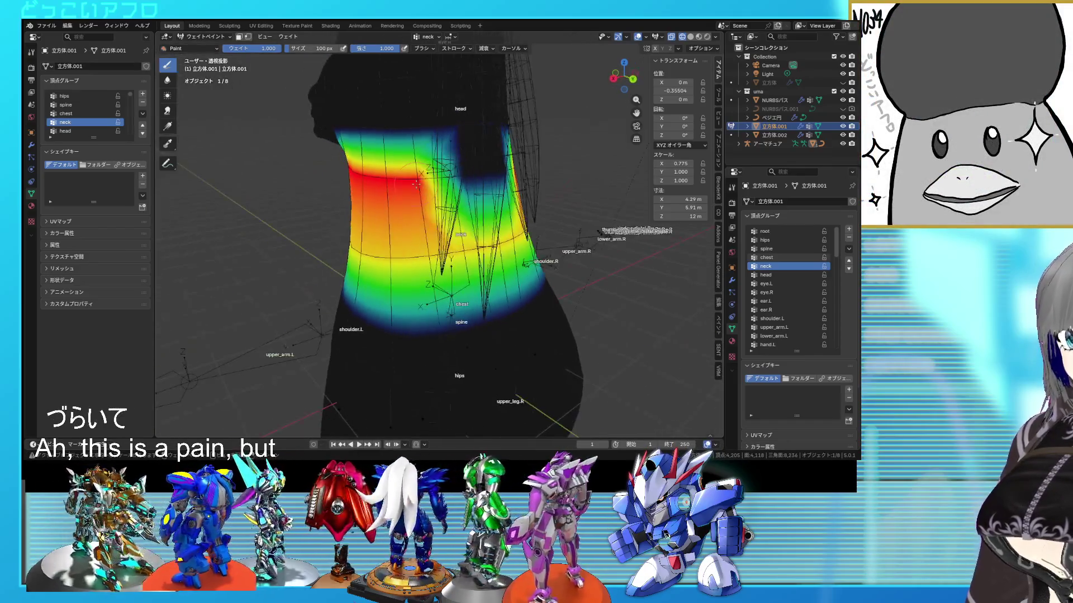
pyautogui.moveTo(392, 190)
pyautogui.mouseDown(button='middle')
pyautogui.moveTo(400, 212)
pyautogui.moveTo(389, 191)
pyautogui.moveTo(455, 176)
pyautogui.mouseUp(button='middle')
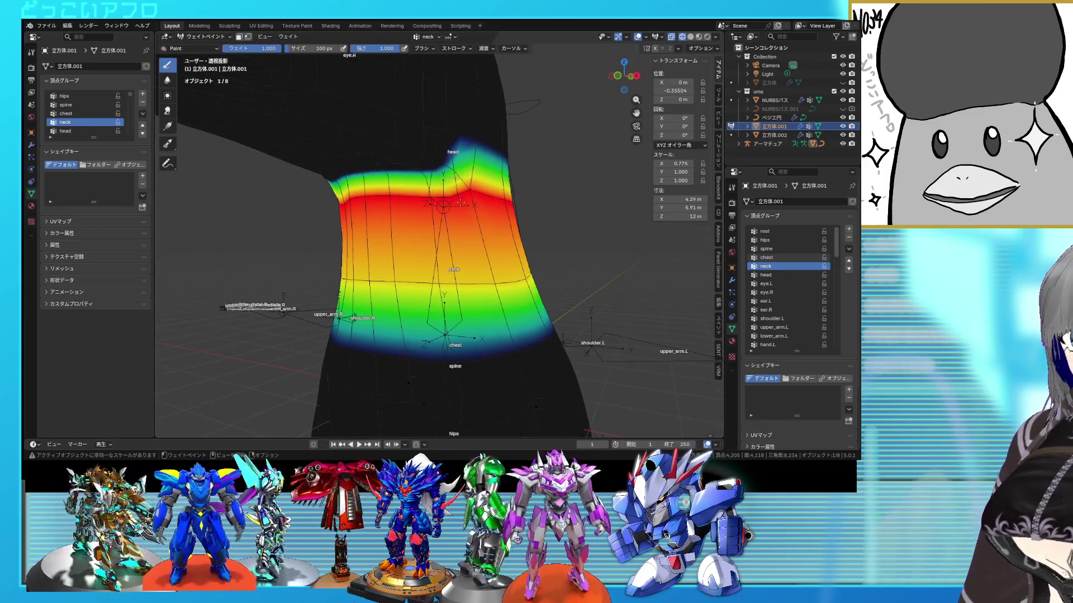
pyautogui.moveTo(502, 245); pyautogui.dragTo(467, 241, button='middle')
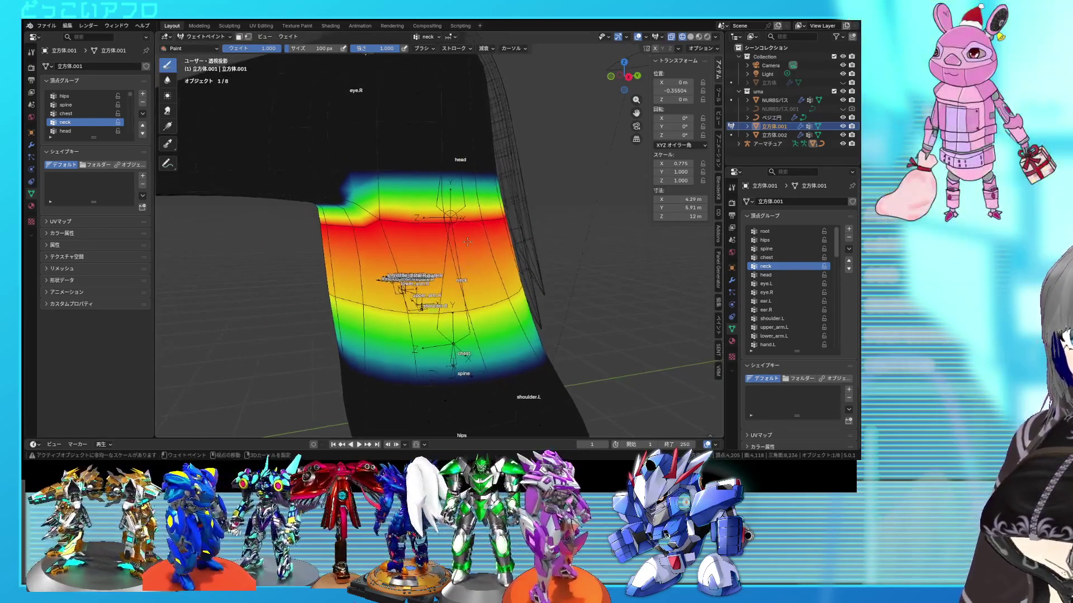
# Paint red head-group weight across the upper head, then enter Edit Mode.
pyautogui.click(776, 274)
pyautogui.moveTo(402, 173); pyautogui.dragTo(321, 170)
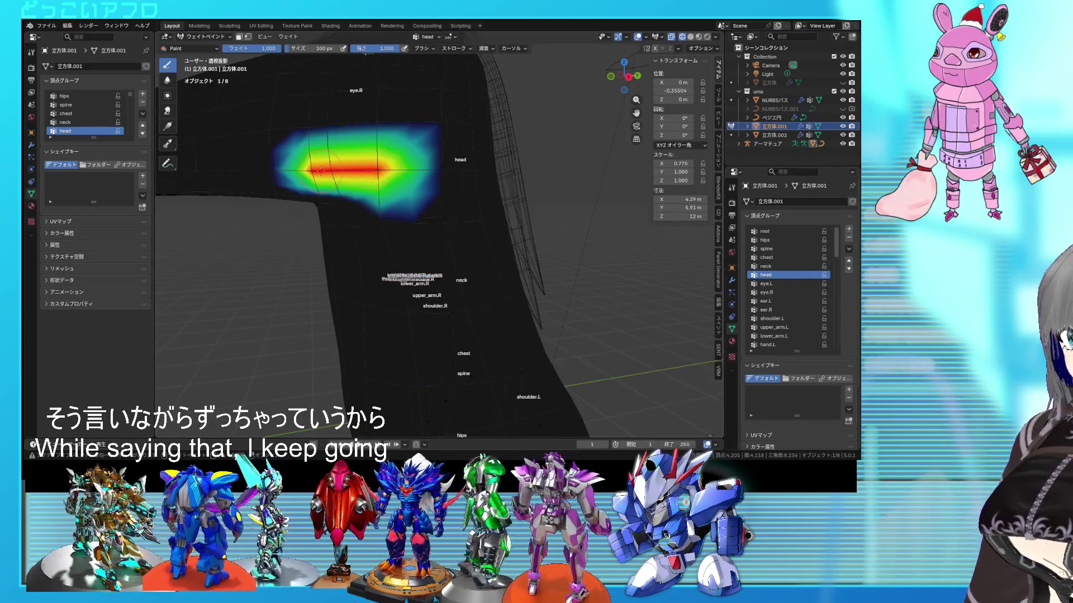
pyautogui.moveTo(406, 167); pyautogui.dragTo(506, 168)
pyautogui.moveTo(506, 167); pyautogui.dragTo(405, 176, button='middle')
pyautogui.moveTo(405, 176)
pyautogui.mouseDown()
pyautogui.moveTo(480, 168)
pyautogui.moveTo(436, 148)
pyautogui.moveTo(336, 140)
pyautogui.moveTo(420, 134)
pyautogui.mouseUp()
pyautogui.moveTo(420, 134)
pyautogui.mouseDown(button='middle')
pyautogui.moveTo(402, 151)
pyautogui.moveTo(480, 185)
pyautogui.mouseUp(button='middle')
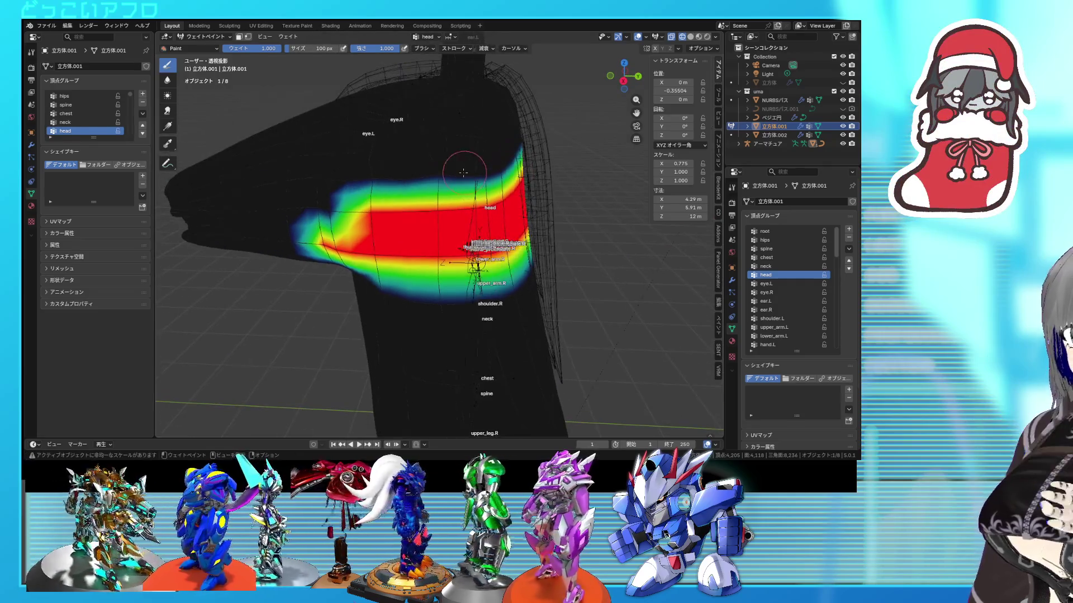
pyautogui.moveTo(480, 184); pyautogui.dragTo(378, 177)
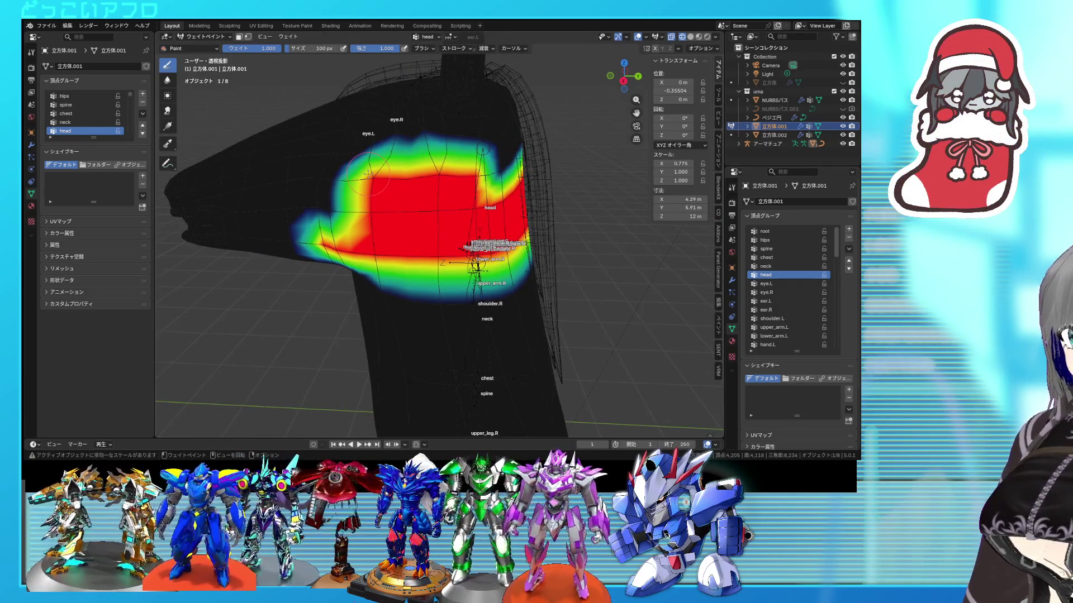
pyautogui.moveTo(368, 174)
pyautogui.mouseDown(button='middle')
pyautogui.moveTo(403, 168)
pyautogui.moveTo(414, 180)
pyautogui.mouseUp(button='middle')
pyautogui.press('Tab')
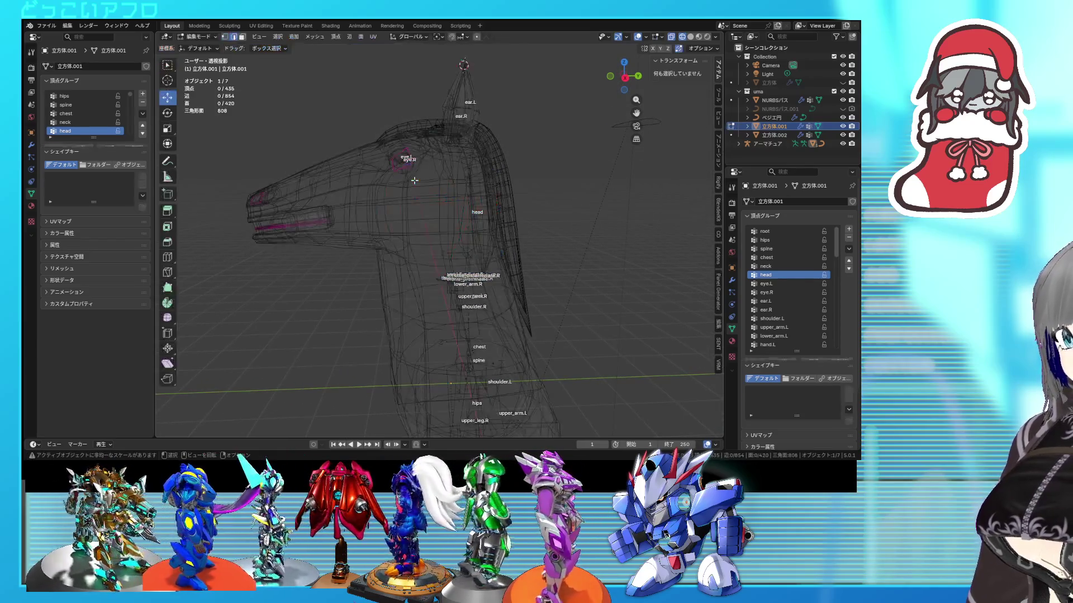
# Box-select all the snout vertices from an exact side view.
pyautogui.moveTo(363, 272)
pyautogui.keyDown('alt'); pyautogui.mouseDown(button='middle')
pyautogui.moveTo(299, 226)
pyautogui.moveTo(275, 168)
pyautogui.mouseUp(button='middle'); pyautogui.keyUp('alt')
pyautogui.moveTo(252, 159)
pyautogui.mouseDown()
pyautogui.moveTo(300, 263)
pyautogui.moveTo(347, 283)
pyautogui.moveTo(336, 124)
pyautogui.mouseUp()
pyautogui.moveTo(364, 173); pyautogui.dragTo(335, 117)
pyautogui.moveTo(341, 140); pyautogui.dragTo(375, 163, button='middle')
pyautogui.scroll(2, 375, 163)
pyautogui.hotkey('shift', 'z')
pyautogui.hotkey('shift', 'z')
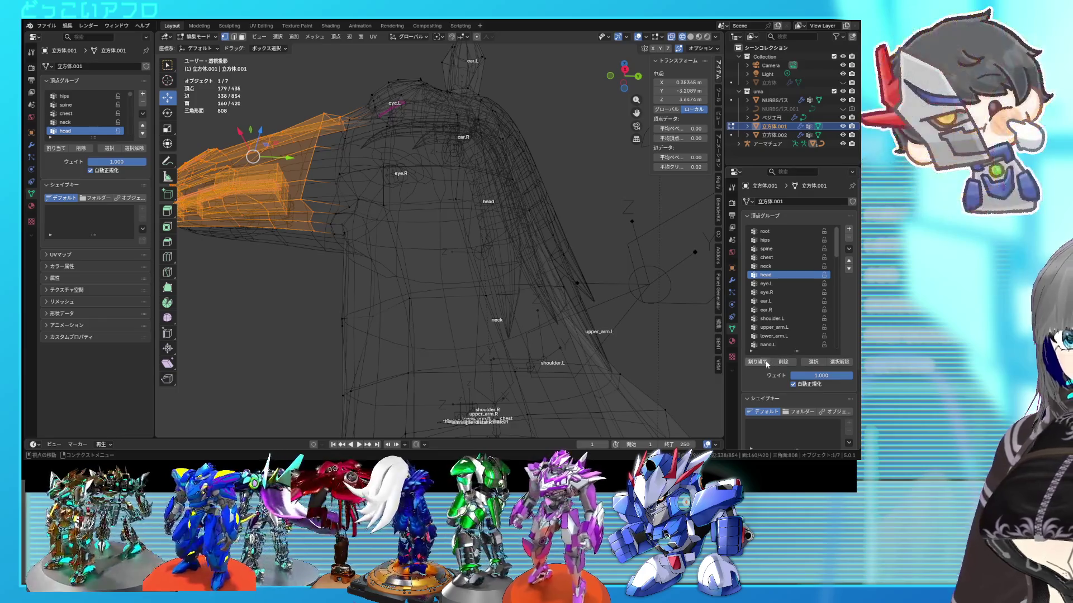
# In Weight Paint, fill the unweighted inside of the head with full head weight.
pyautogui.hotkey('ctrl', 'Tab')
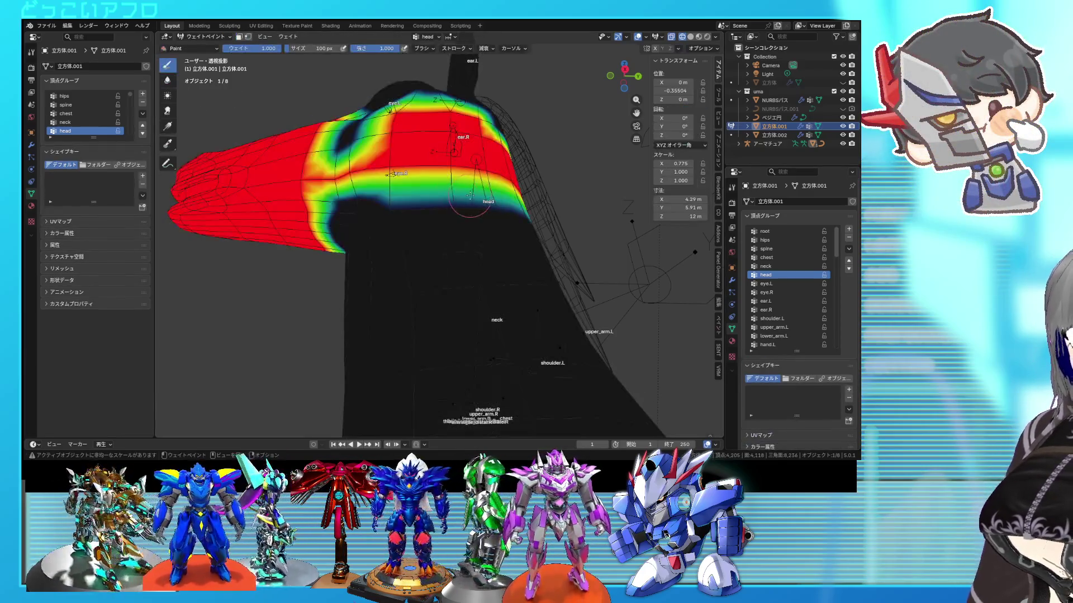
pyautogui.moveTo(456, 196); pyautogui.dragTo(442, 232, button='middle')
pyautogui.moveTo(409, 218)
pyautogui.mouseDown()
pyautogui.moveTo(369, 173)
pyautogui.moveTo(403, 157)
pyautogui.mouseUp()
pyautogui.moveTo(453, 190); pyautogui.dragTo(409, 187, button='middle')
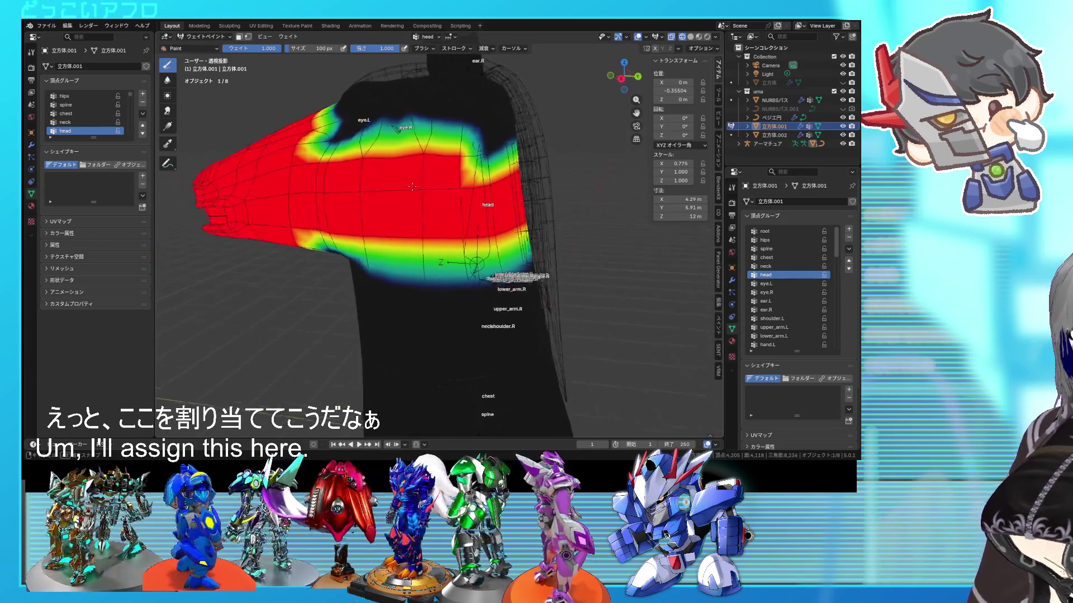
# Select the crown and both ears in side view, then review the head weights.
pyautogui.hotkey('ctrl', 'Tab')
pyautogui.press('KP_1')
pyautogui.press('KP_3')
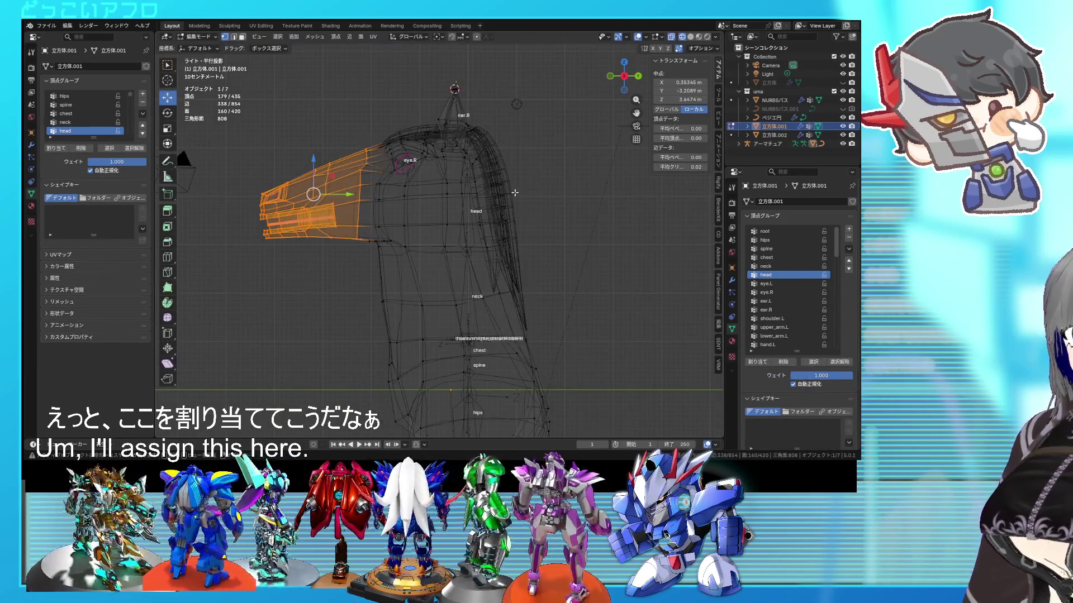
pyautogui.moveTo(534, 205)
pyautogui.mouseDown()
pyautogui.moveTo(461, 162)
pyautogui.moveTo(365, 74)
pyautogui.mouseUp()
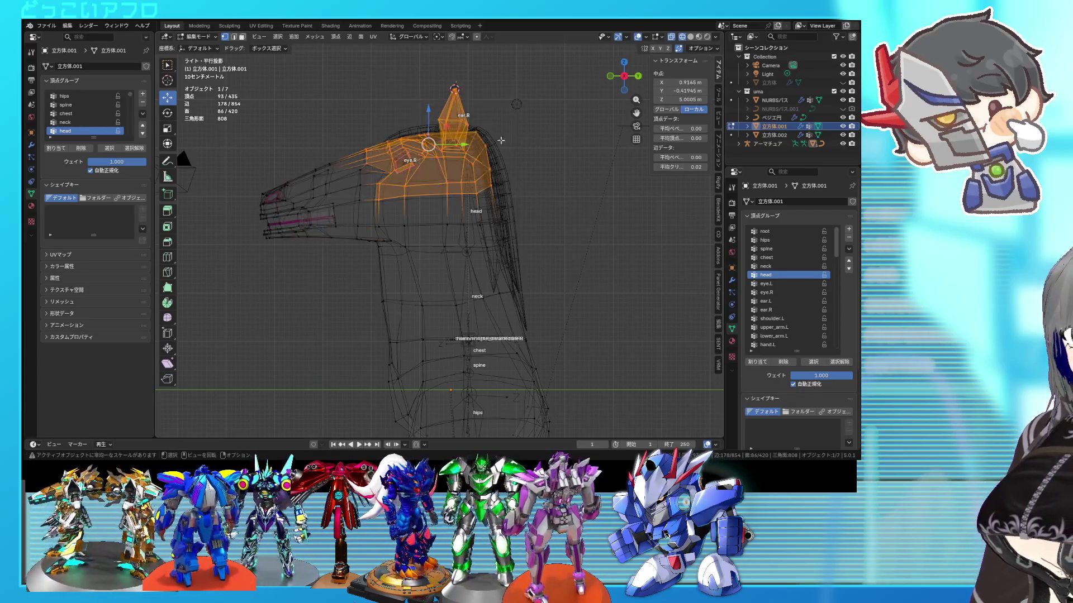
pyautogui.moveTo(502, 139); pyautogui.dragTo(530, 168, button='middle')
pyautogui.scroll(3, 530, 167)
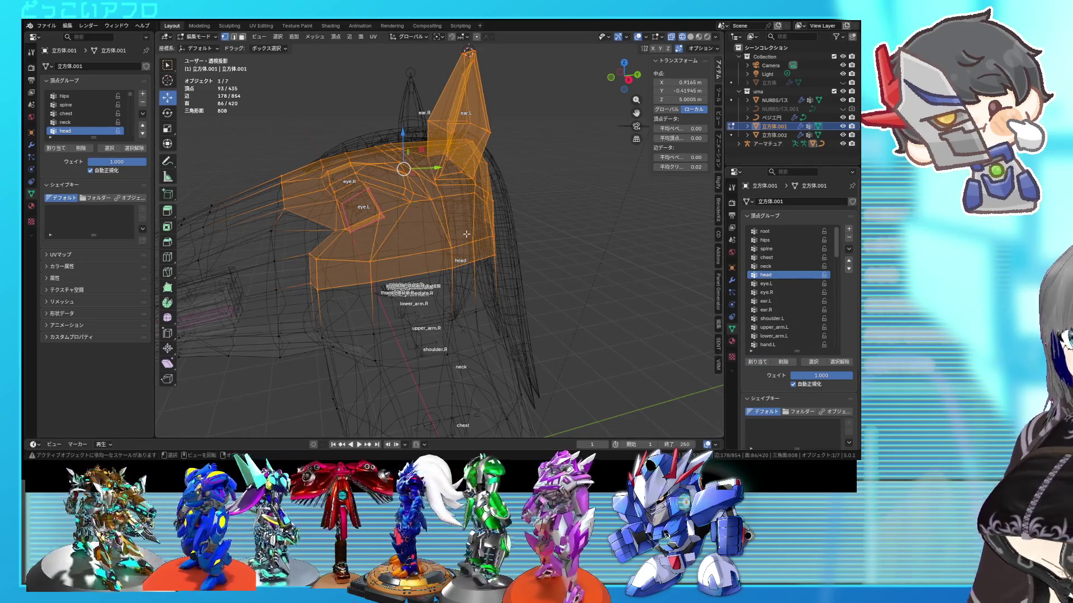
pyautogui.hotkey('ctrl', 'Tab')
pyautogui.moveTo(467, 234); pyautogui.dragTo(564, 249, button='middle')
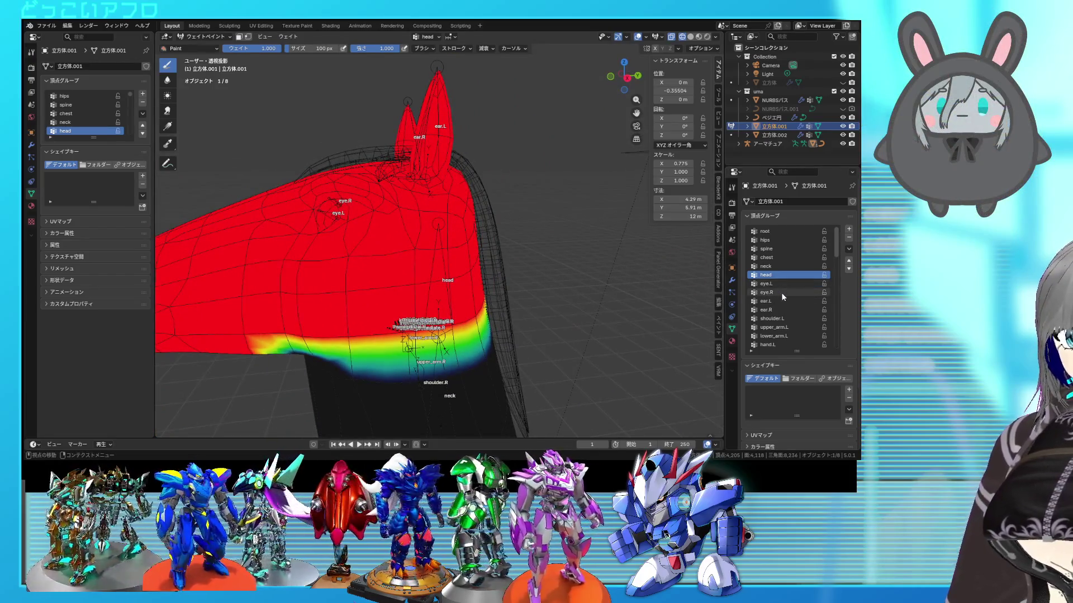
# Select the ear.L vertex group and confirm a brush weight of 0.200.
pyautogui.click(781, 301)
pyautogui.moveTo(497, 220); pyautogui.dragTo(495, 239, button='middle')
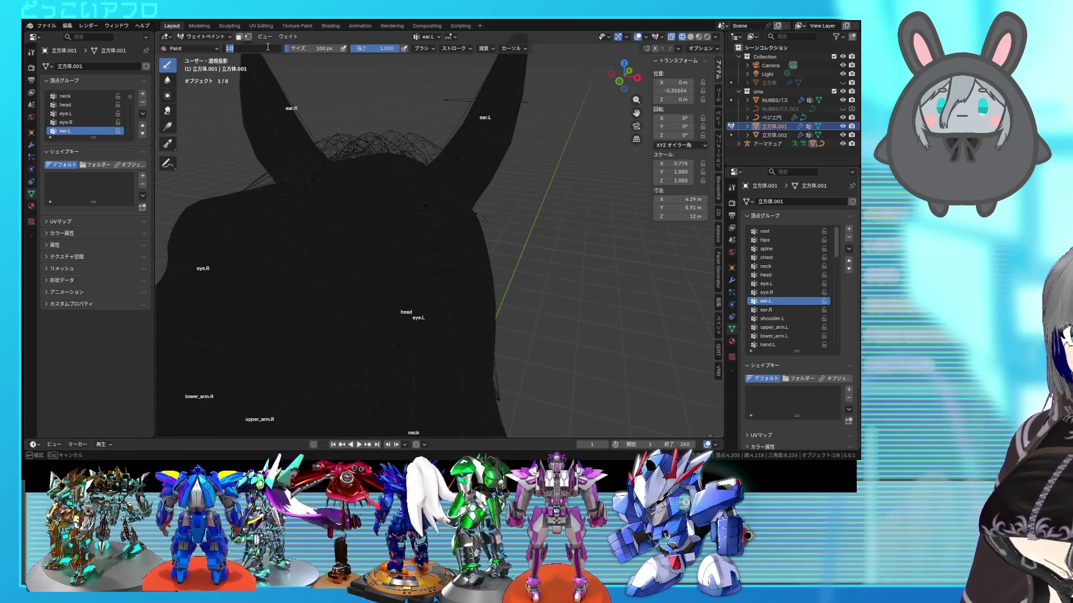
pyautogui.write('0.2')
pyautogui.press('Return')
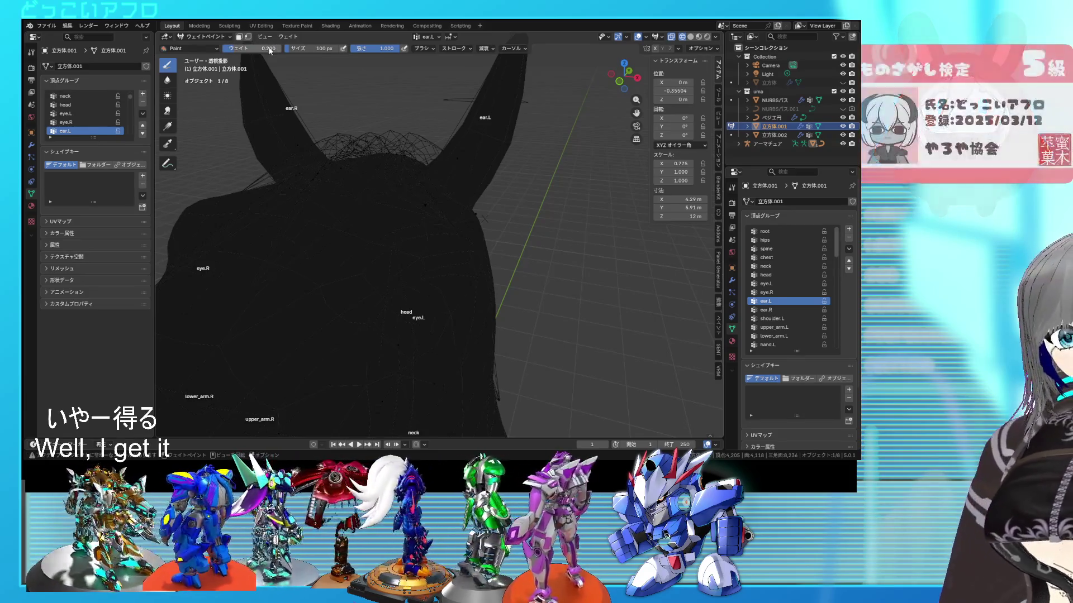
pyautogui.moveTo(531, 284)
pyautogui.mouseDown(button='middle')
pyautogui.moveTo(431, 247)
pyautogui.moveTo(448, 278)
pyautogui.moveTo(434, 237)
pyautogui.moveTo(380, 225)
pyautogui.moveTo(425, 285)
pyautogui.moveTo(512, 271)
pyautogui.moveTo(451, 251)
pyautogui.mouseUp(button='middle')
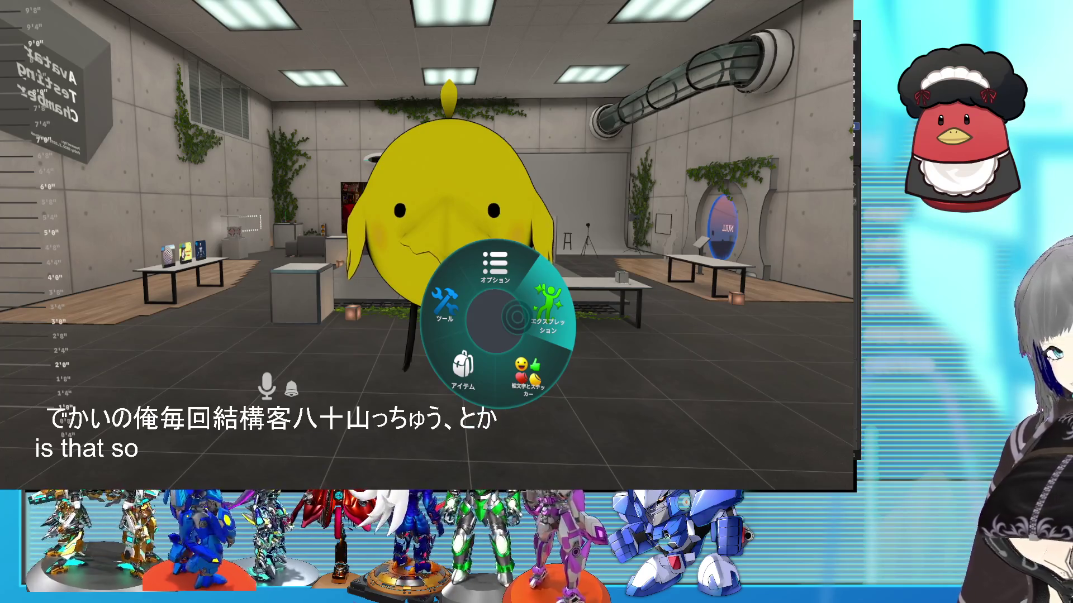
# Play the Wave emote from the Expression page, then close and reopen the action menu.
pyautogui.click(547, 313)
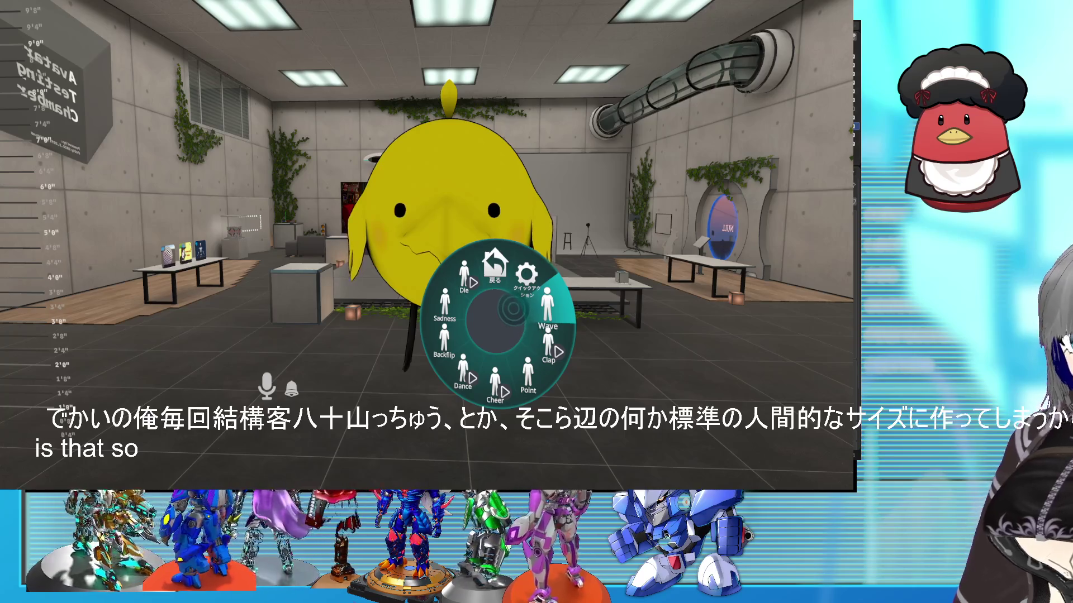
pyautogui.click(548, 307)
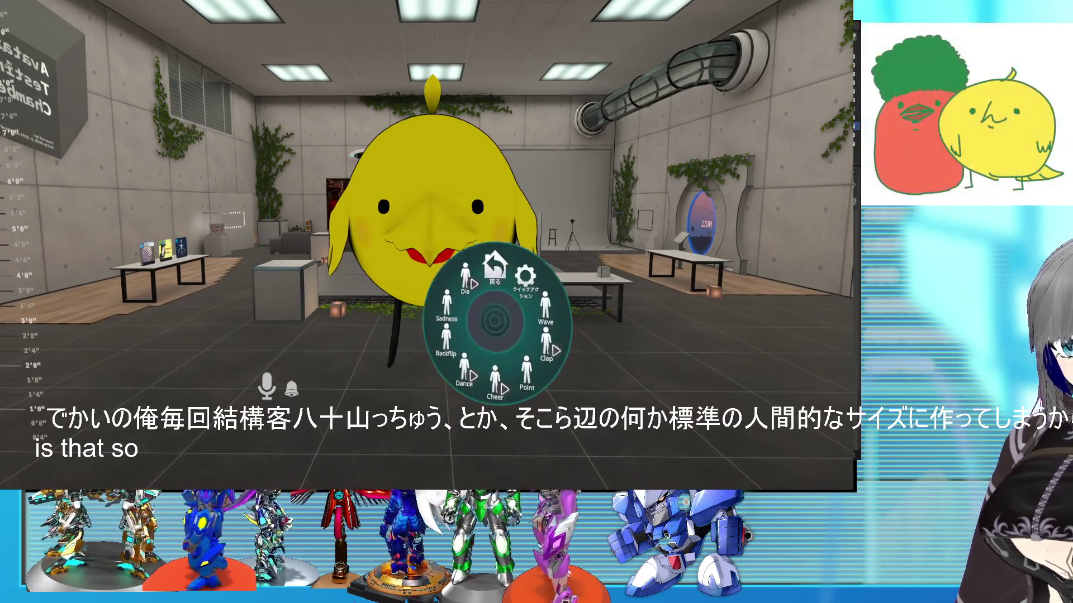
pyautogui.click(495, 262)
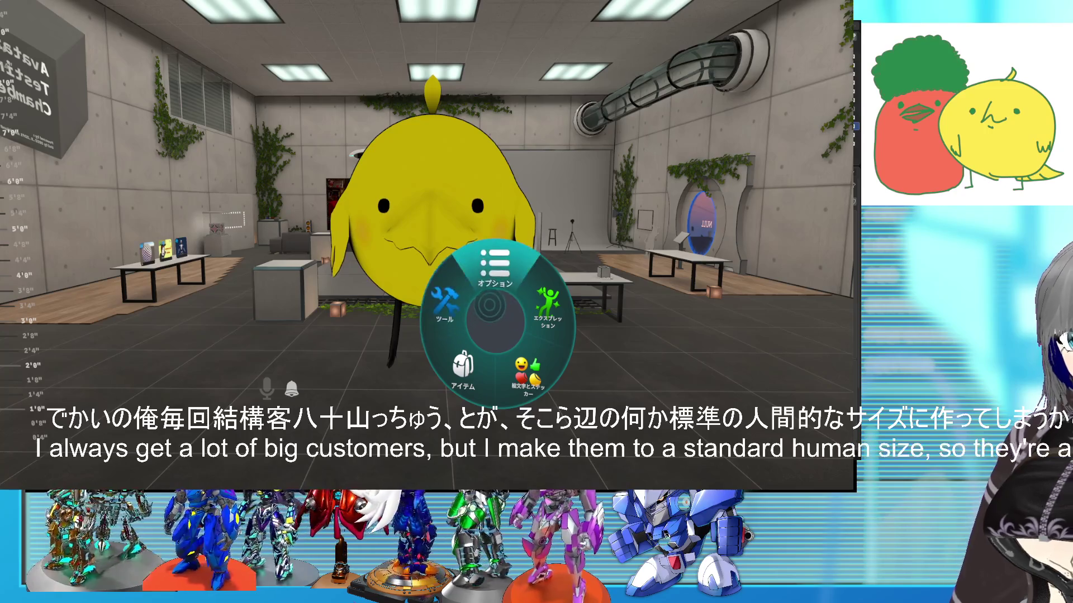
pyautogui.press('t')
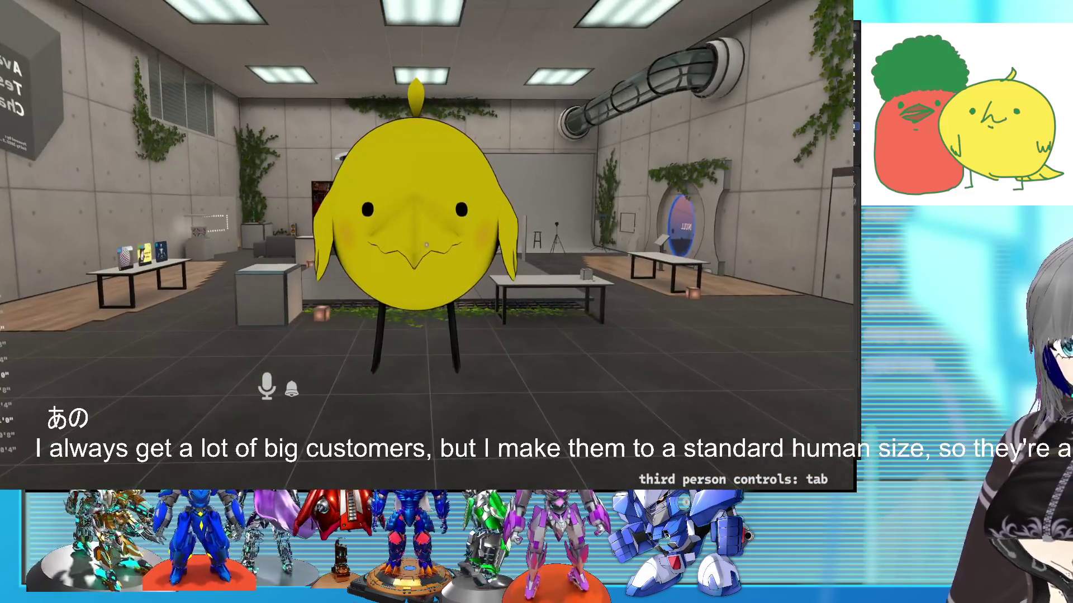
pyautogui.press('t')
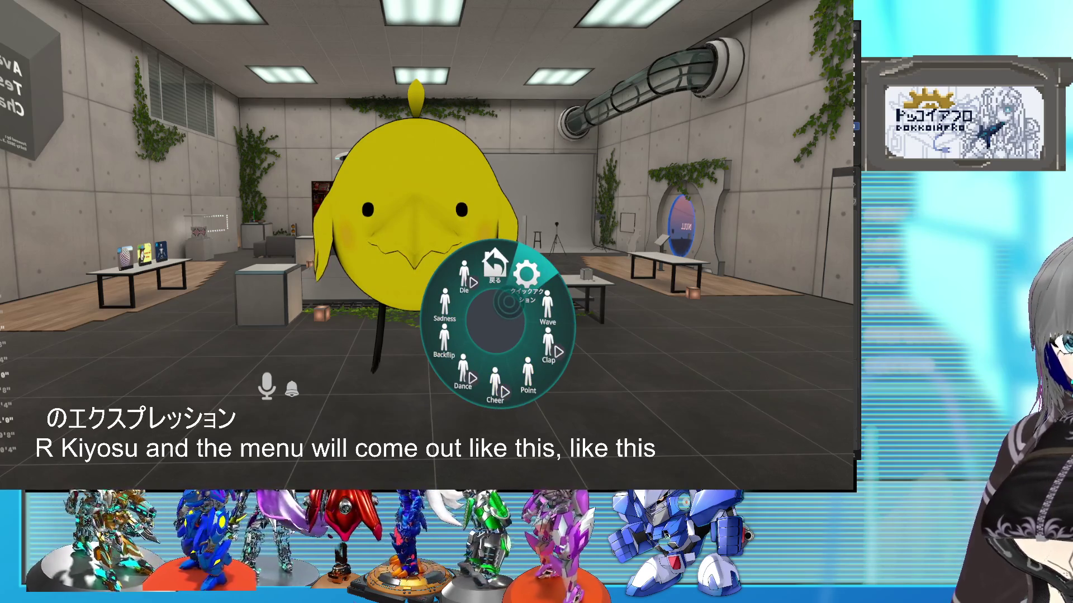
# Lower the avatar height from 1.84 m to 0.84 m in settings, then close the menu.
pyautogui.click(507, 302)
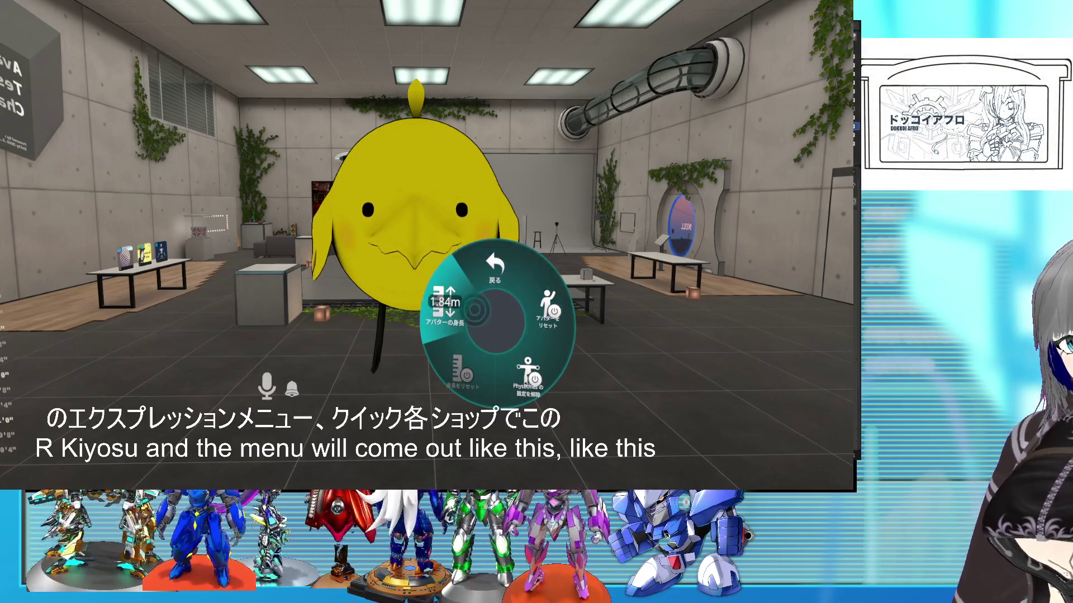
pyautogui.moveTo(477, 326); pyautogui.dragTo(477, 281)
pyautogui.click(458, 287)
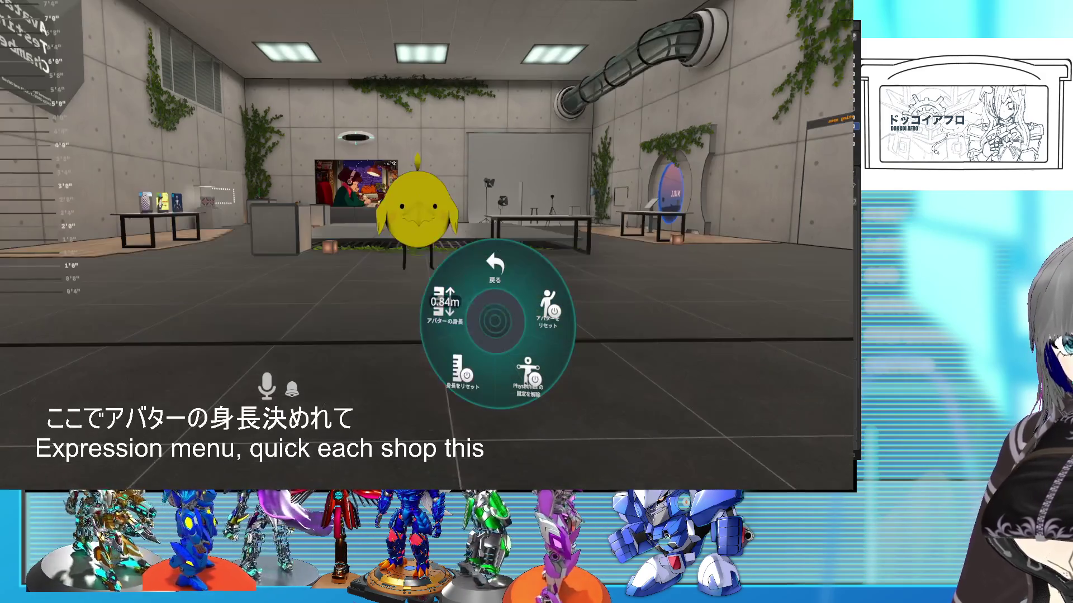
pyautogui.press('r')
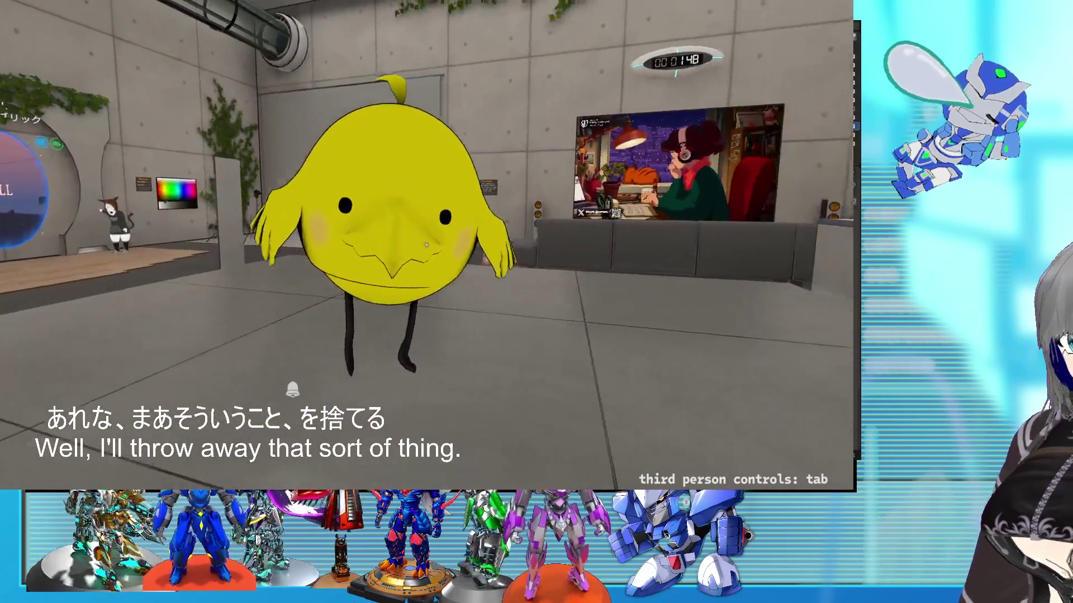
# Make the yellow avatar wave and then dance from the emotes page.
pyautogui.press('r')
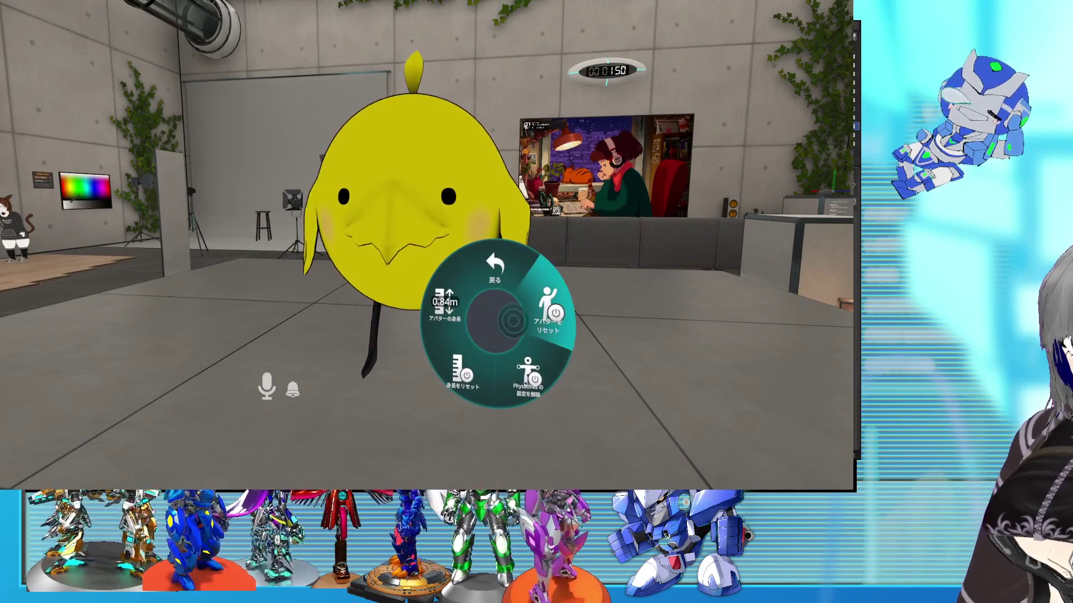
pyautogui.click(511, 321)
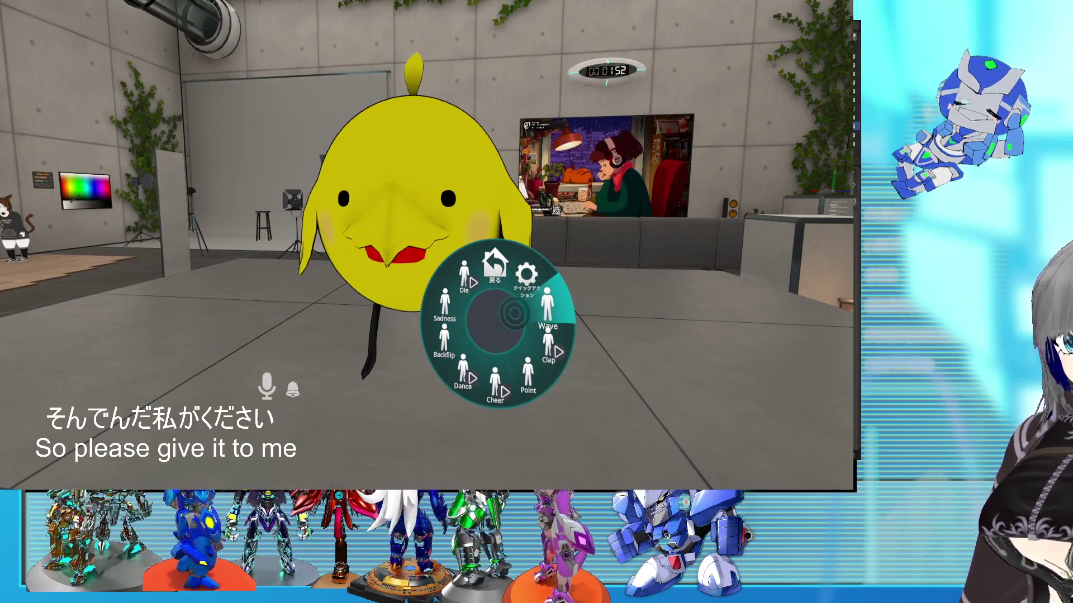
pyautogui.click(517, 314)
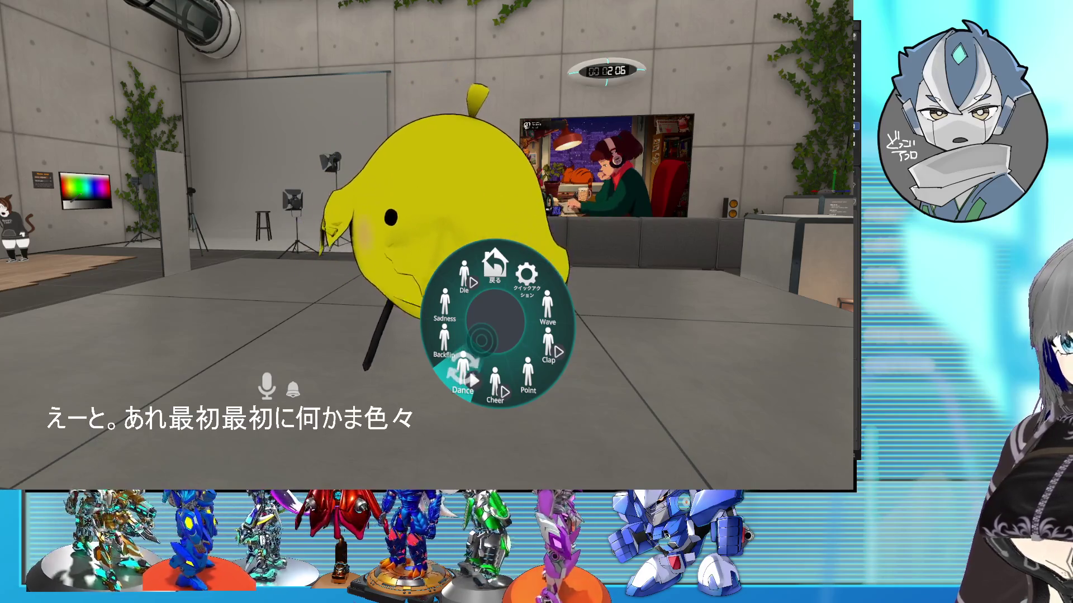
pyautogui.click(480, 339)
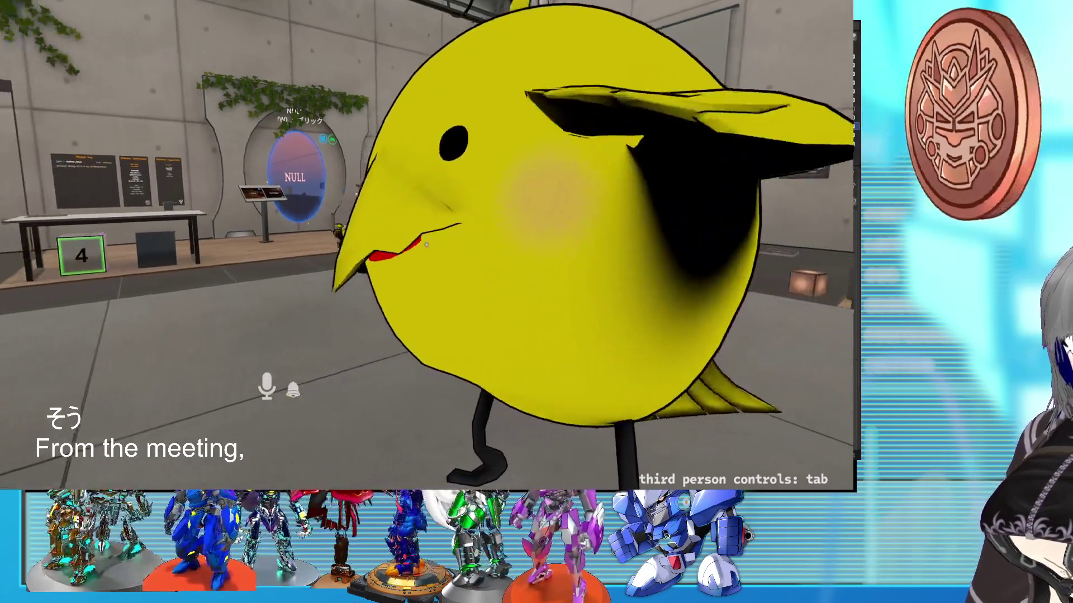
pyautogui.press('e')
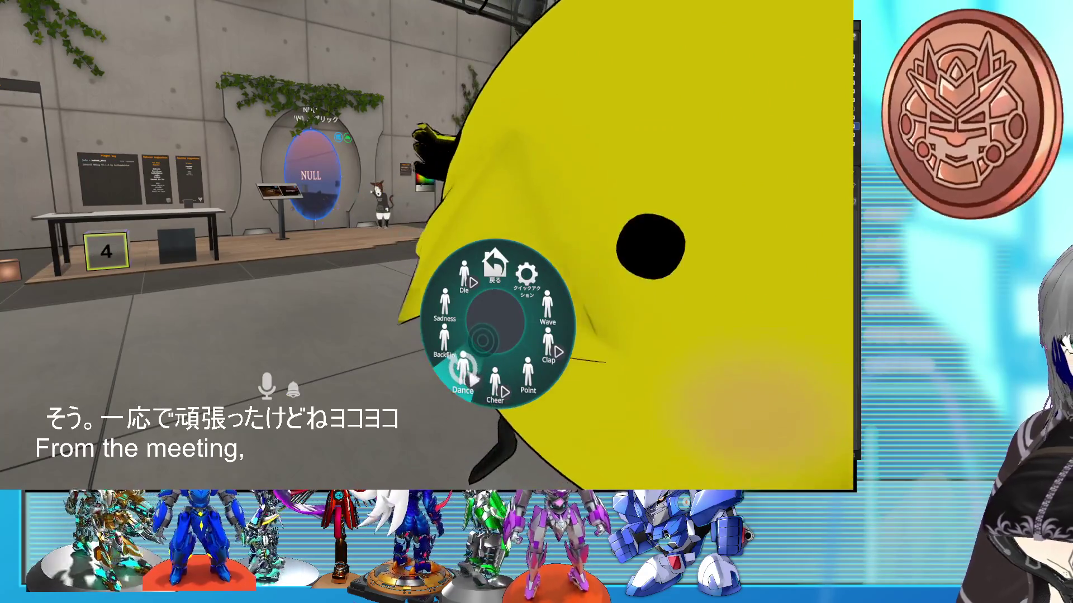
pyautogui.press('Escape')
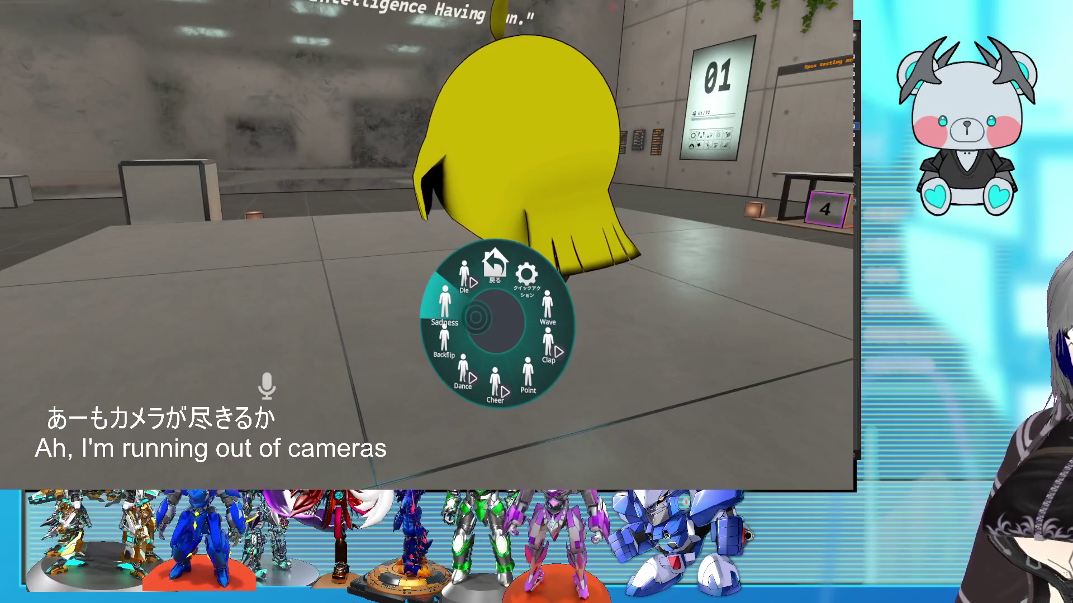
# Toggle the emote wheel off for an outside view, then bring it back.
pyautogui.hotkey('ctrl', 't')
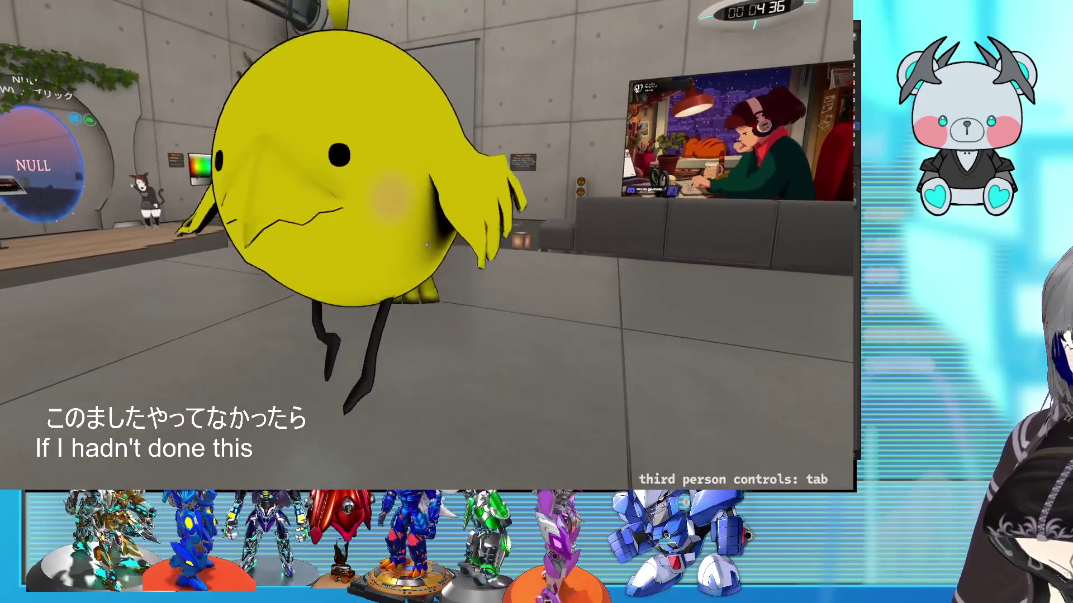
pyautogui.press('t')
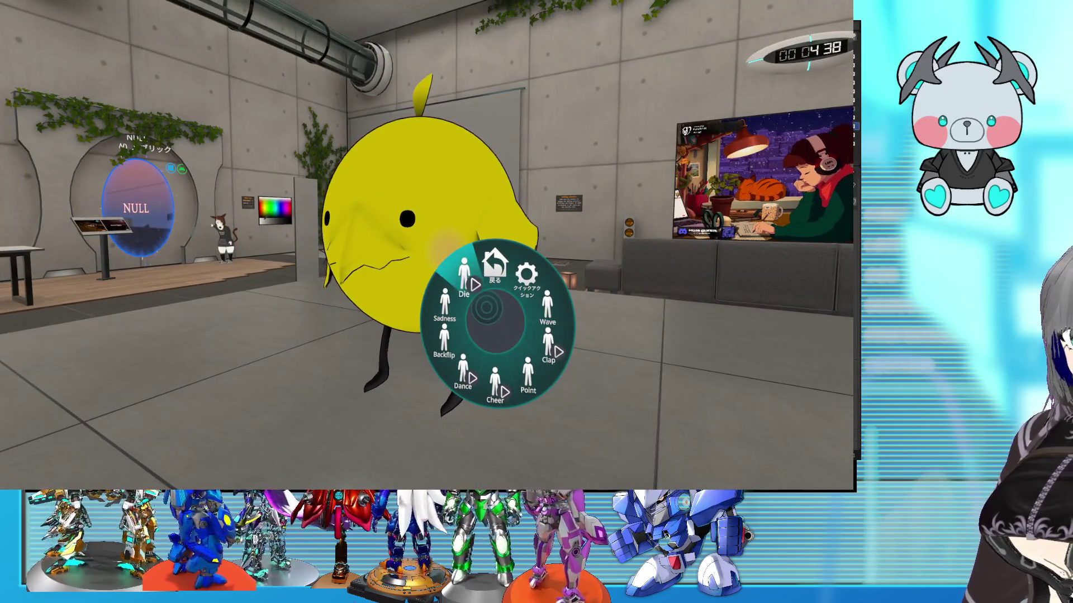
pyautogui.hotkey('ctrl', 't')
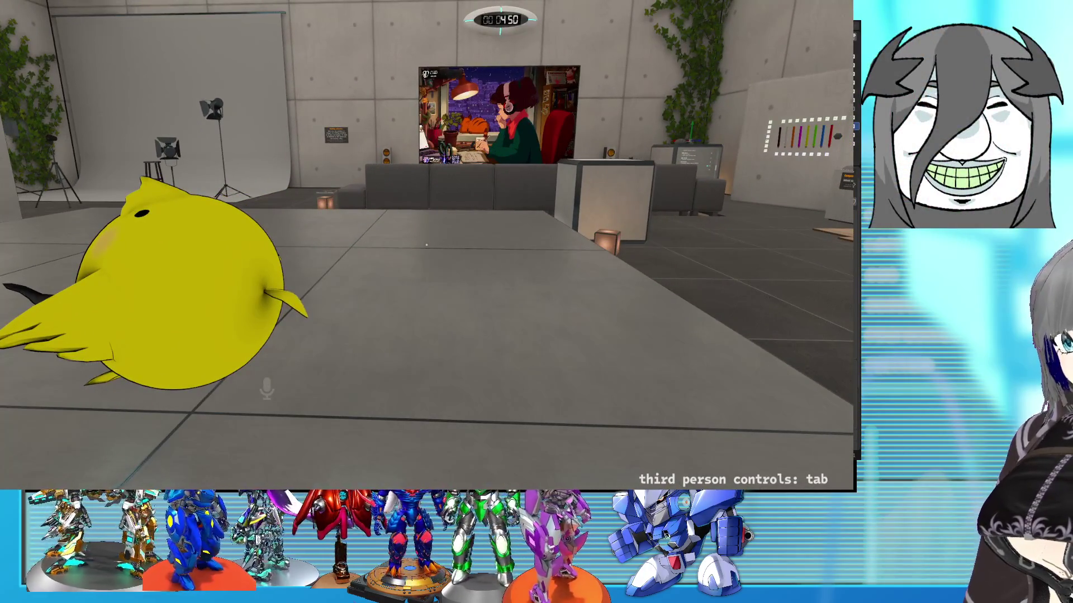
pyautogui.press('e')
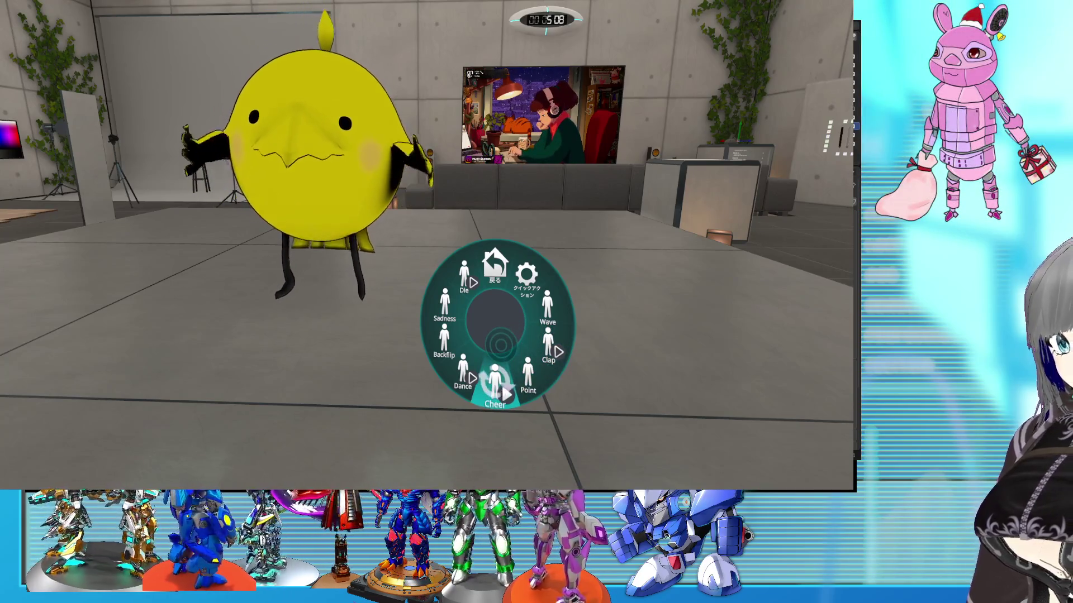
# Play the Cheer emote, then trigger another emote from the reopened wheel.
pyautogui.click(495, 385)
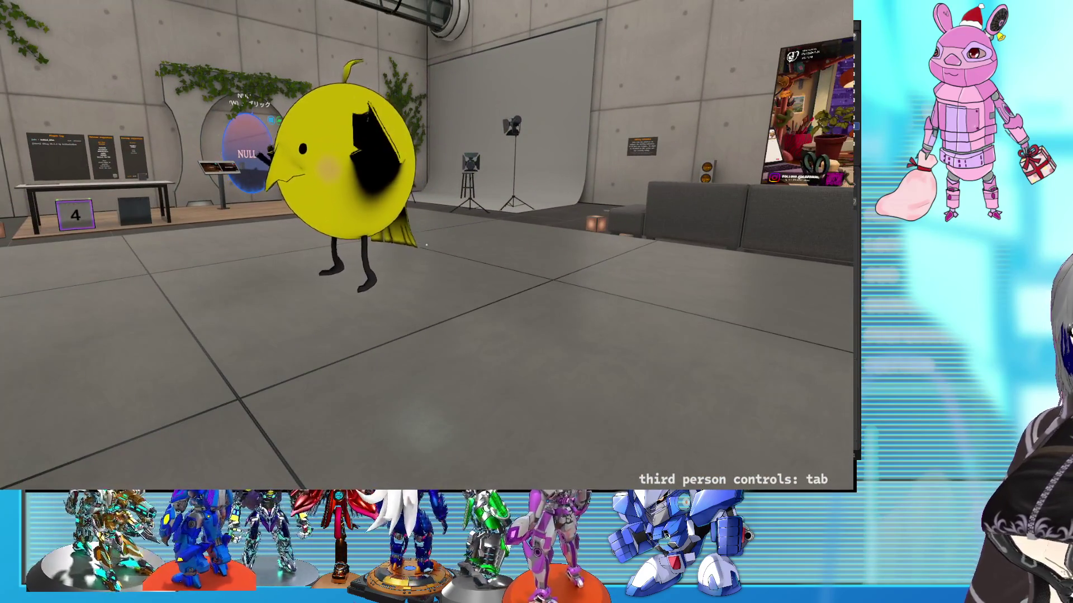
pyautogui.press('r')
pyautogui.click(503, 410)
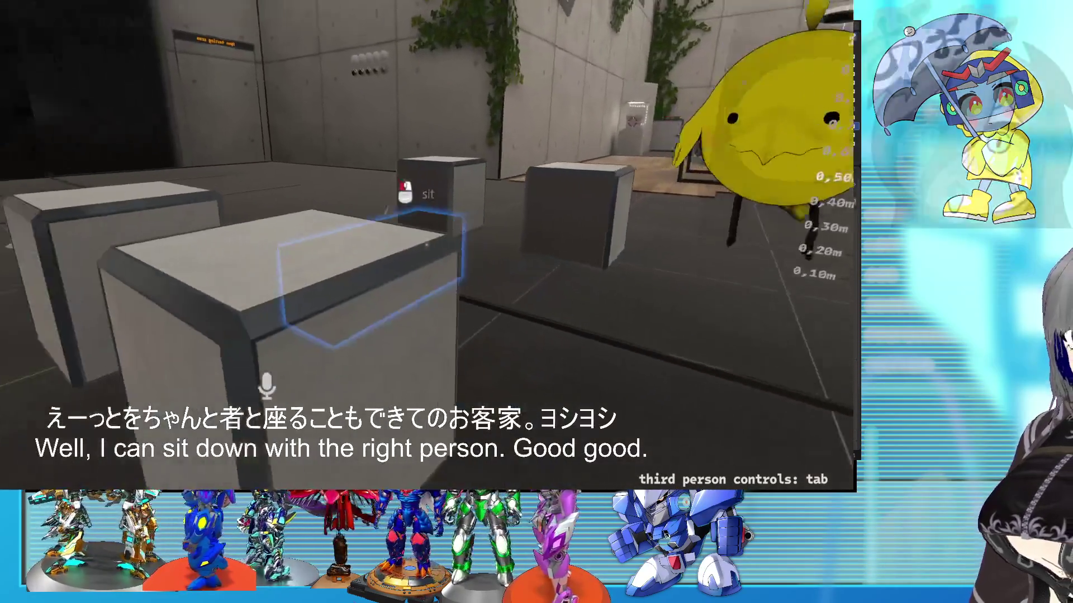
# Sit the avatar on the grey box, stand up with W, and sit down again.
pyautogui.click(426, 244)
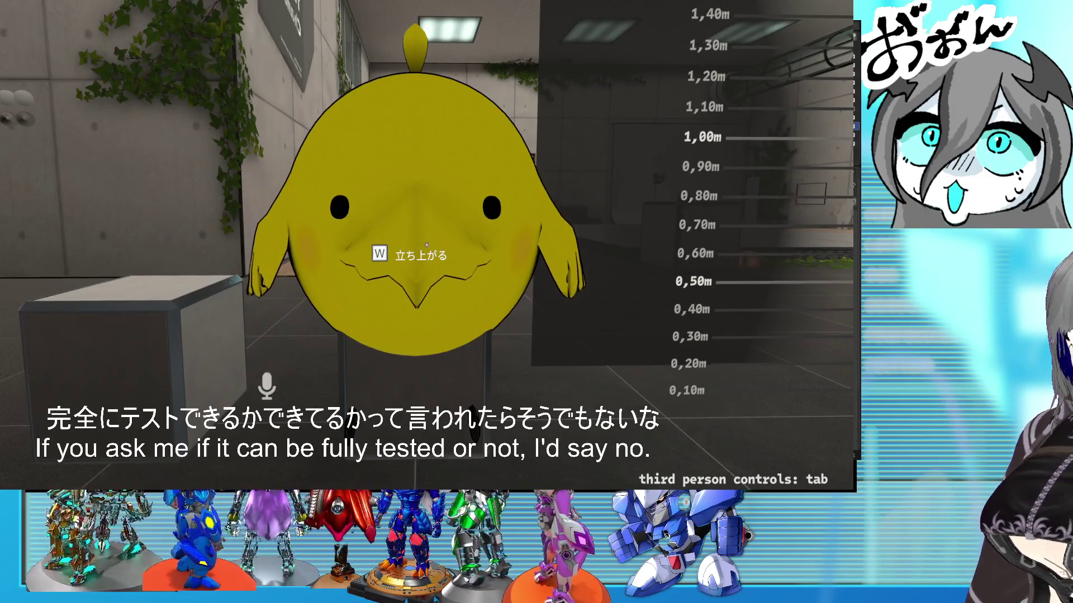
pyautogui.press('w')
pyautogui.press('w')
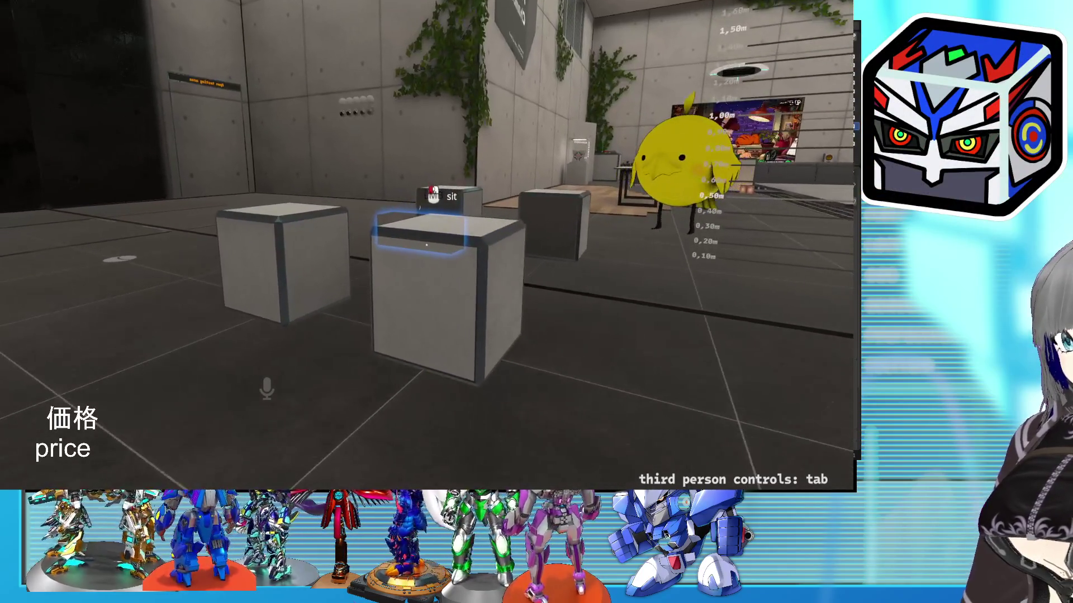
pyautogui.click(427, 244)
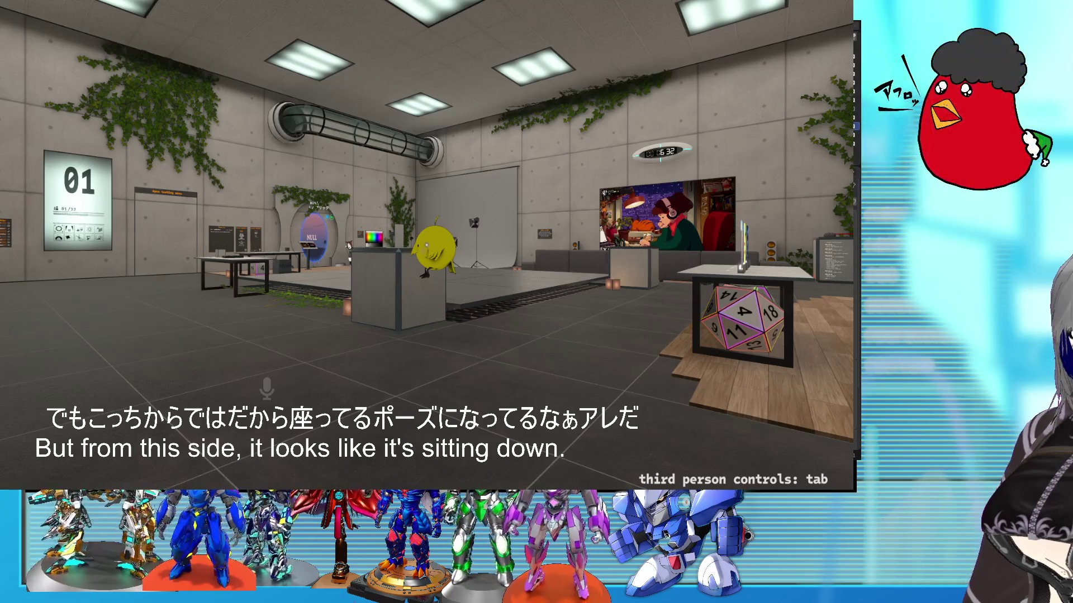
# Walk the avatar back and forth across the studio toward the 2D mirror wall.
pyautogui.press('w')
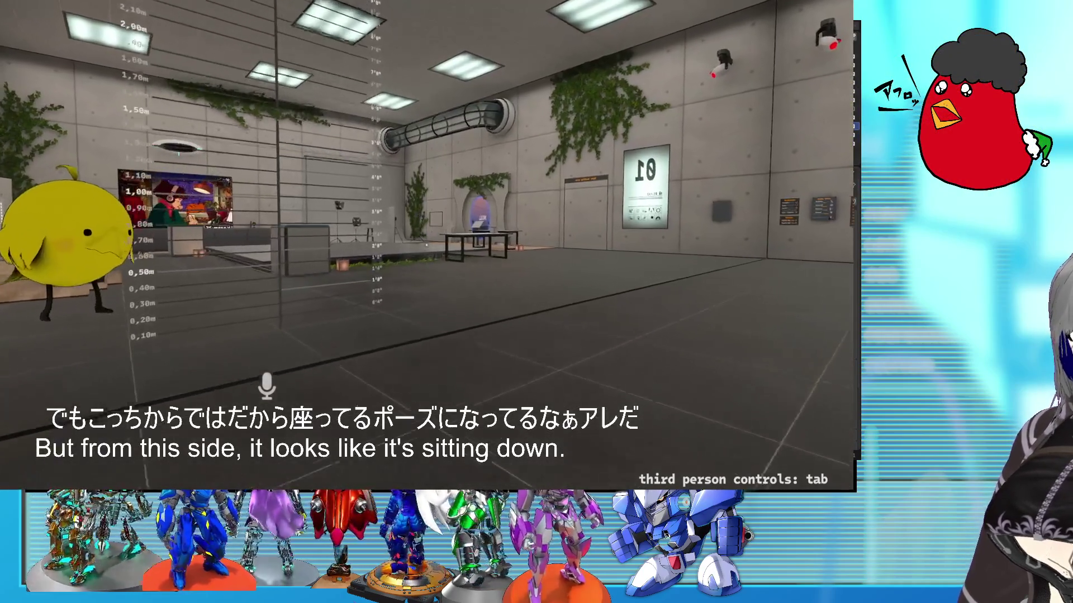
pyautogui.press('s')
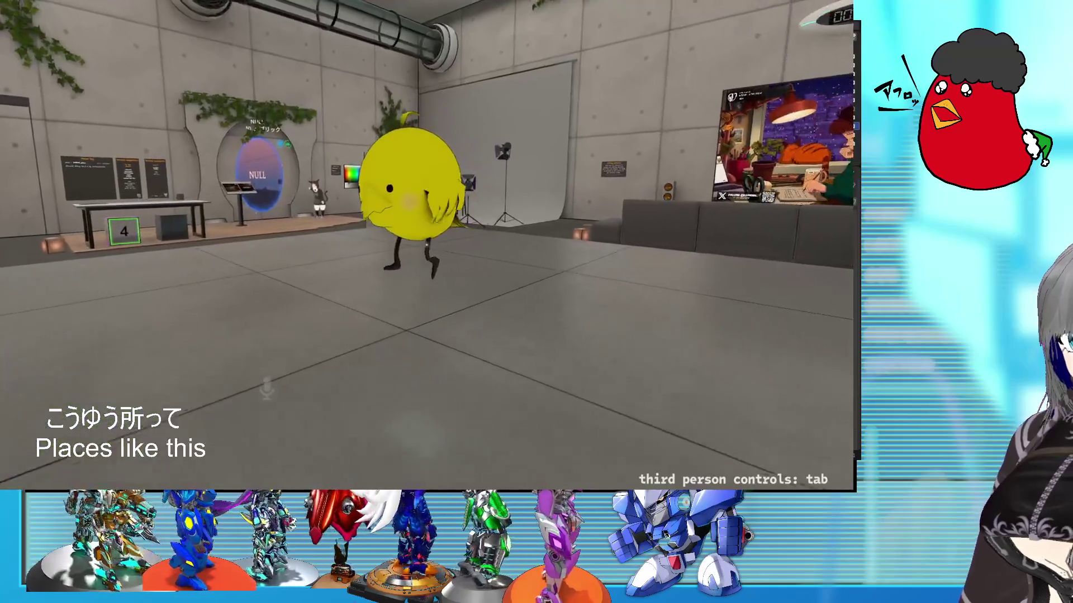
pyautogui.press('w')
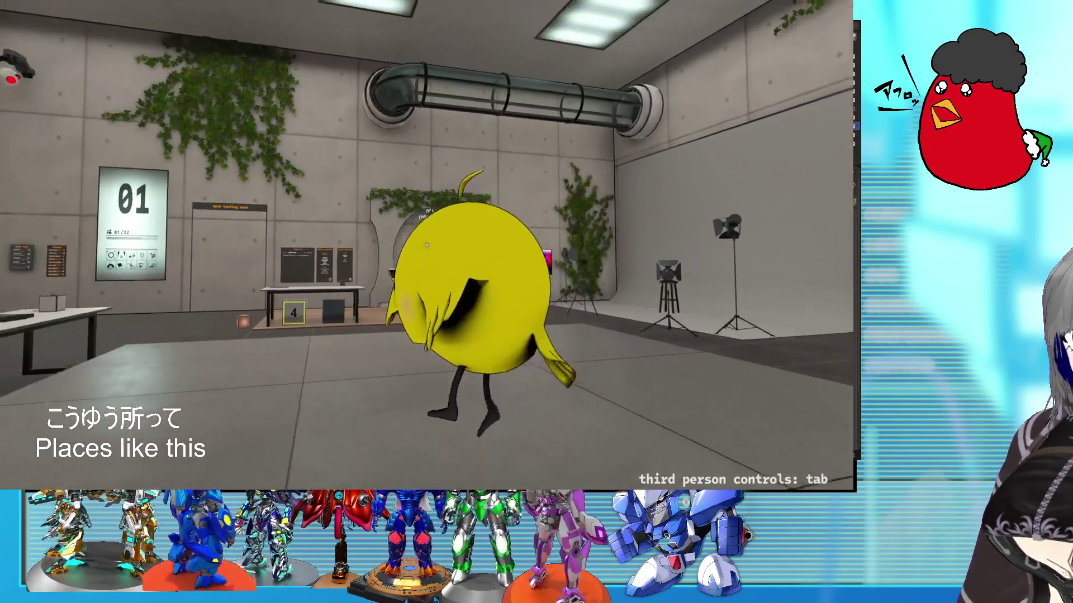
pyautogui.press('s')
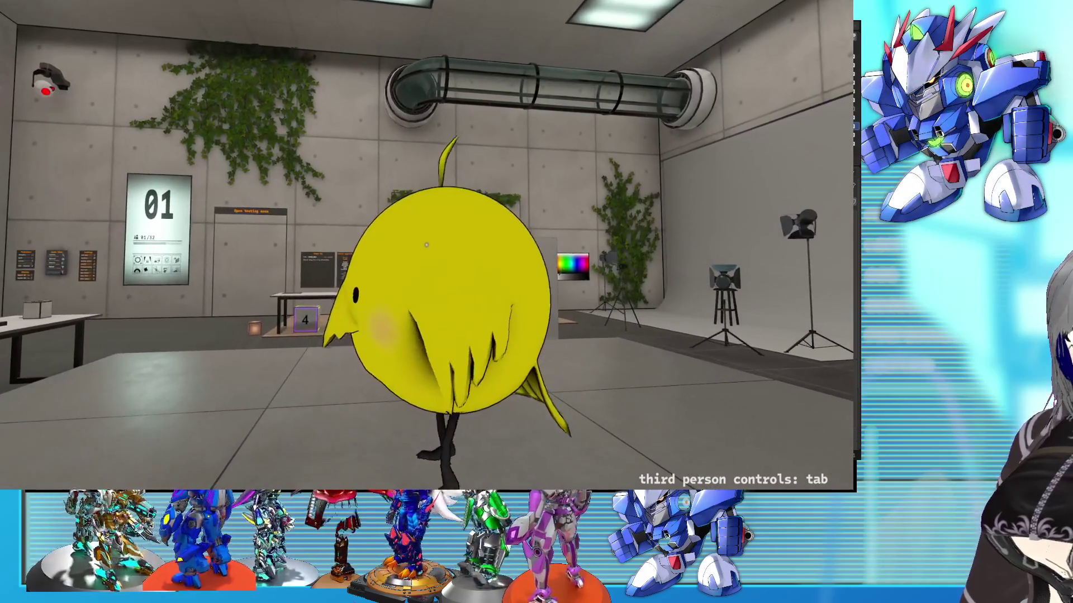
# Walk the bird avatar up to the 2D mirror wall.
pyautogui.press('d')
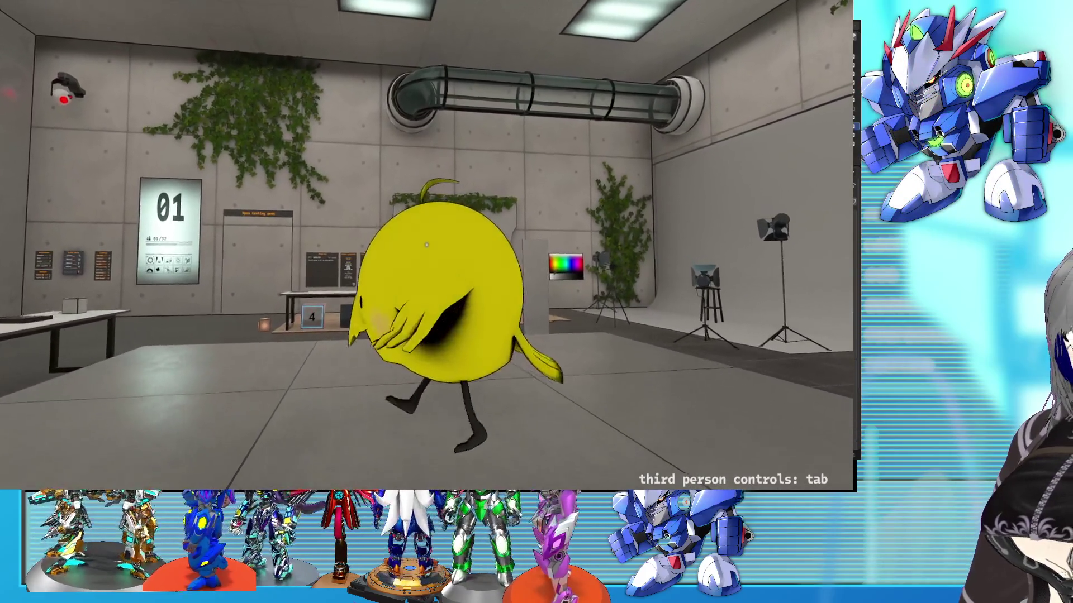
pyautogui.press('d')
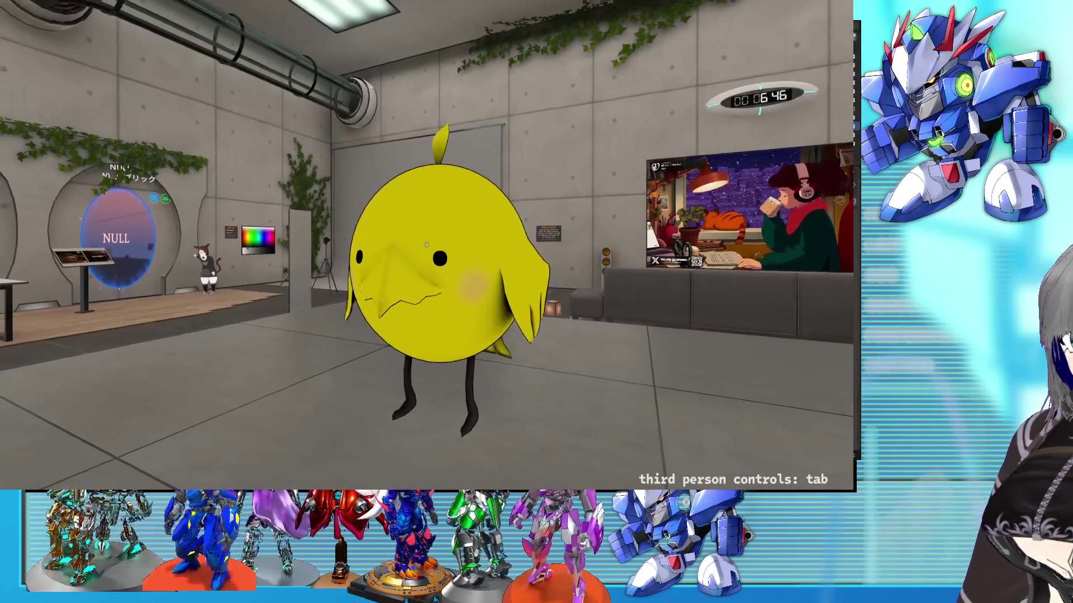
pyautogui.press('d')
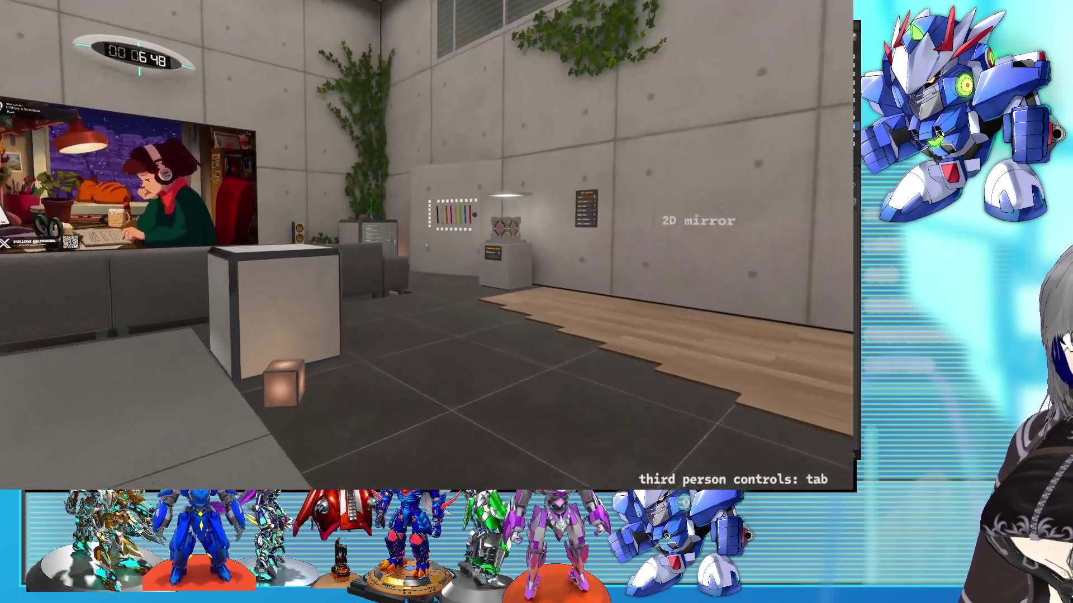
pyautogui.press('d')
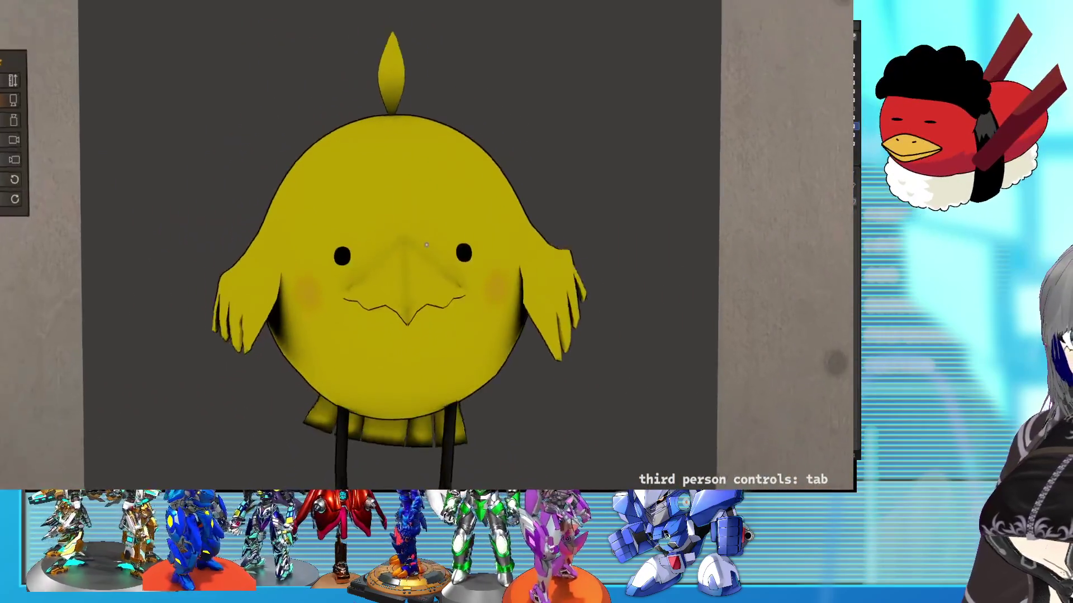
pyautogui.press('d')
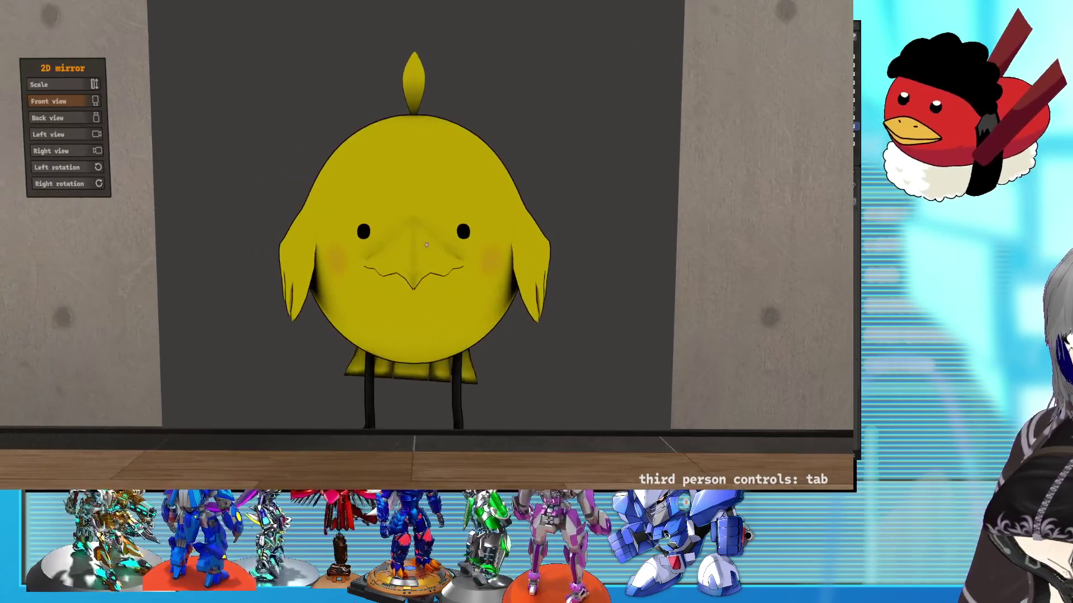
# Try a smaller 0.60m avatar height from the action menu.
pyautogui.press('r')
pyautogui.click(445, 305)
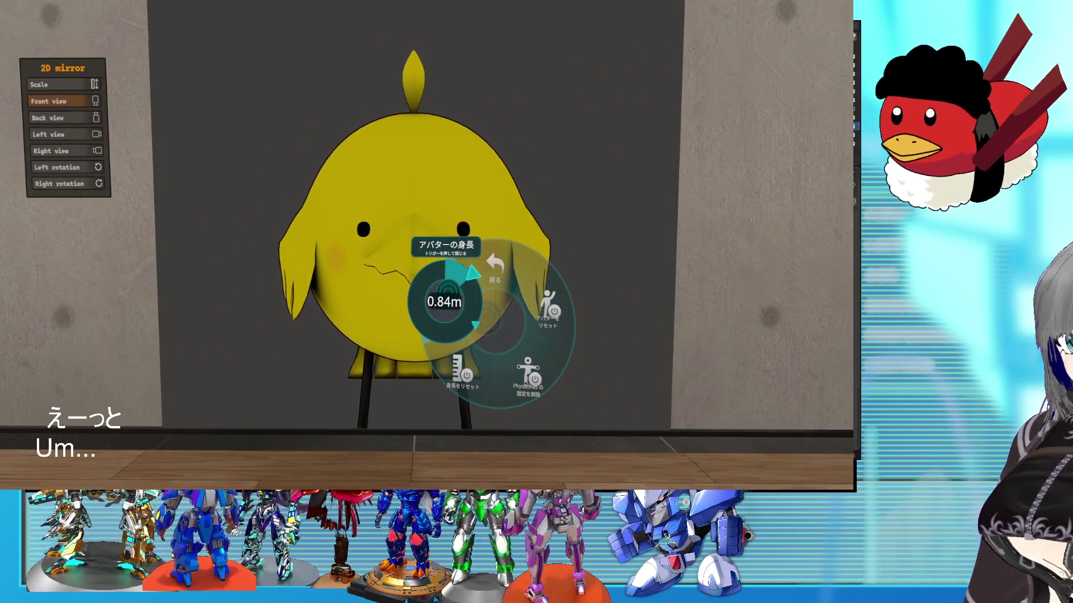
pyautogui.click(445, 302)
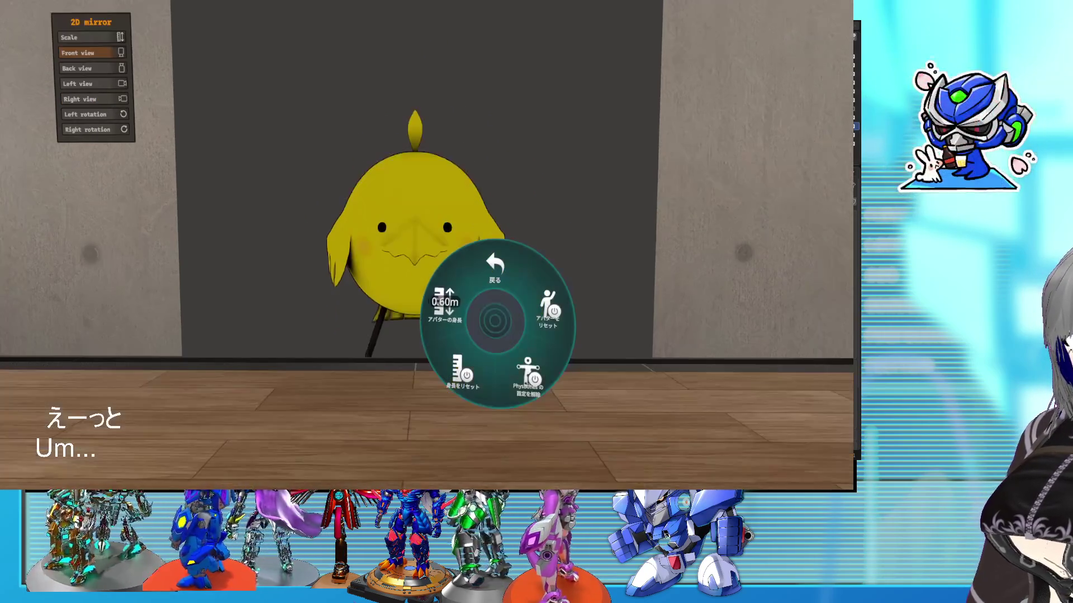
pyautogui.press('r')
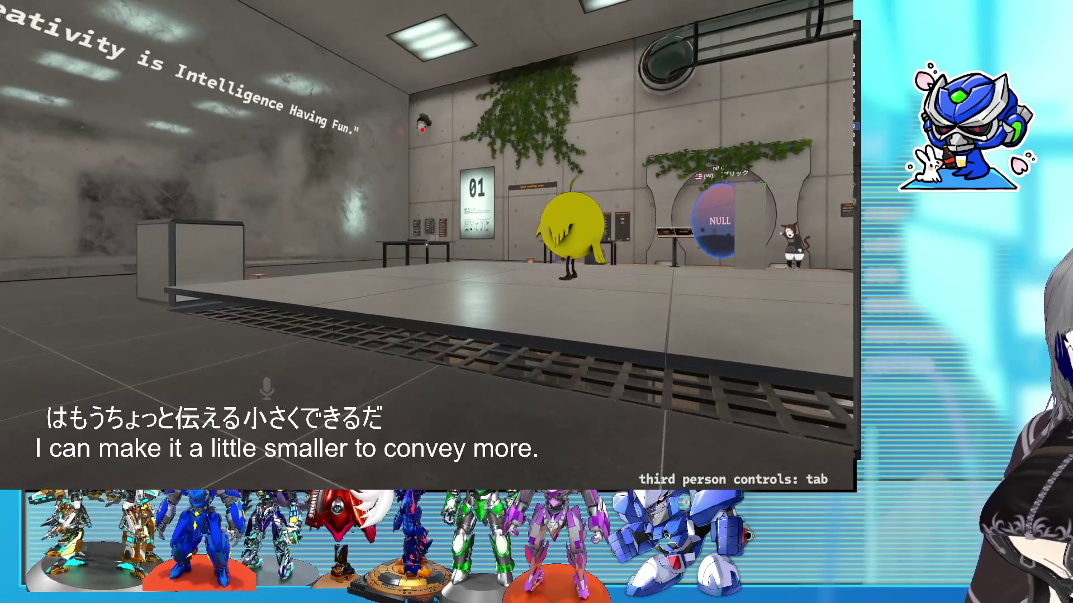
# Use the height dial to go up to 1.84m, then settle at 0.87m and return to third person.
pyautogui.press('r')
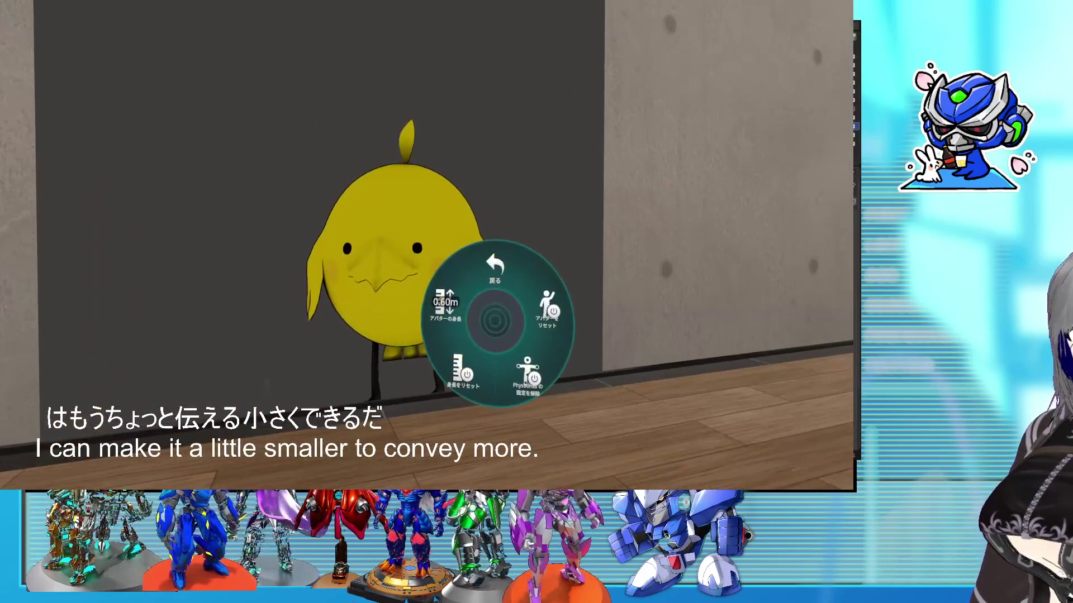
pyautogui.click(478, 312)
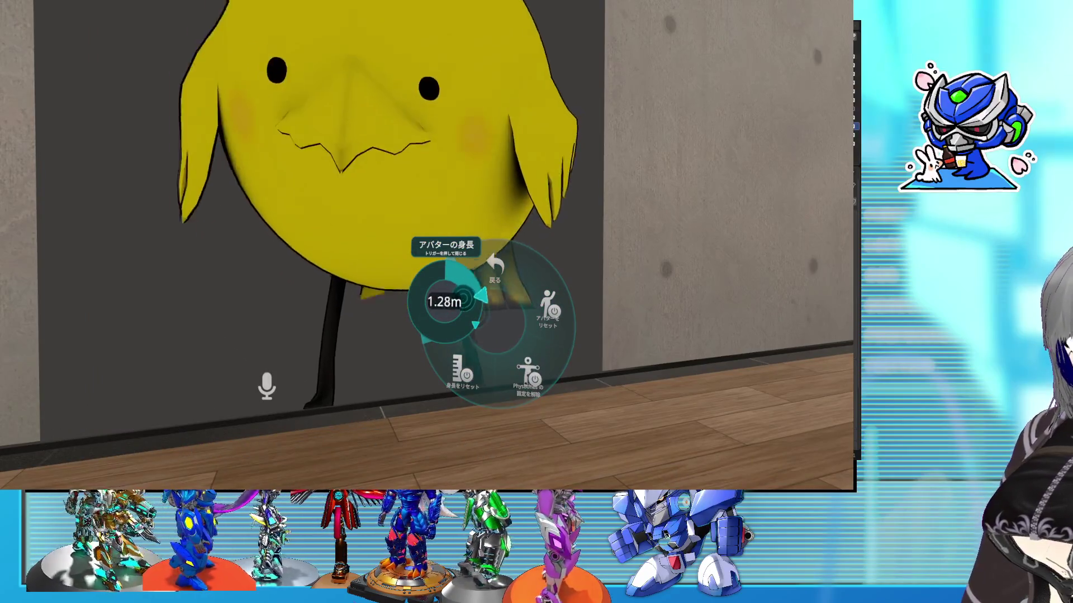
pyautogui.moveTo(479, 317); pyautogui.dragTo(475, 325)
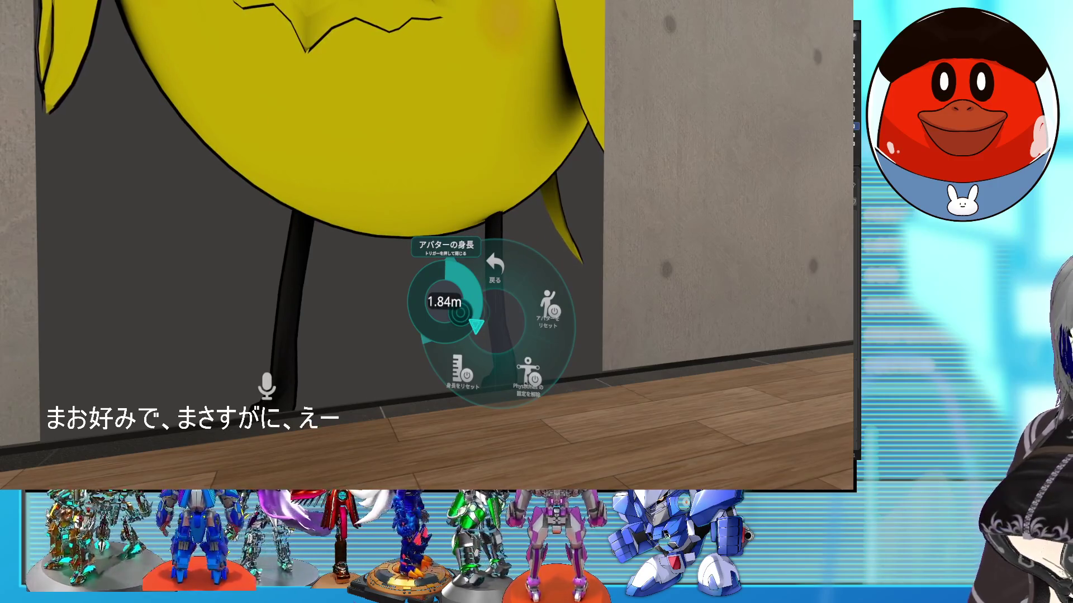
pyautogui.moveTo(460, 314); pyautogui.dragTo(457, 281)
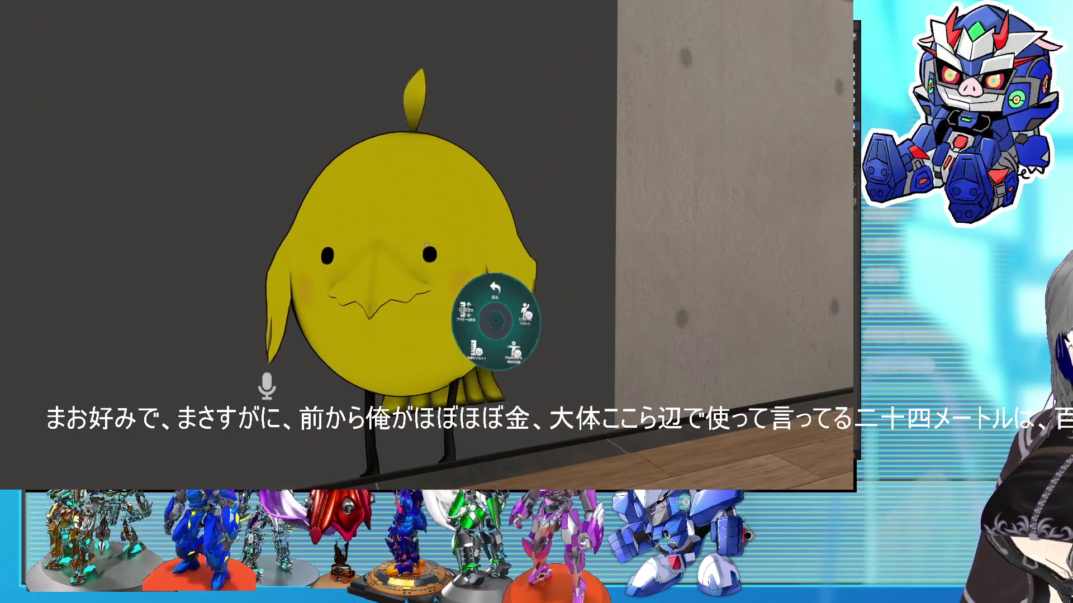
pyautogui.press('F6')
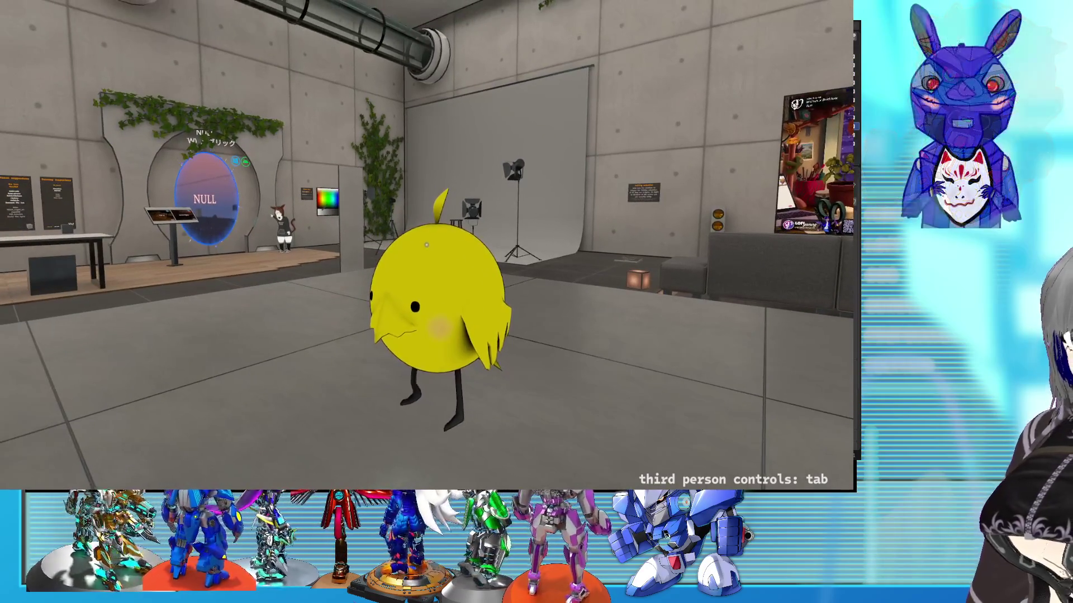
# Quit VRChat using the power button on the quick menu's Settings page, confirming the exit.
pyautogui.press('Escape')
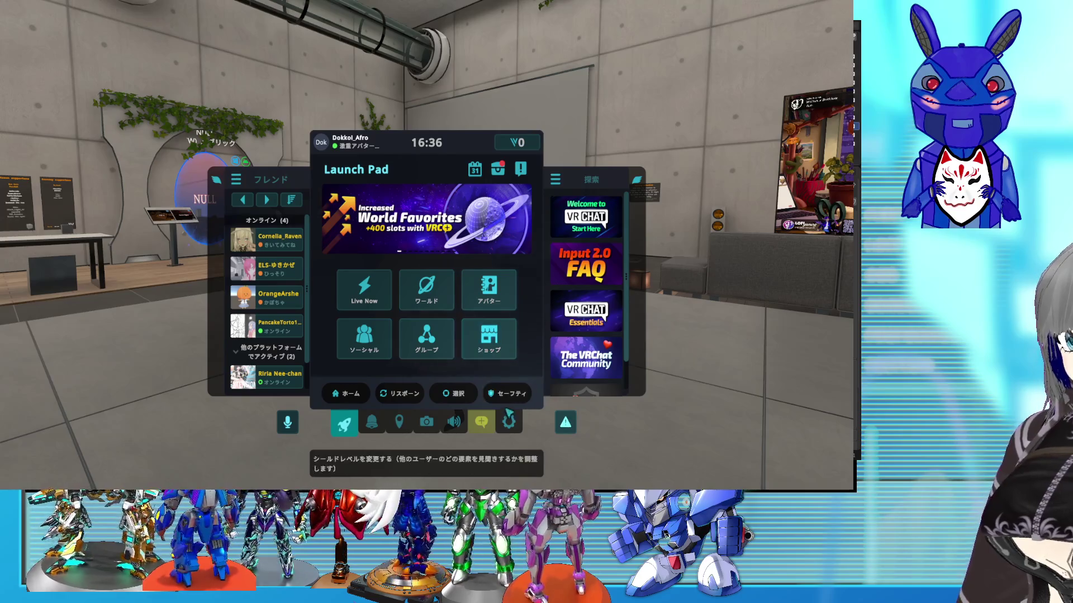
pyautogui.click(508, 424)
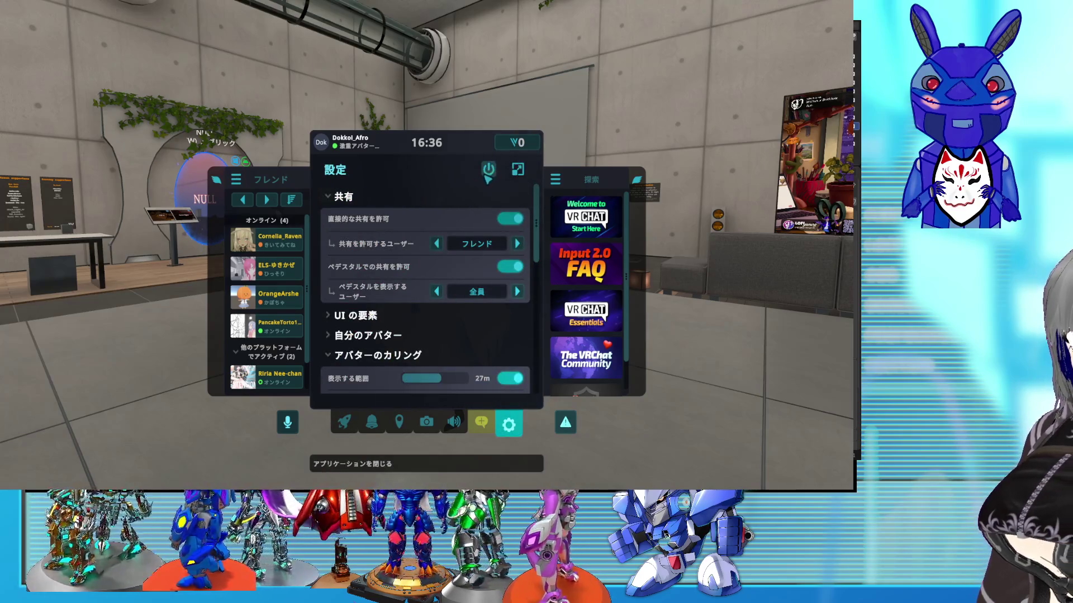
pyautogui.click(487, 179)
pyautogui.click(371, 375)
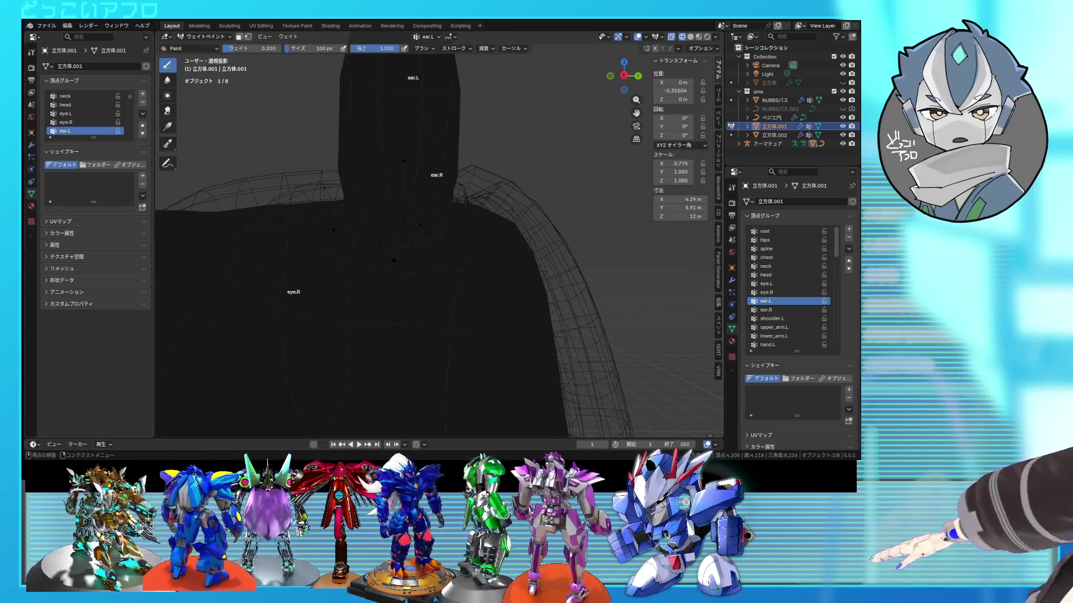
pyautogui.scroll(-5, 528, 259)
pyautogui.moveTo(530, 279)
pyautogui.mouseDown(button='middle')
pyautogui.moveTo(403, 257)
pyautogui.moveTo(449, 246)
pyautogui.moveTo(446, 257)
pyautogui.moveTo(479, 262)
pyautogui.mouseUp(button='middle')
pyautogui.scroll(3, 482, 275)
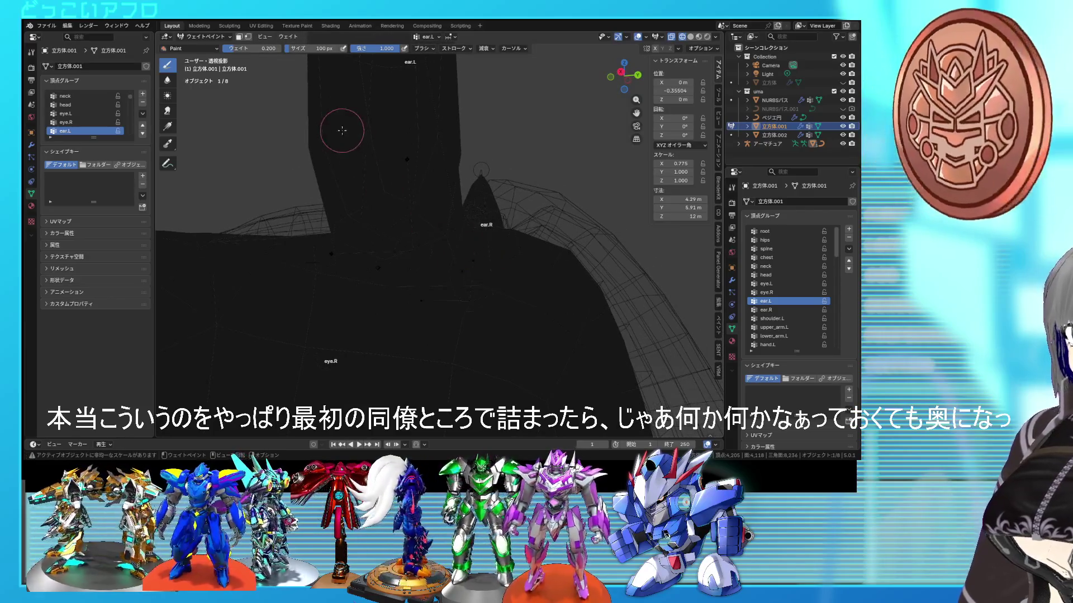
# Paint low ear.L weight around the left ear's base and fill the V gap, orbiting to check.
pyautogui.moveTo(448, 239); pyautogui.dragTo(435, 241)
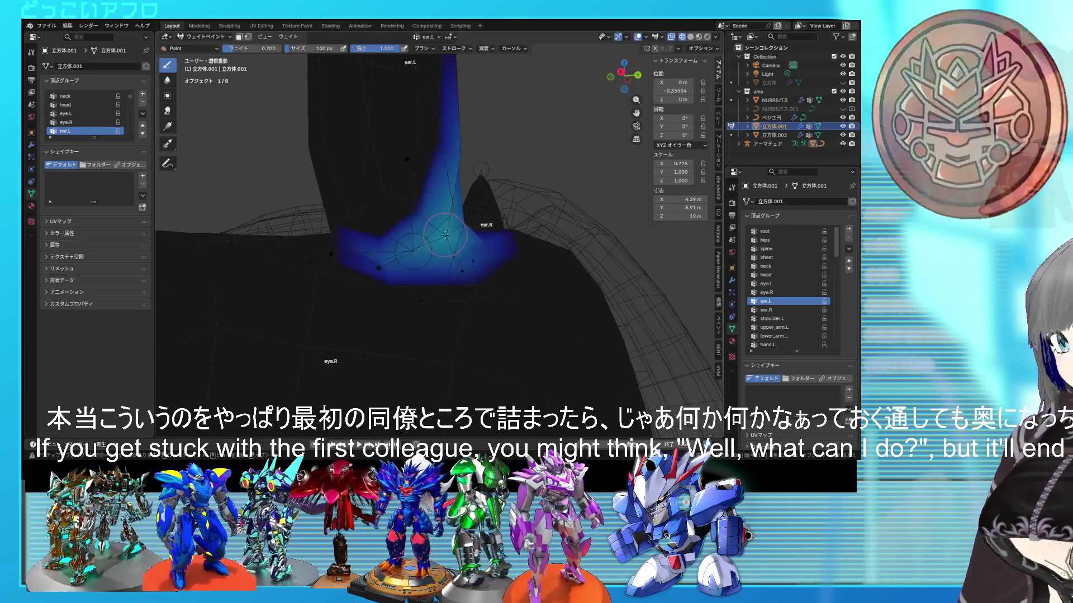
pyautogui.moveTo(435, 242); pyautogui.dragTo(369, 265, button='middle')
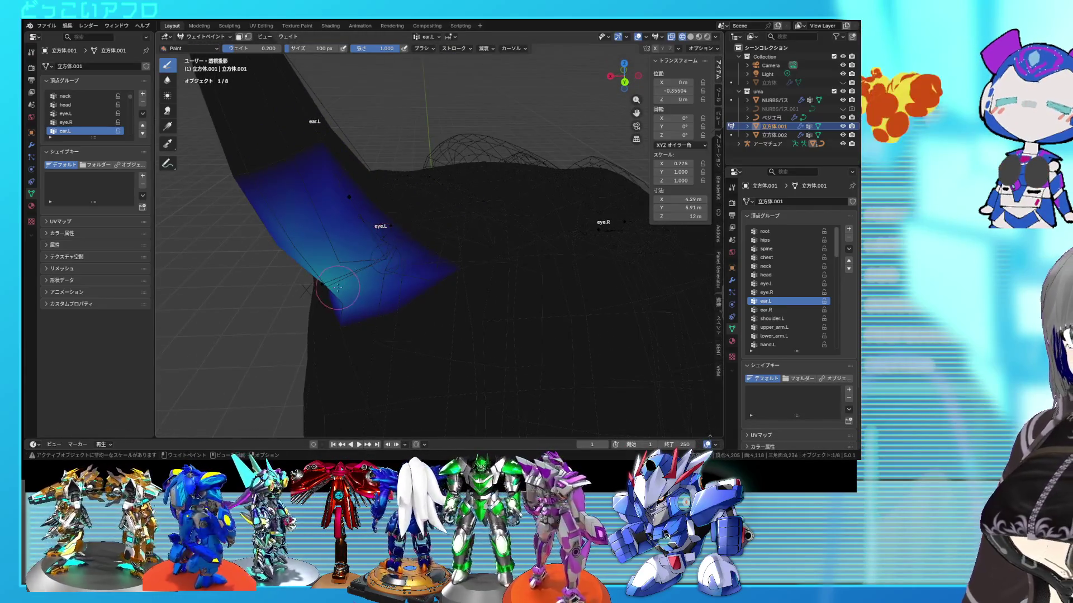
pyautogui.moveTo(376, 229); pyautogui.dragTo(392, 245, button='middle')
pyautogui.moveTo(378, 247); pyautogui.dragTo(347, 237)
pyautogui.moveTo(357, 238)
pyautogui.mouseDown(button='middle')
pyautogui.moveTo(408, 231)
pyautogui.moveTo(447, 241)
pyautogui.moveTo(475, 268)
pyautogui.moveTo(460, 260)
pyautogui.mouseUp(button='middle')
pyautogui.moveTo(459, 259); pyautogui.dragTo(460, 253)
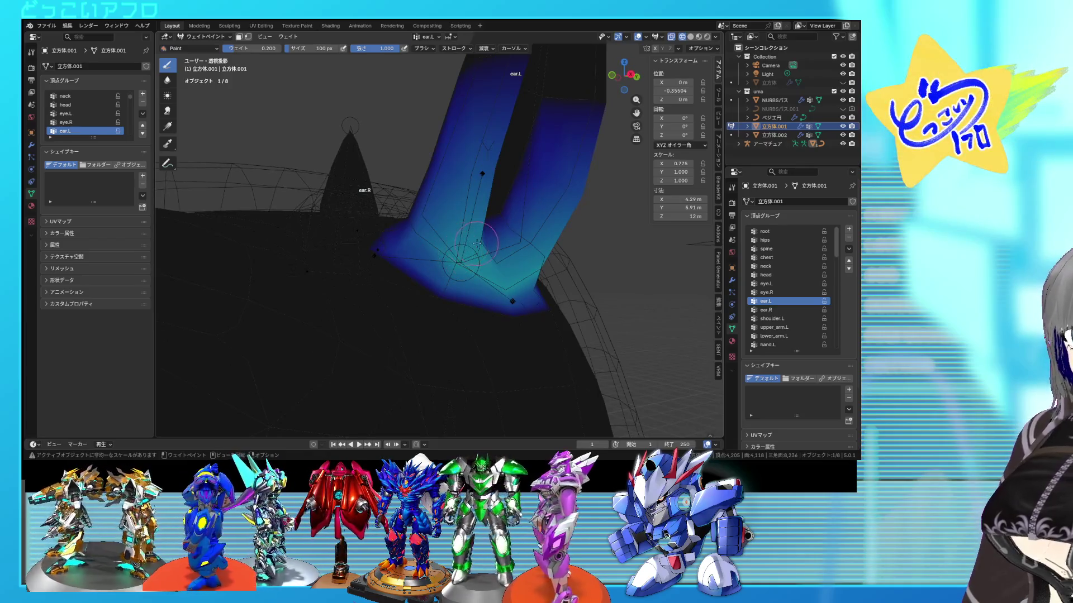
pyautogui.moveTo(476, 243); pyautogui.dragTo(438, 243, button='middle')
pyautogui.moveTo(416, 217)
pyautogui.mouseDown()
pyautogui.moveTo(399, 212)
pyautogui.moveTo(429, 209)
pyautogui.mouseUp()
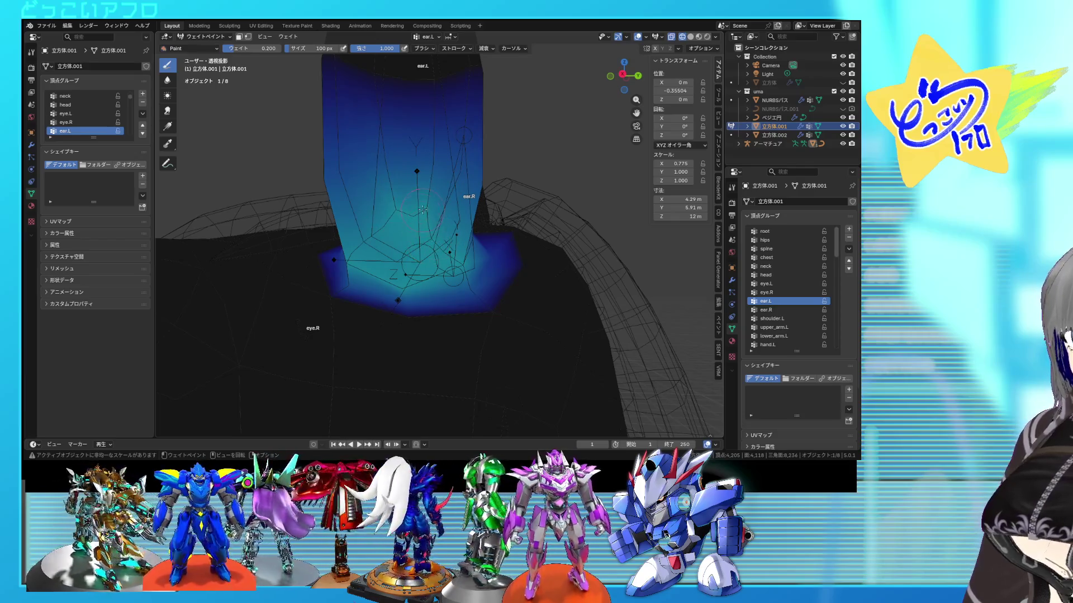
pyautogui.moveTo(416, 255)
pyautogui.mouseDown(button='middle')
pyautogui.moveTo(519, 282)
pyautogui.moveTo(454, 285)
pyautogui.mouseUp(button='middle')
pyautogui.moveTo(548, 308)
pyautogui.mouseDown(button='middle')
pyautogui.moveTo(558, 319)
pyautogui.moveTo(537, 343)
pyautogui.mouseUp(button='middle')
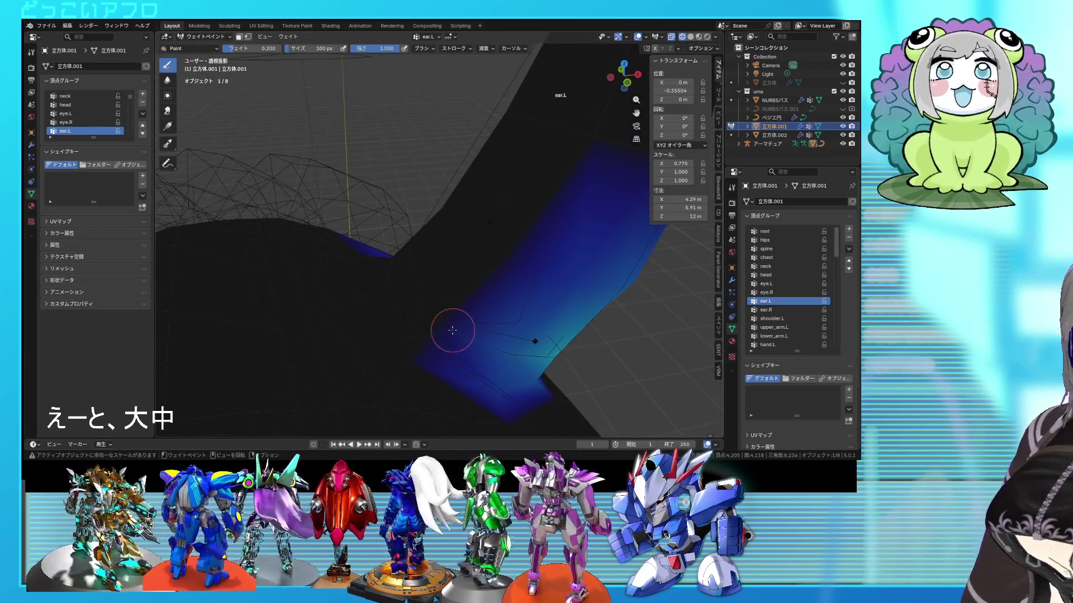
pyautogui.moveTo(387, 276)
pyautogui.mouseDown(button='middle')
pyautogui.moveTo(454, 276)
pyautogui.moveTo(396, 247)
pyautogui.mouseUp(button='middle')
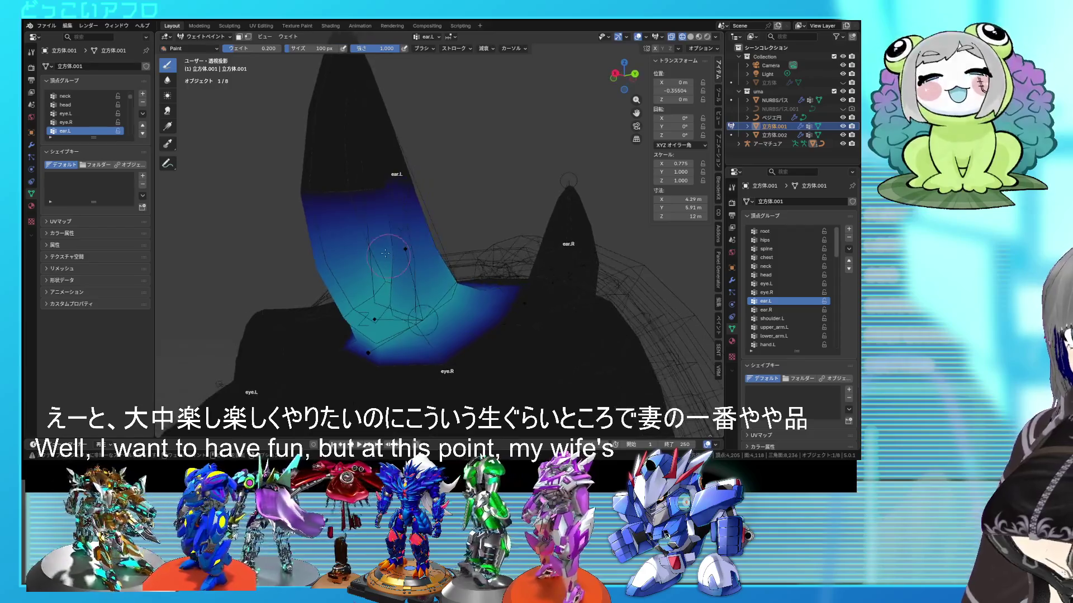
pyautogui.click(245, 47)
# Set the brush weight to 0.5 and paint the upper part of the left ear.
pyautogui.write('0.5')
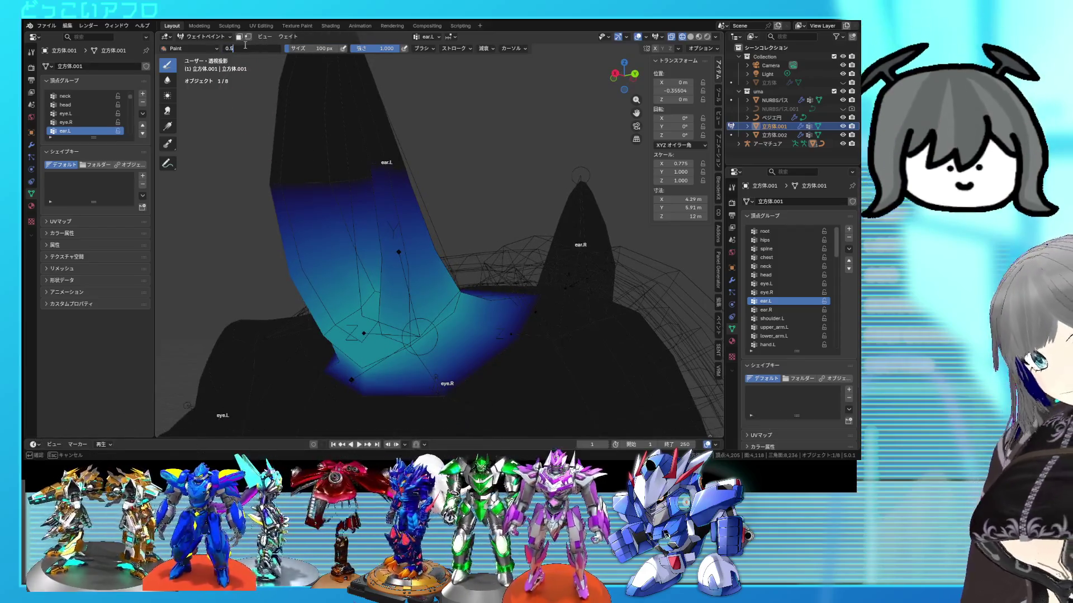
pyautogui.press('Return')
pyautogui.moveTo(347, 165)
pyautogui.mouseDown()
pyautogui.moveTo(351, 184)
pyautogui.moveTo(421, 170)
pyautogui.mouseUp()
pyautogui.moveTo(389, 162); pyautogui.dragTo(371, 151, button='middle')
pyautogui.moveTo(372, 150)
pyautogui.mouseDown()
pyautogui.moveTo(358, 140)
pyautogui.moveTo(368, 149)
pyautogui.mouseUp()
pyautogui.moveTo(368, 149)
pyautogui.mouseDown(button='middle')
pyautogui.moveTo(402, 168)
pyautogui.moveTo(489, 148)
pyautogui.moveTo(583, 182)
pyautogui.moveTo(414, 173)
pyautogui.mouseUp(button='middle')
pyautogui.click(412, 173)
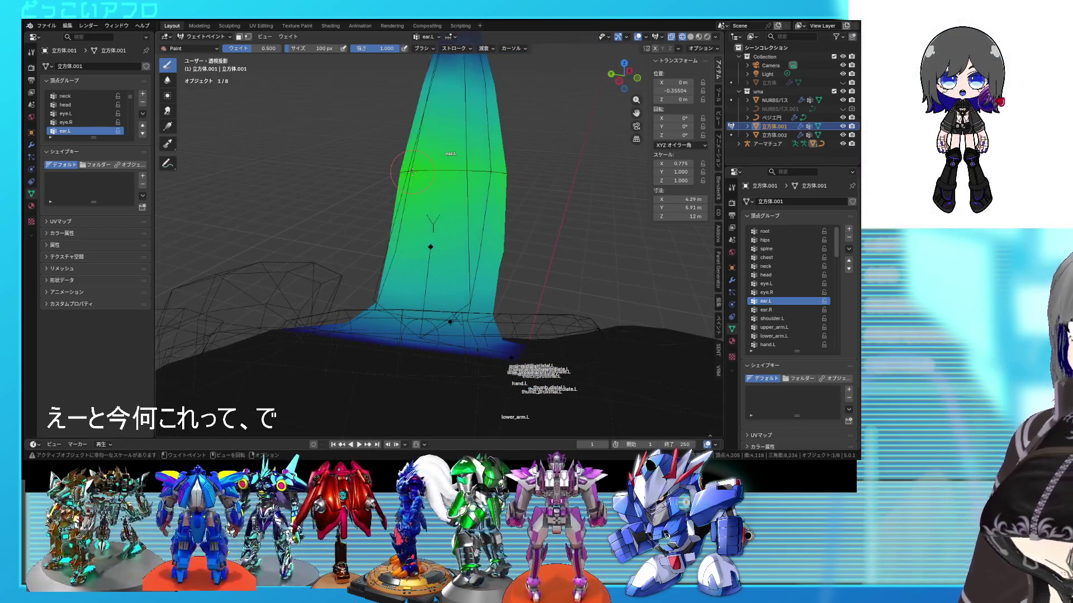
# Paint full ear.L weight along the left ear's top ridge and upper surface.
pyautogui.moveTo(484, 170)
pyautogui.mouseDown(button='middle')
pyautogui.moveTo(541, 187)
pyautogui.moveTo(500, 177)
pyautogui.mouseUp(button='middle')
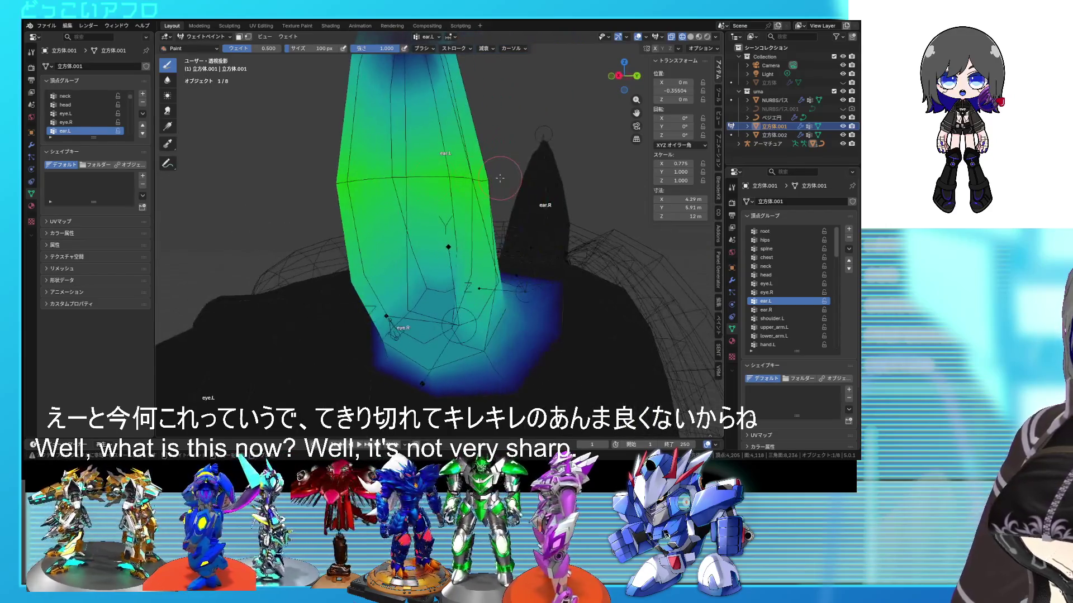
pyautogui.moveTo(404, 175); pyautogui.dragTo(344, 178, button='middle')
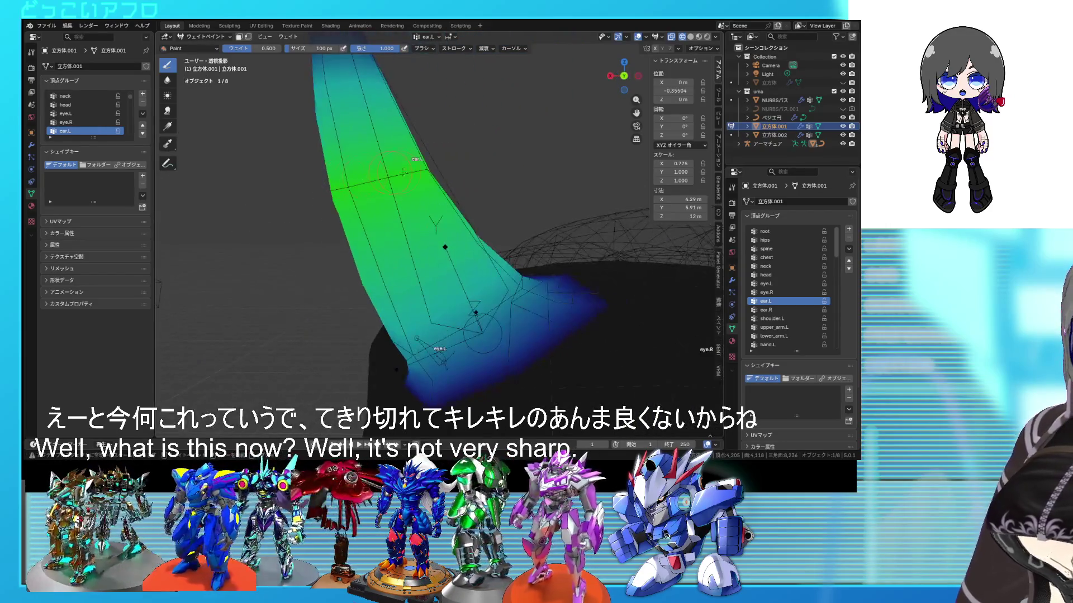
pyautogui.moveTo(437, 163)
pyautogui.mouseDown(button='middle')
pyautogui.moveTo(460, 166)
pyautogui.moveTo(430, 162)
pyautogui.moveTo(391, 128)
pyautogui.moveTo(369, 84)
pyautogui.mouseUp(button='middle')
pyautogui.moveTo(302, 106); pyautogui.dragTo(409, 162)
pyautogui.moveTo(326, 161)
pyautogui.mouseDown()
pyautogui.moveTo(369, 106)
pyautogui.moveTo(419, 96)
pyautogui.moveTo(334, 102)
pyautogui.mouseUp()
pyautogui.moveTo(384, 103); pyautogui.dragTo(406, 157, button='middle')
pyautogui.moveTo(406, 167); pyautogui.dragTo(400, 151)
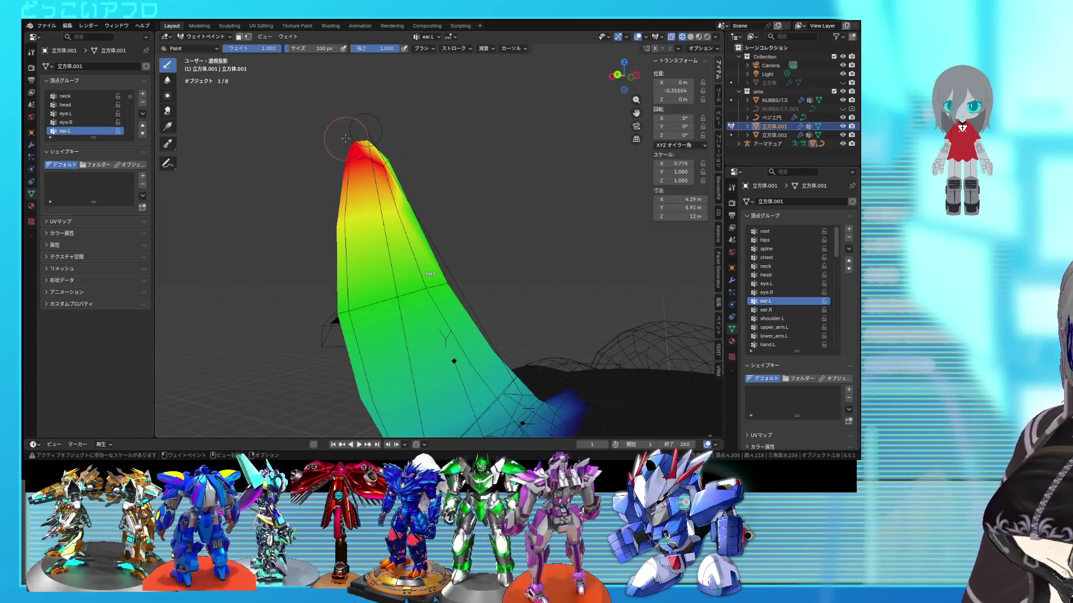
pyautogui.moveTo(347, 139); pyautogui.dragTo(514, 168, button='middle')
# Compare the ear.R and ear.L weights, then show the eye.L vertex group.
pyautogui.scroll(-6, 514, 167)
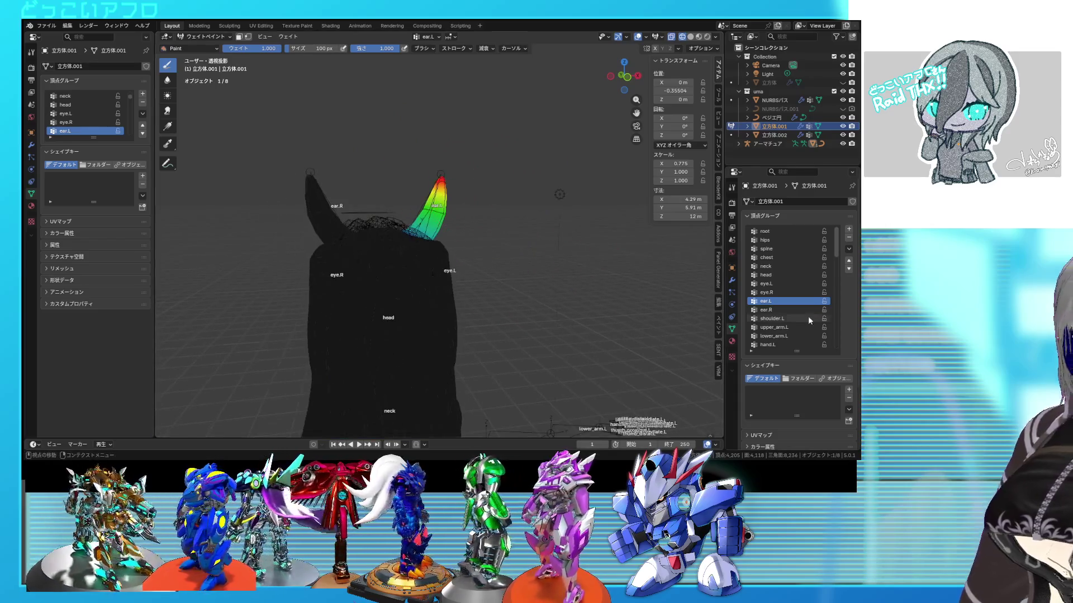
pyautogui.click(797, 310)
pyautogui.click(793, 300)
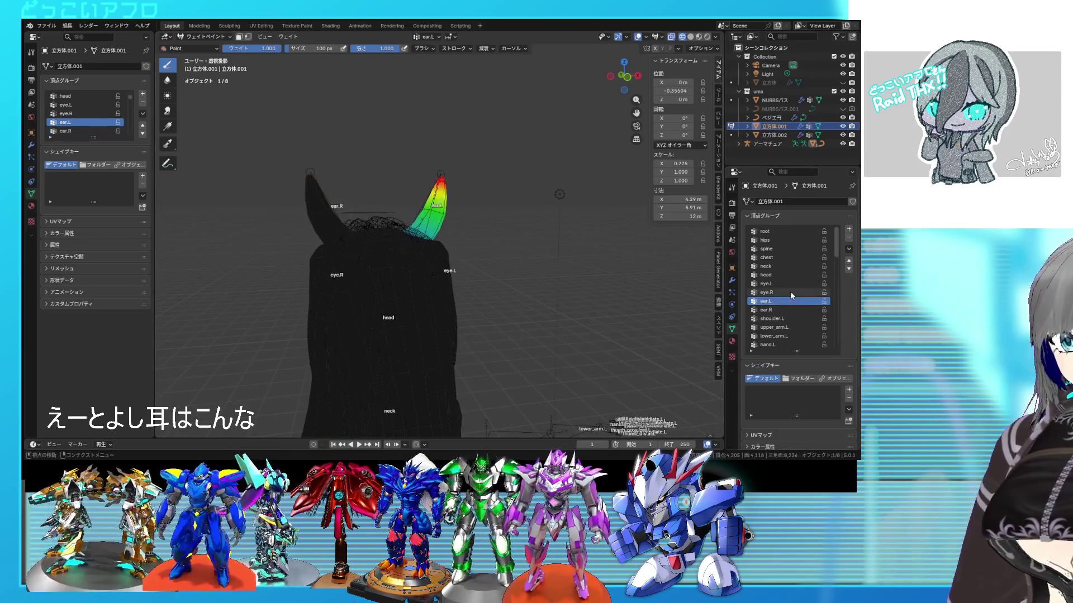
pyautogui.click(789, 283)
# Switch to Object Mode and select the mane together with the horse head mesh.
pyautogui.click(204, 41)
pyautogui.click(207, 59)
pyautogui.moveTo(521, 266)
pyautogui.mouseDown(button='middle')
pyautogui.moveTo(515, 290)
pyautogui.moveTo(424, 202)
pyautogui.mouseUp(button='middle')
pyautogui.click(424, 202)
pyautogui.keyDown('shift'); pyautogui.click(372, 229); pyautogui.keyUp('shift')
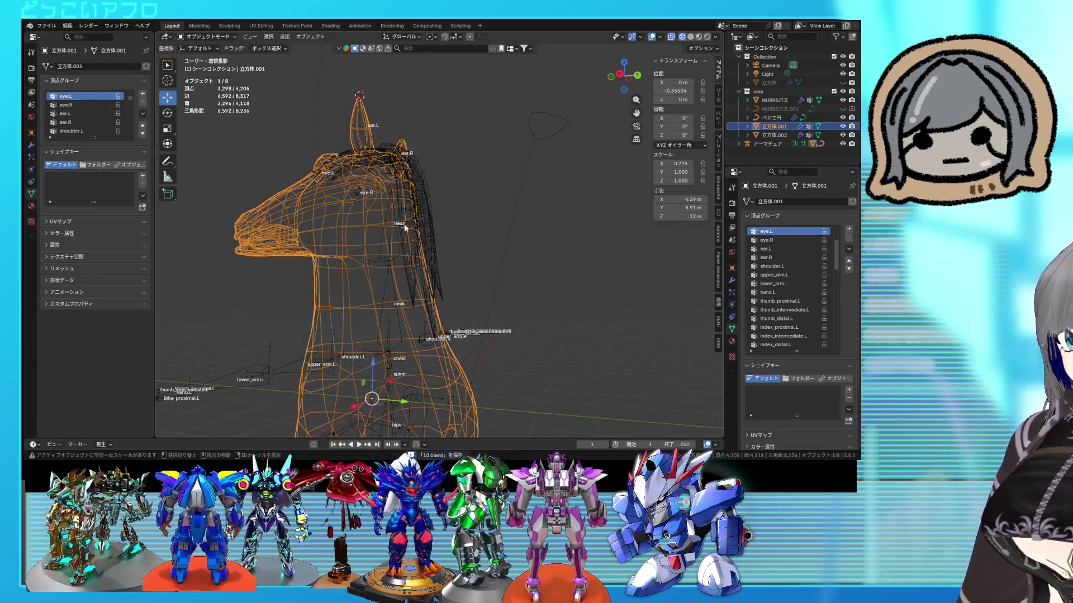
# Make the NURBS mane the active object and frame the horse head.
pyautogui.keyDown('shift'); pyautogui.click(418, 226); pyautogui.keyUp('shift')
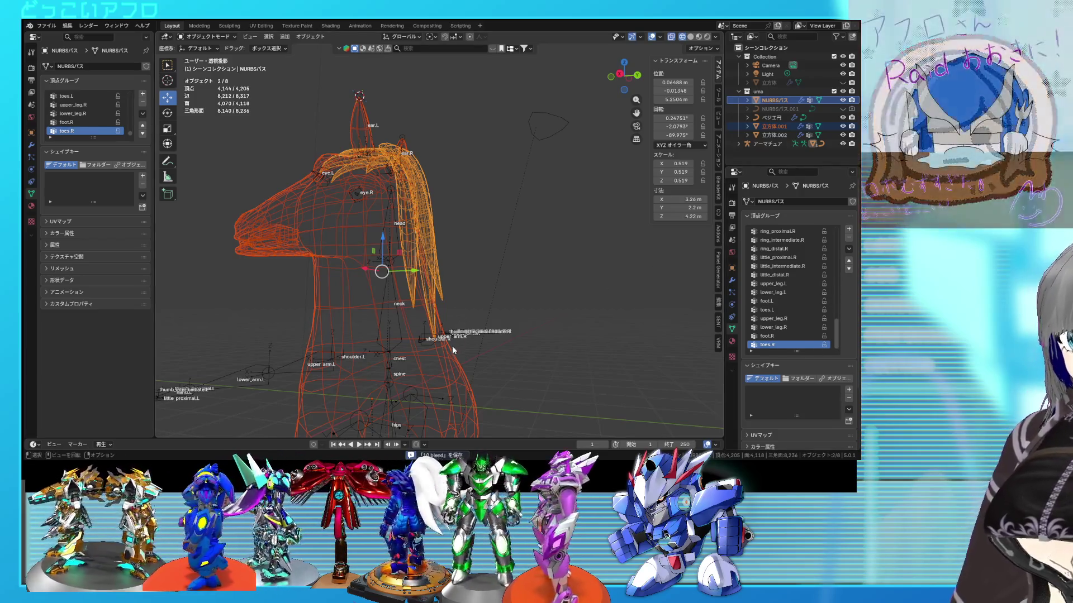
pyautogui.moveTo(448, 350)
pyautogui.mouseDown(button='middle')
pyautogui.moveTo(458, 318)
pyautogui.moveTo(482, 323)
pyautogui.mouseUp(button='middle')
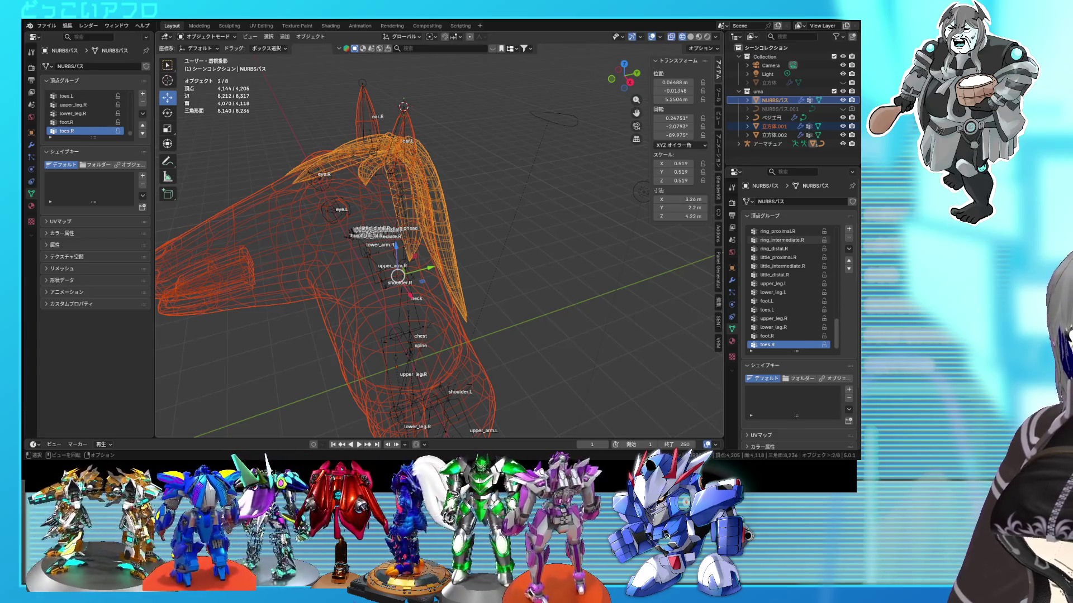
pyautogui.moveTo(580, 223)
pyautogui.mouseDown(button='middle')
pyautogui.moveTo(509, 254)
pyautogui.moveTo(451, 258)
pyautogui.mouseUp(button='middle')
pyautogui.scroll(-5, 450, 258)
# Save 10.blend and show the Auto Mirror add-on panel in the sidebar.
pyautogui.hotkey('ctrl', 's')
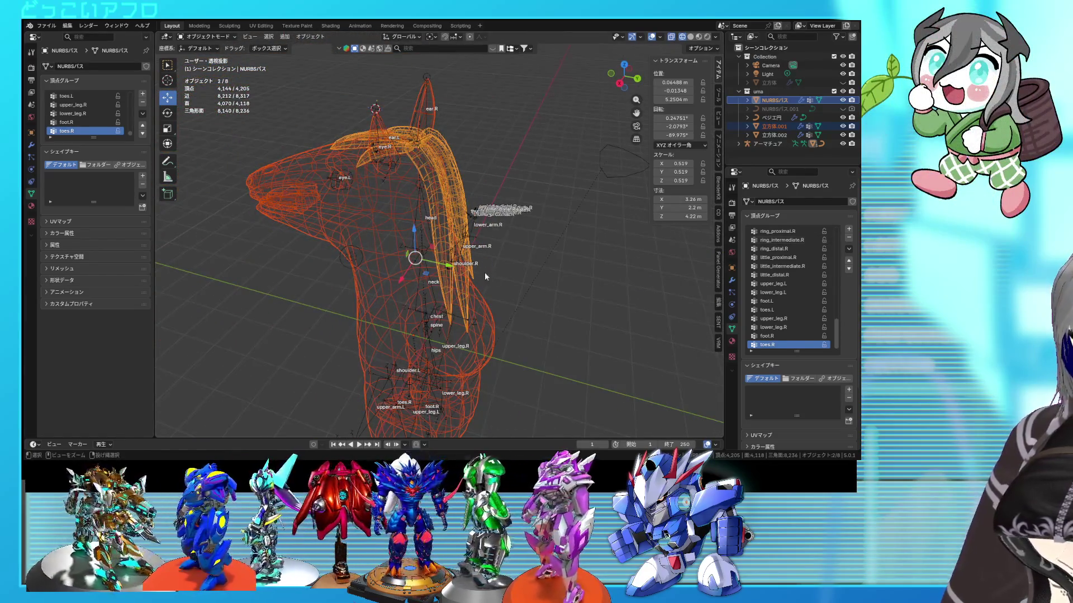
pyautogui.click(718, 323)
pyautogui.click(719, 302)
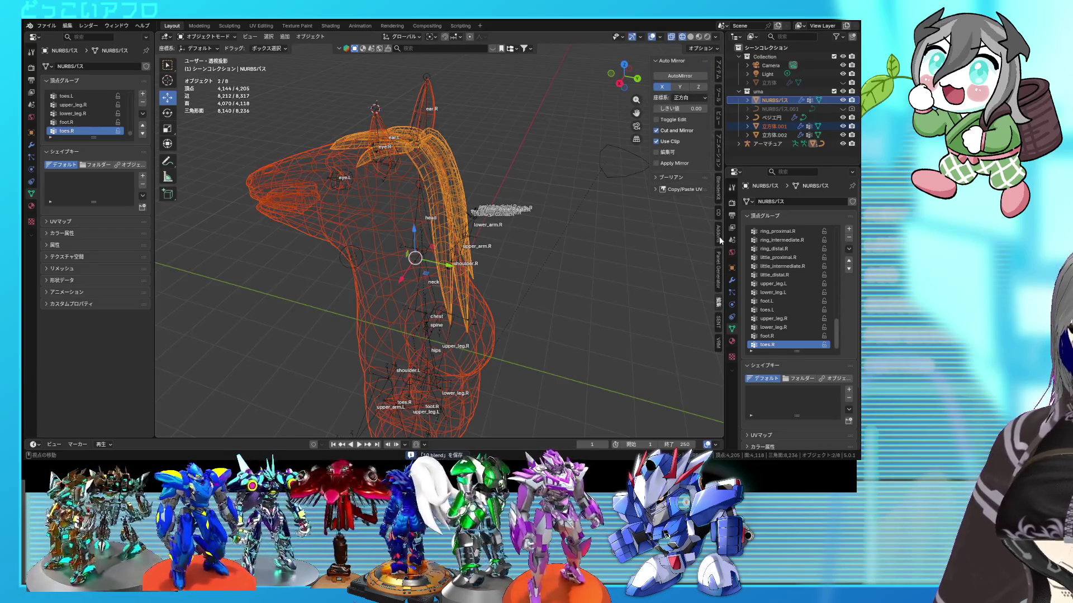
# Open the Robust Weight Transfer sidebar tab, widen the sidebar, and reselect the scene objects.
pyautogui.click(718, 301)
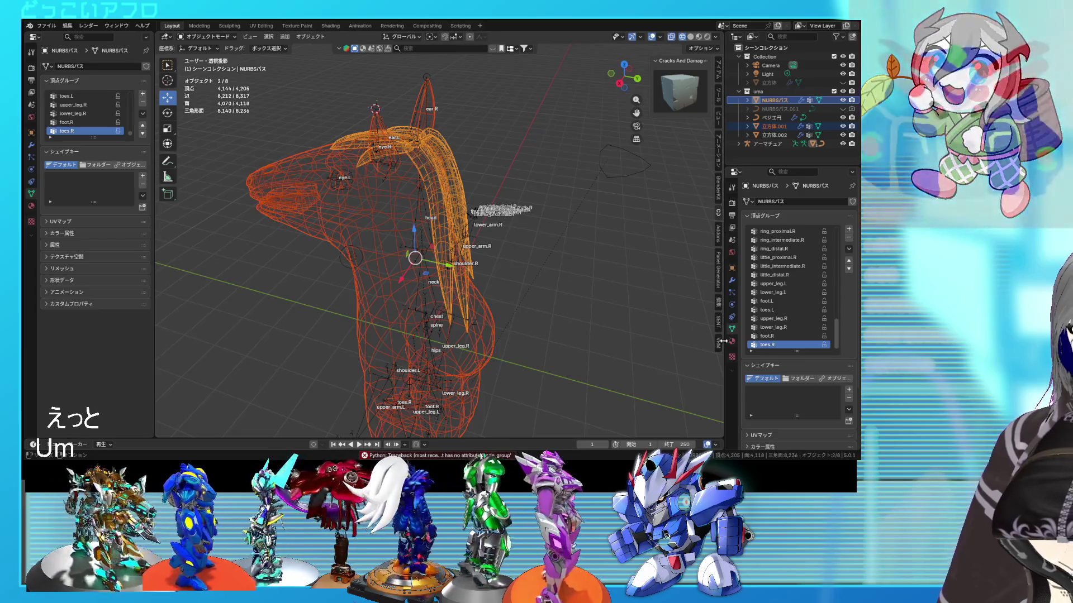
pyautogui.click(719, 325)
pyautogui.click(720, 323)
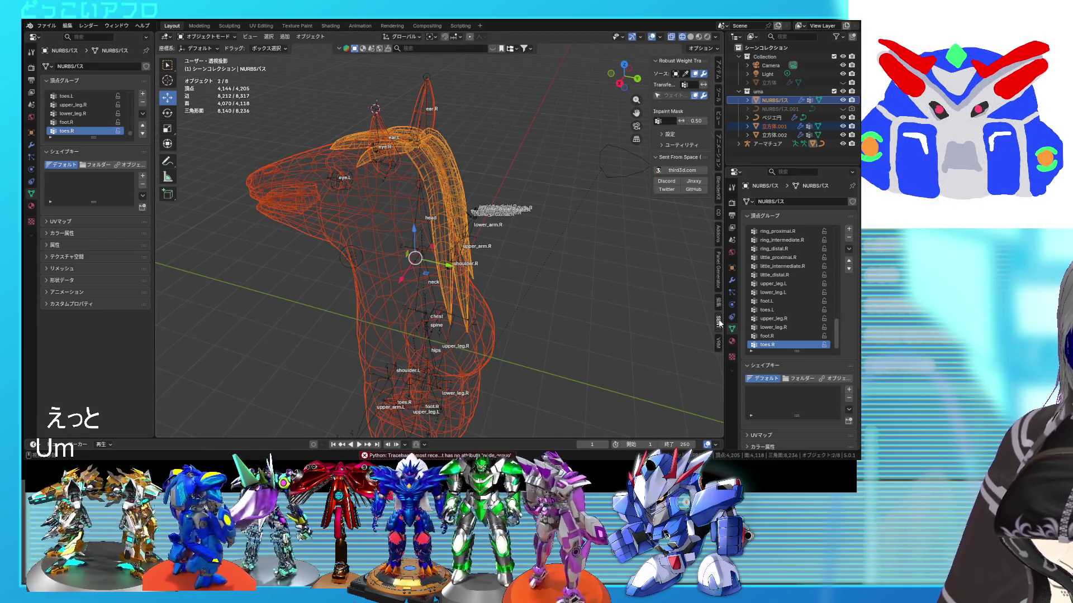
pyautogui.moveTo(650, 146); pyautogui.dragTo(601, 150)
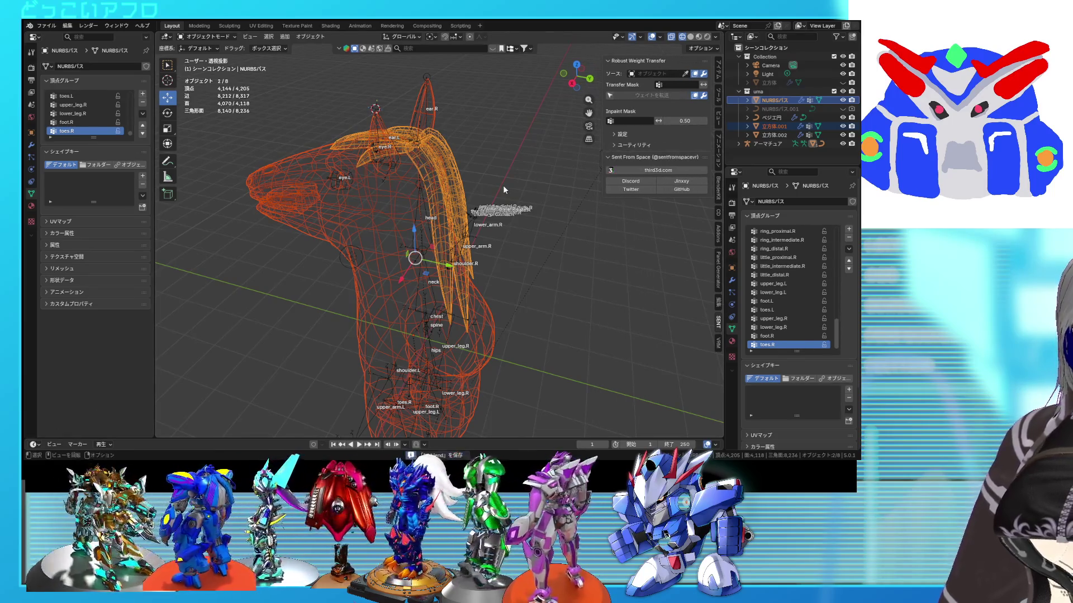
pyautogui.click(357, 194)
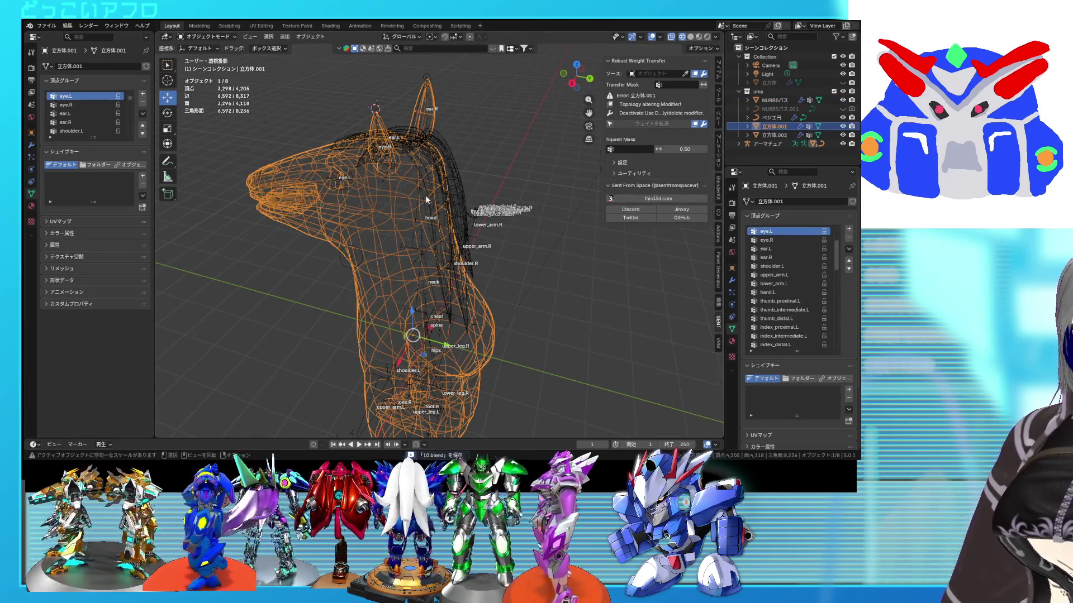
pyautogui.click(423, 200)
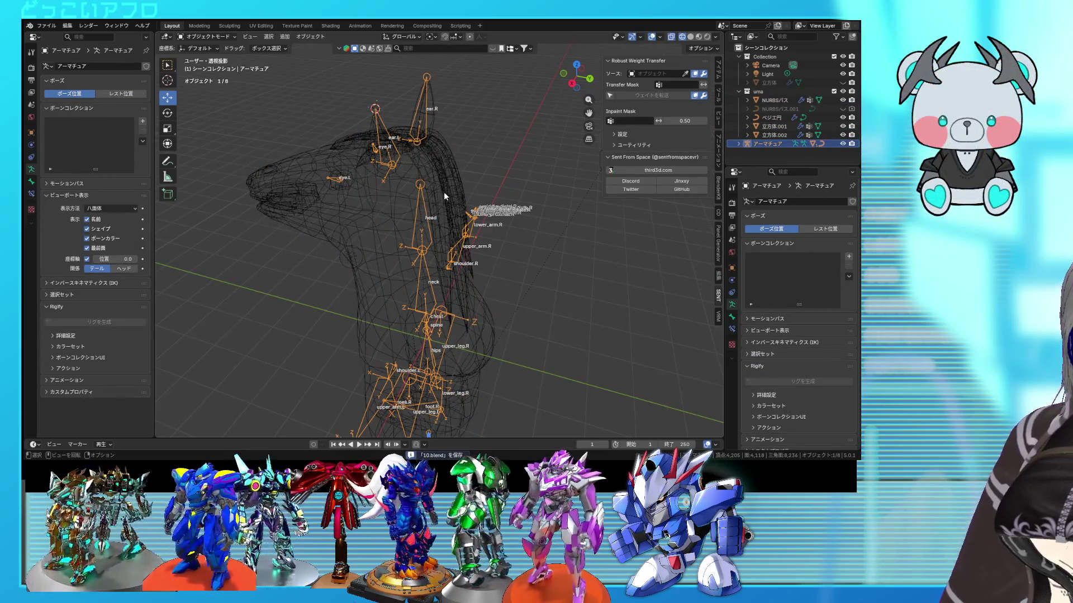
pyautogui.click(445, 195)
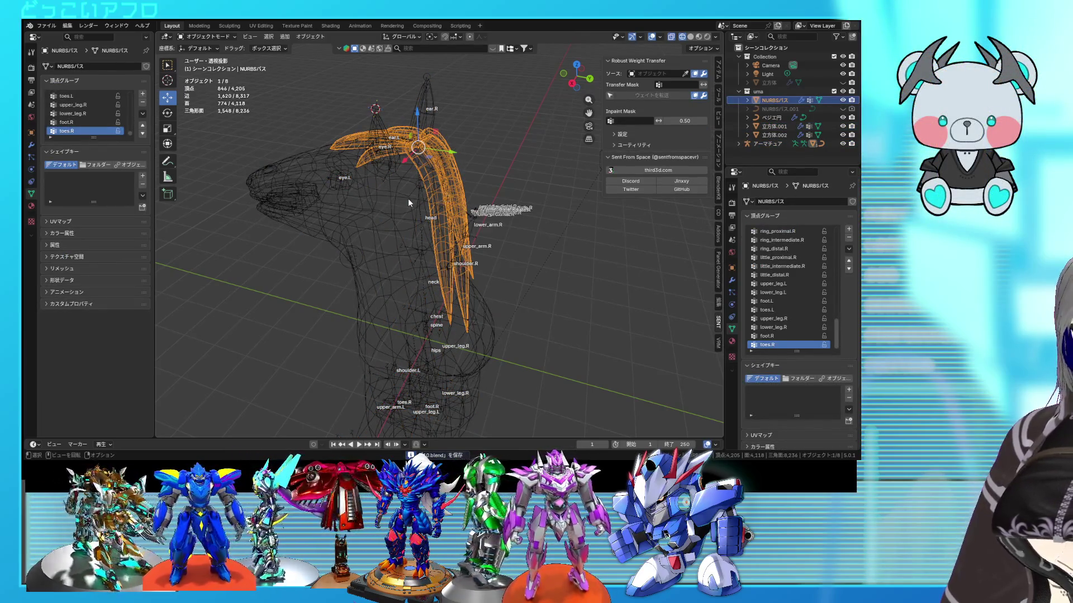
# Eyedrop the horse mesh 立方体.001 as the transfer source, save, and select the horse mesh.
pyautogui.click(685, 74)
pyautogui.click(396, 188)
pyautogui.click(395, 189)
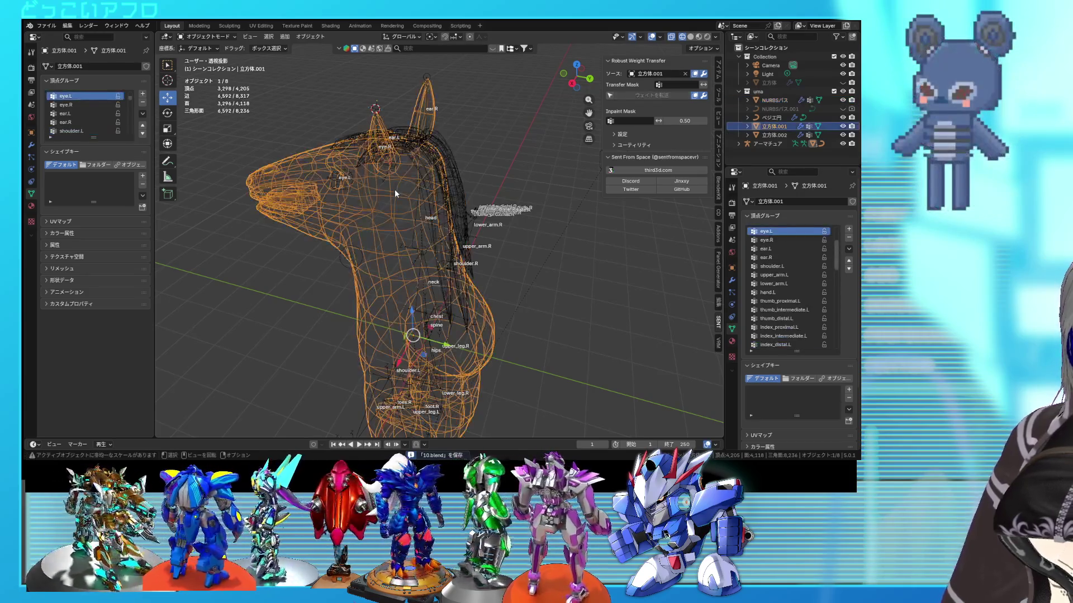
pyautogui.click(441, 182)
pyautogui.click(441, 182)
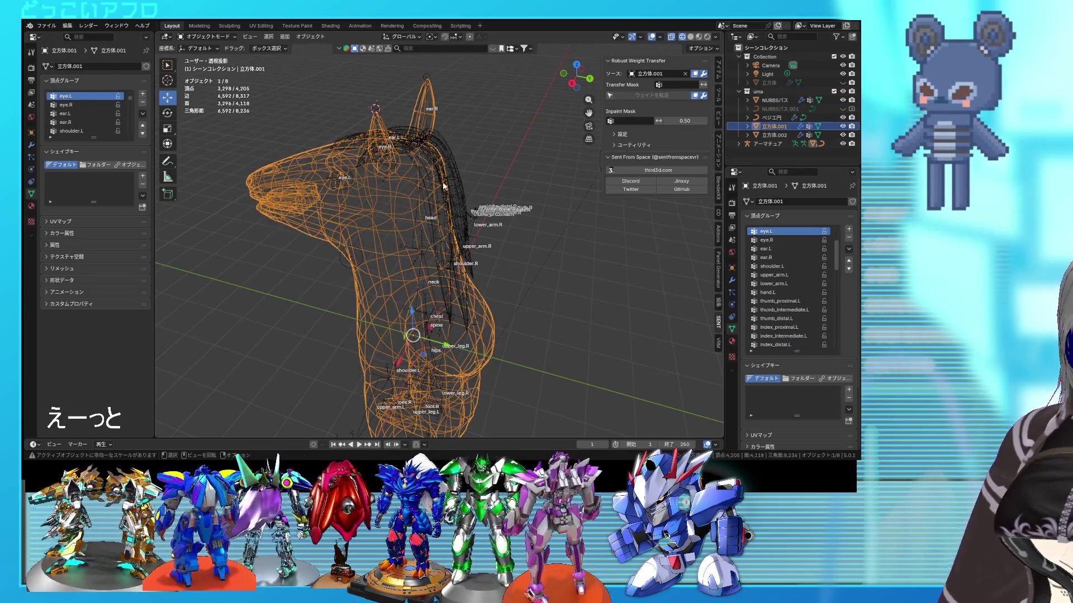
pyautogui.click(461, 173)
pyautogui.hotkey('ctrl', 's')
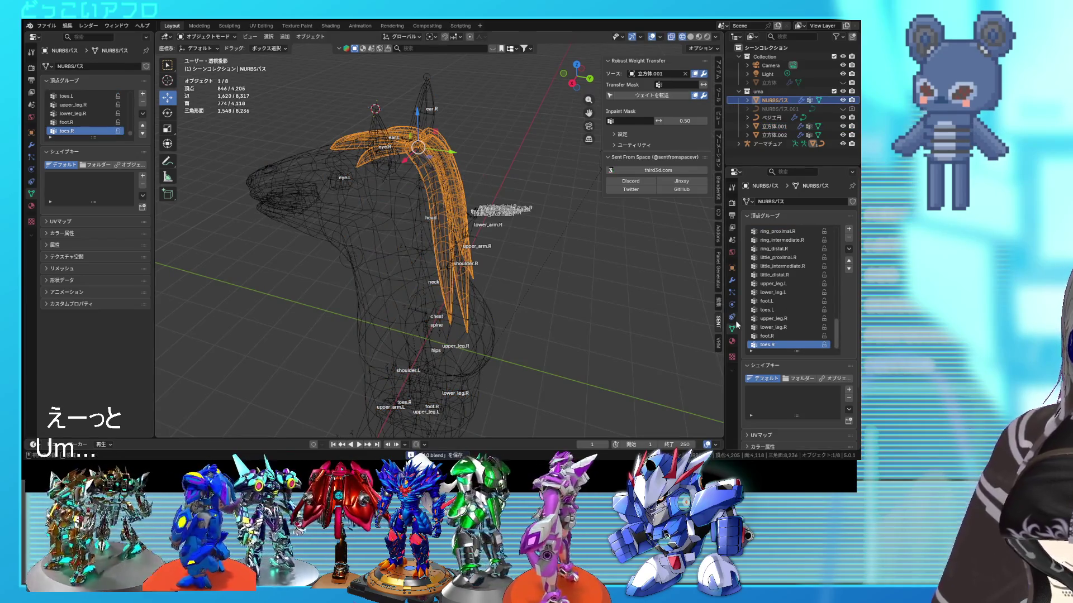
pyautogui.click(406, 213)
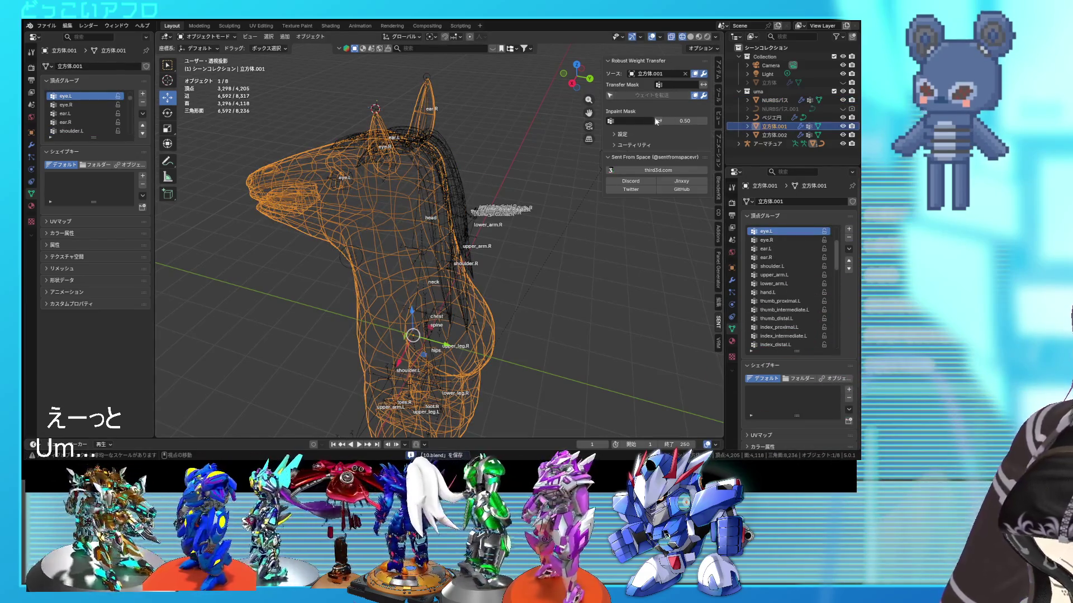
pyautogui.moveTo(535, 241)
pyautogui.mouseDown(button='middle')
pyautogui.moveTo(525, 232)
pyautogui.moveTo(524, 246)
pyautogui.moveTo(521, 210)
pyautogui.mouseUp(button='middle')
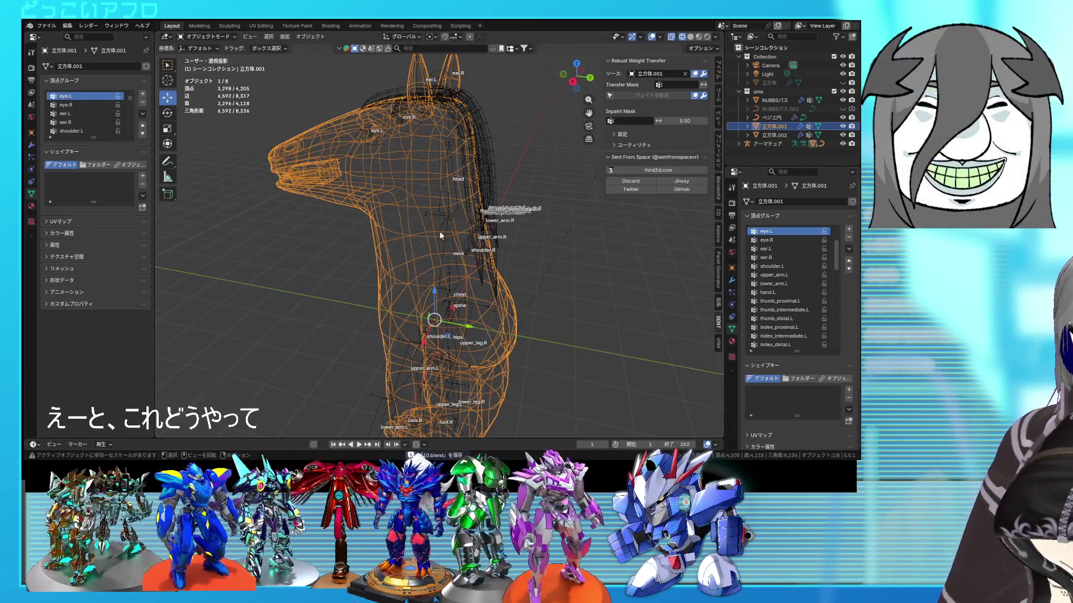
# Put the armature in Pose Mode with solid shading and test-rotate the neck and head bones.
pyautogui.click(447, 223)
pyautogui.hotkey('ctrl', 'Tab')
pyautogui.click(449, 223)
pyautogui.press('z')
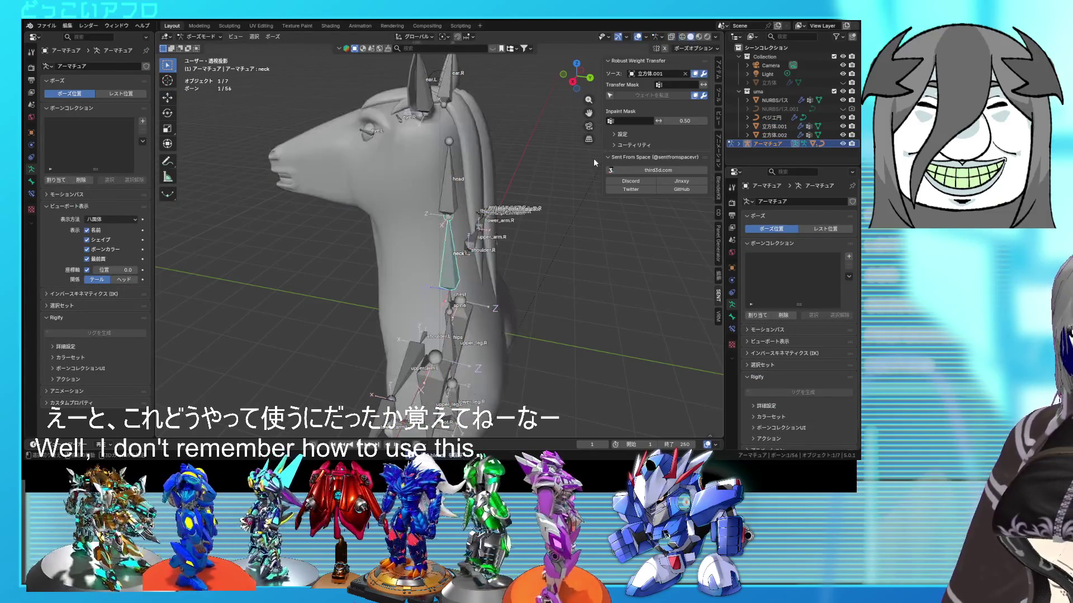
pyautogui.press('r')
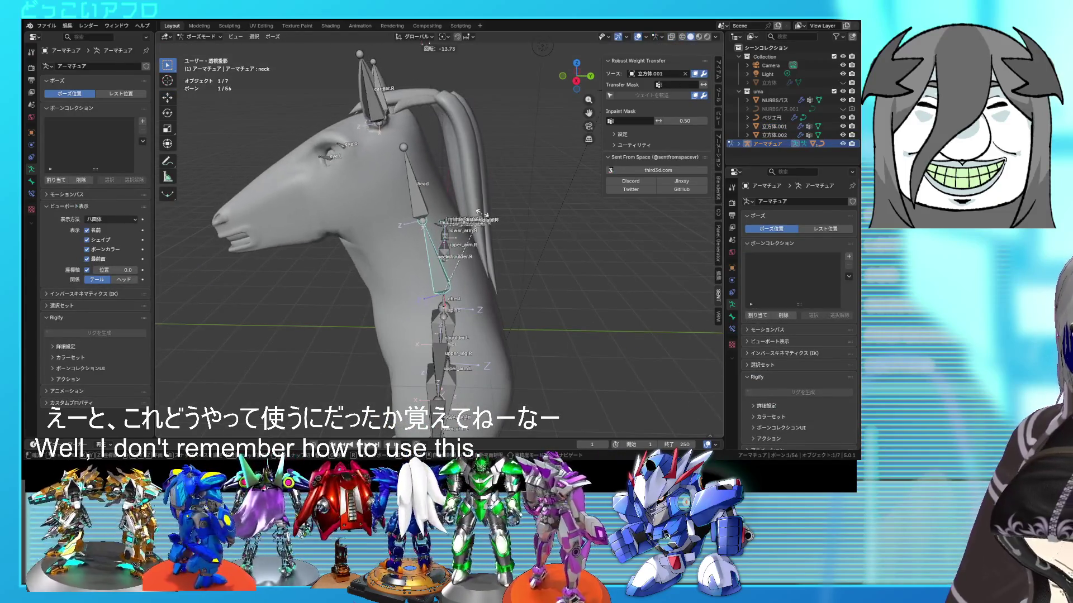
pyautogui.rightClick(450, 193)
pyautogui.click(445, 192)
pyautogui.press('r')
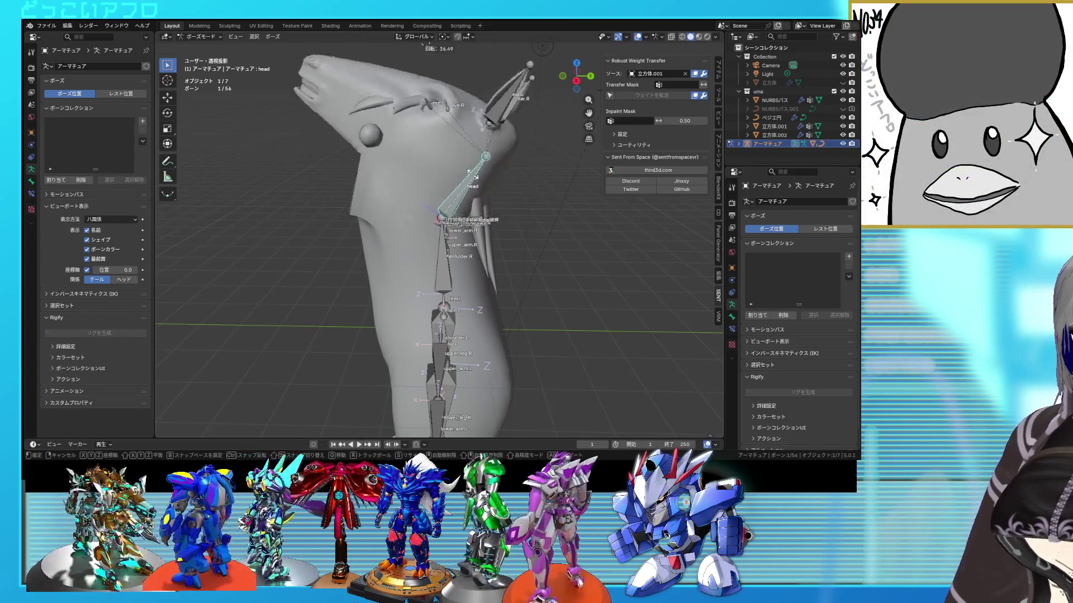
pyautogui.rightClick(457, 179)
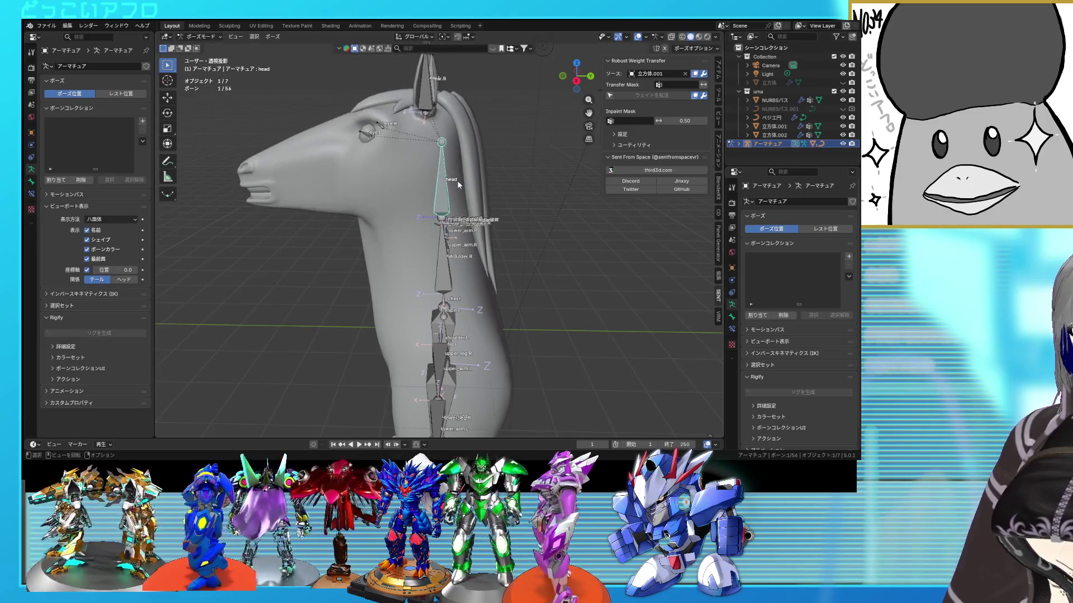
# Retest the head and neck rotations, then return to Object Mode and select the horse mesh.
pyautogui.press('r')
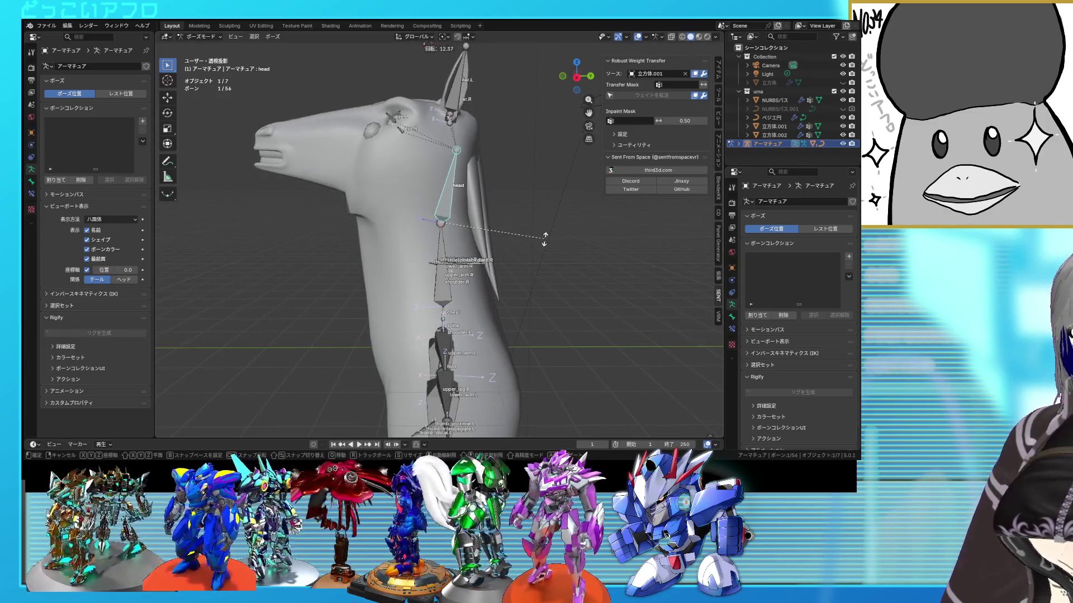
pyautogui.rightClick(560, 253)
pyautogui.click(455, 244)
pyautogui.press('r')
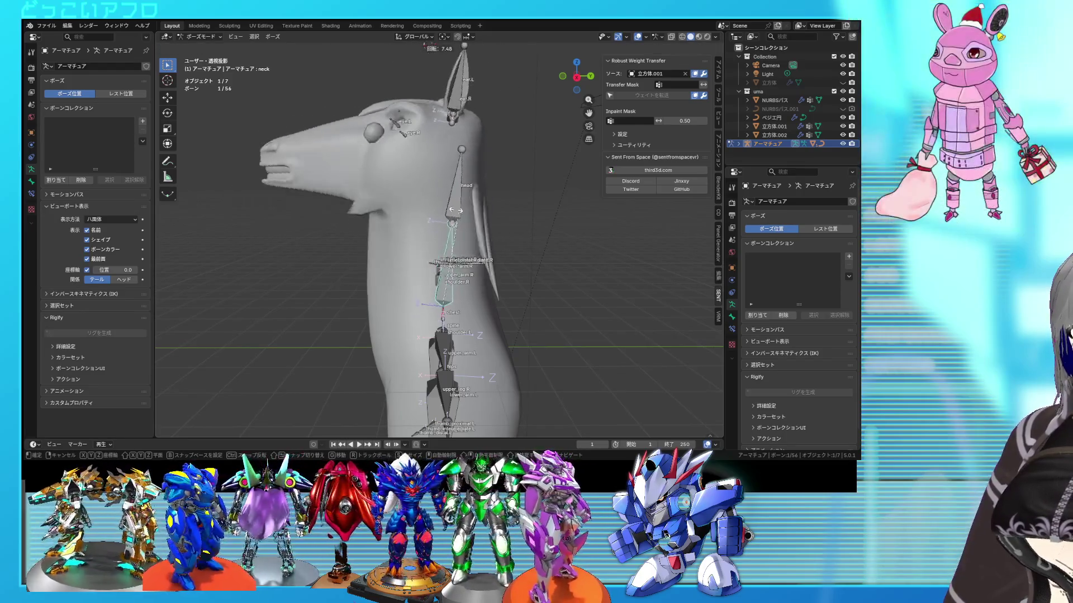
pyautogui.rightClick(396, 171)
pyautogui.hotkey('ctrl', 'Tab')
pyautogui.click(383, 186)
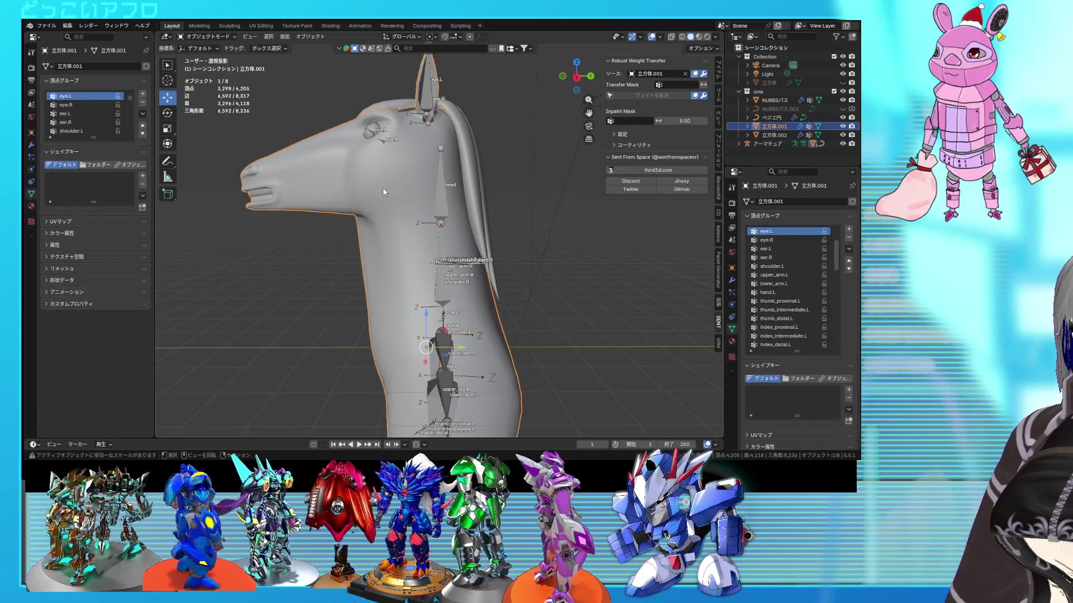
# Enter Weight Paint mode on the horse mesh, pick the neck group, and set weight 0.500.
pyautogui.hotkey('ctrl', 'Tab')
pyautogui.click(346, 150)
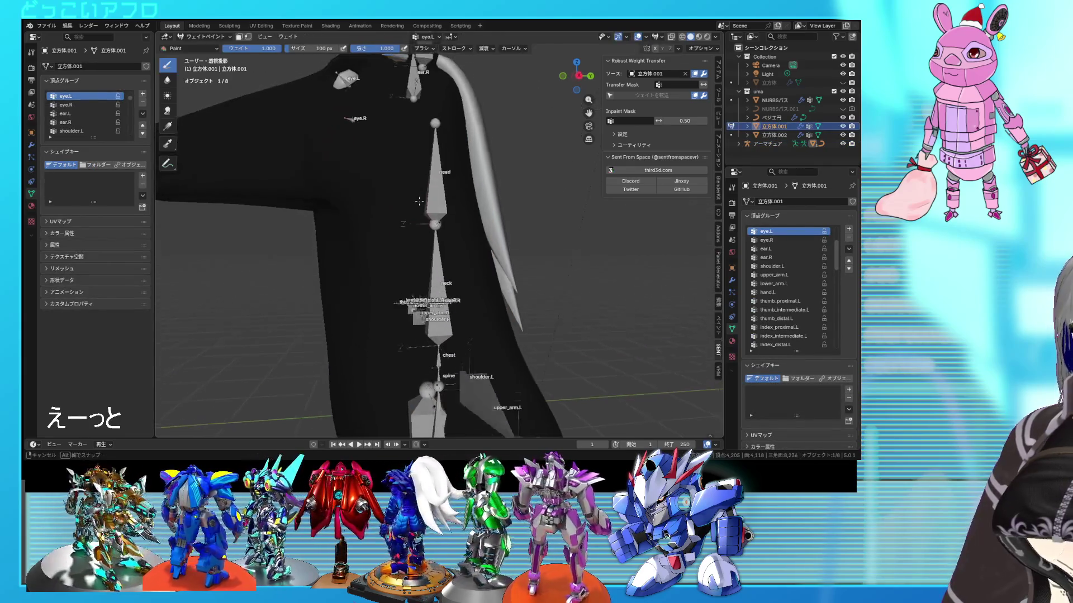
pyautogui.scroll(6, 786, 250)
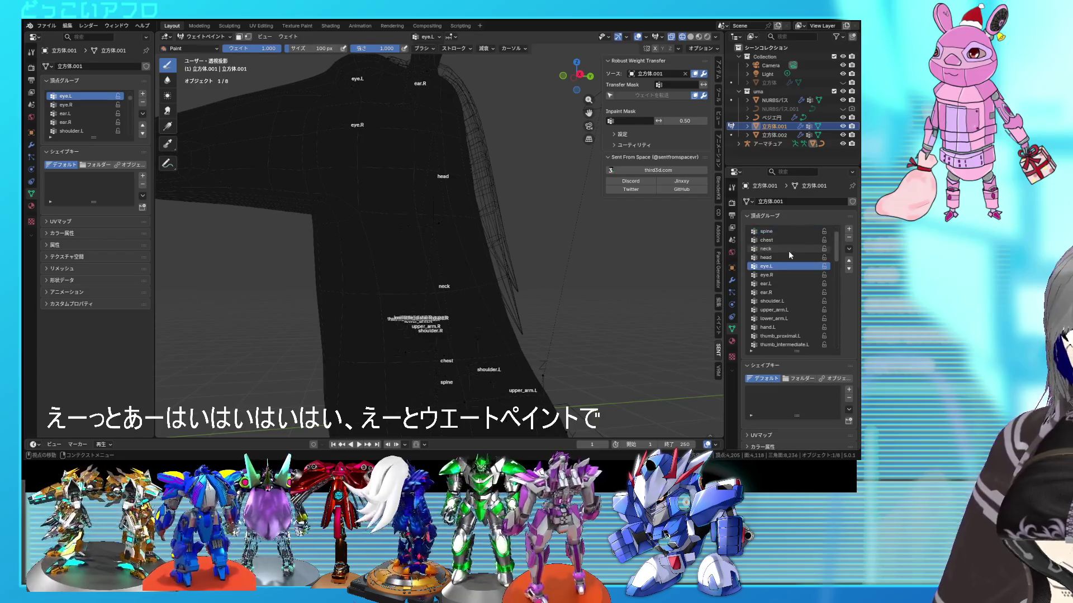
pyautogui.click(777, 276)
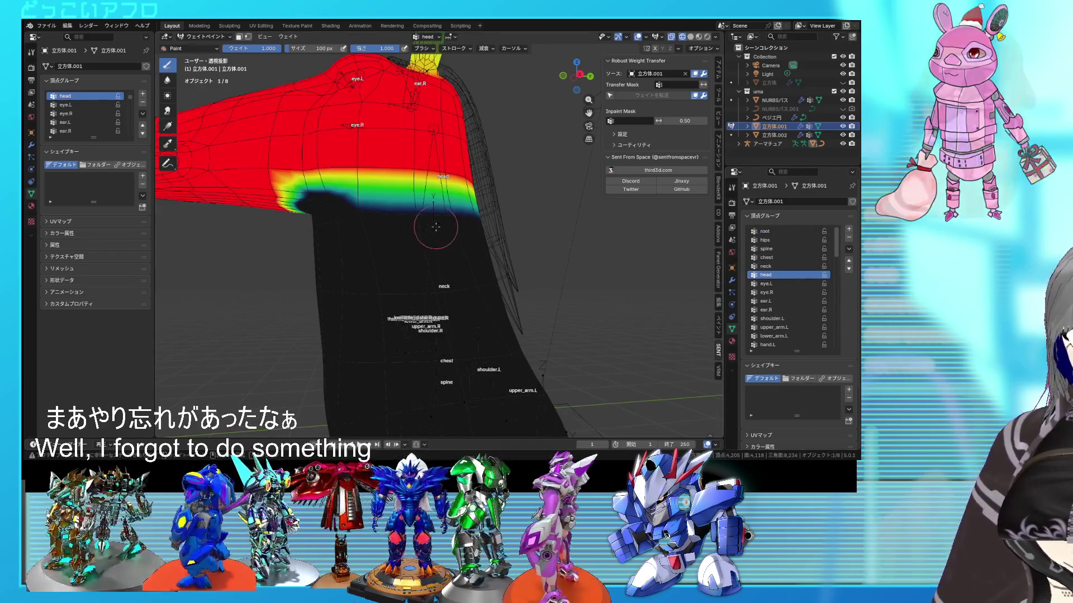
pyautogui.click(759, 267)
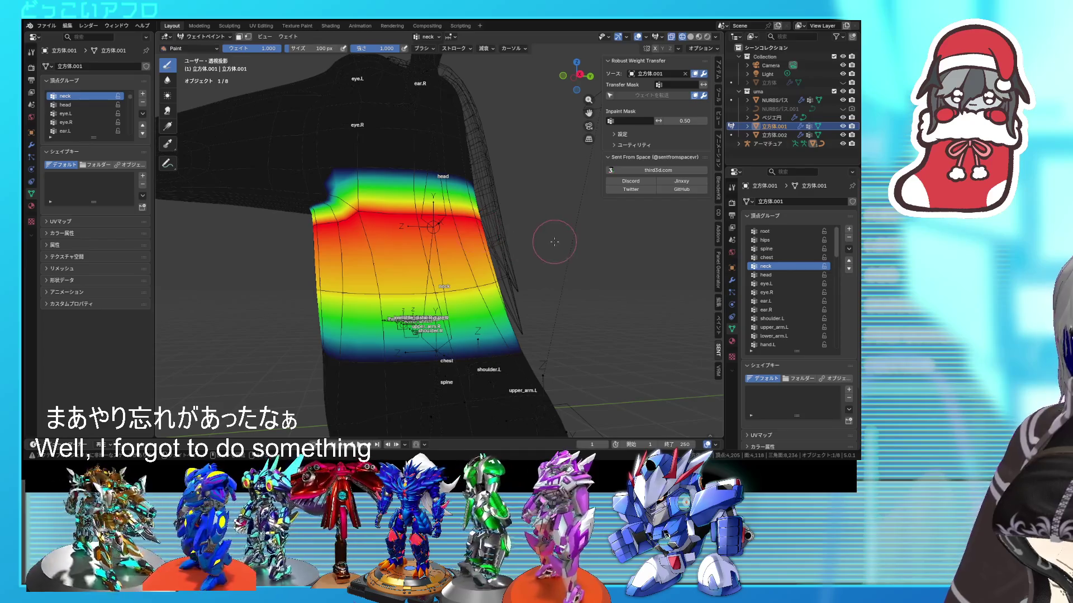
pyautogui.moveTo(485, 231); pyautogui.dragTo(486, 235, button='middle')
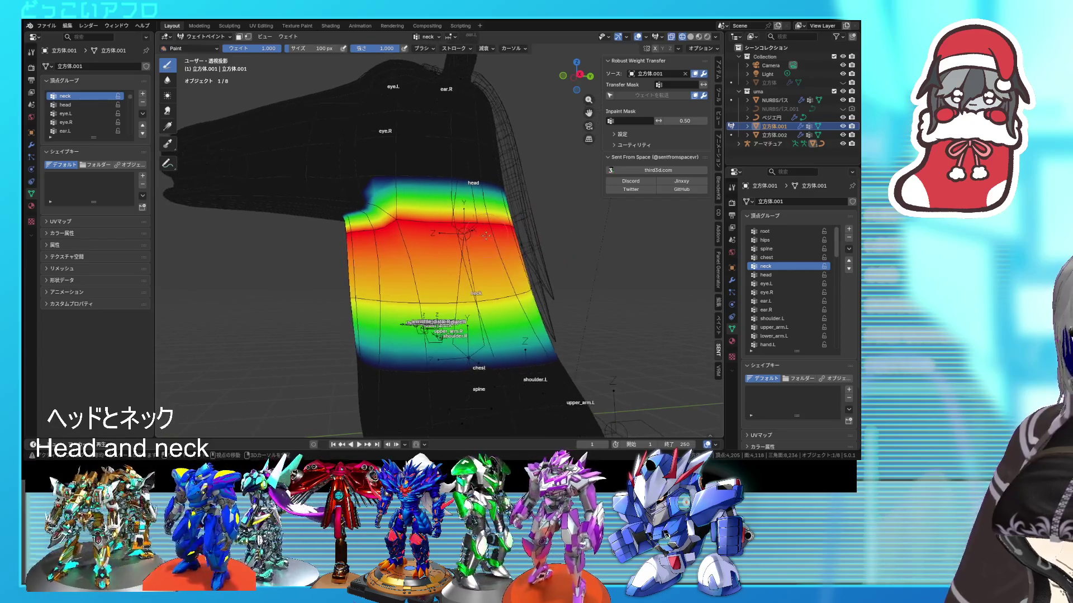
pyautogui.click(265, 50)
pyautogui.press('Return')
# Paint neck weight along the upper neck, comparing with the head group and adding a low head-weight patch.
pyautogui.scroll(2, 347, 180)
pyautogui.moveTo(347, 179); pyautogui.dragTo(397, 185, button='middle')
pyautogui.moveTo(366, 169)
pyautogui.mouseDown()
pyautogui.moveTo(282, 207)
pyautogui.moveTo(296, 173)
pyautogui.moveTo(263, 201)
pyautogui.moveTo(282, 199)
pyautogui.mouseUp()
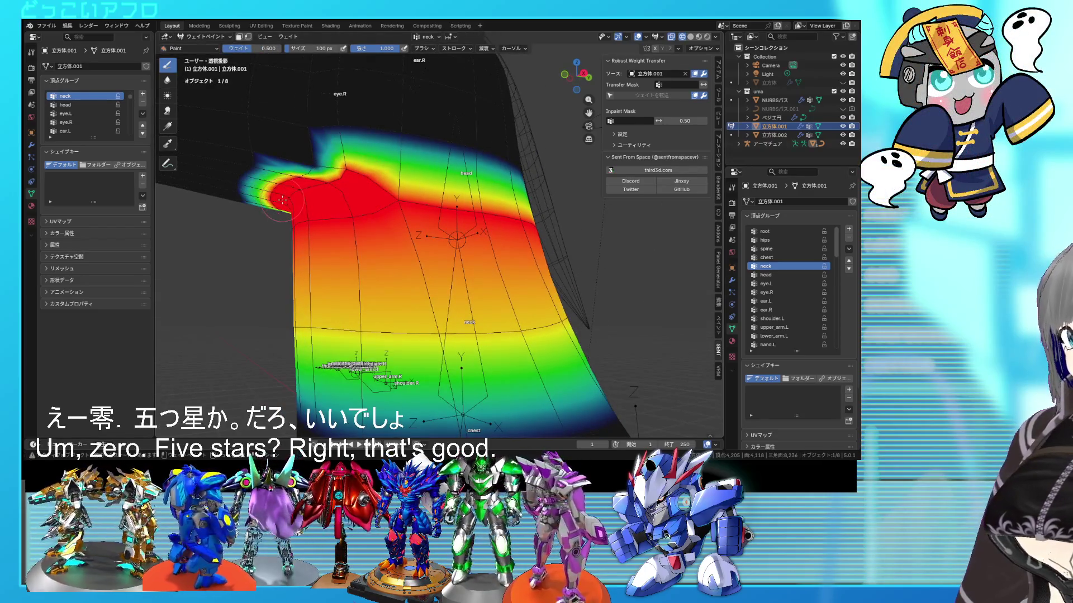
pyautogui.click(774, 274)
pyautogui.hotkey('ctrl', 'z')
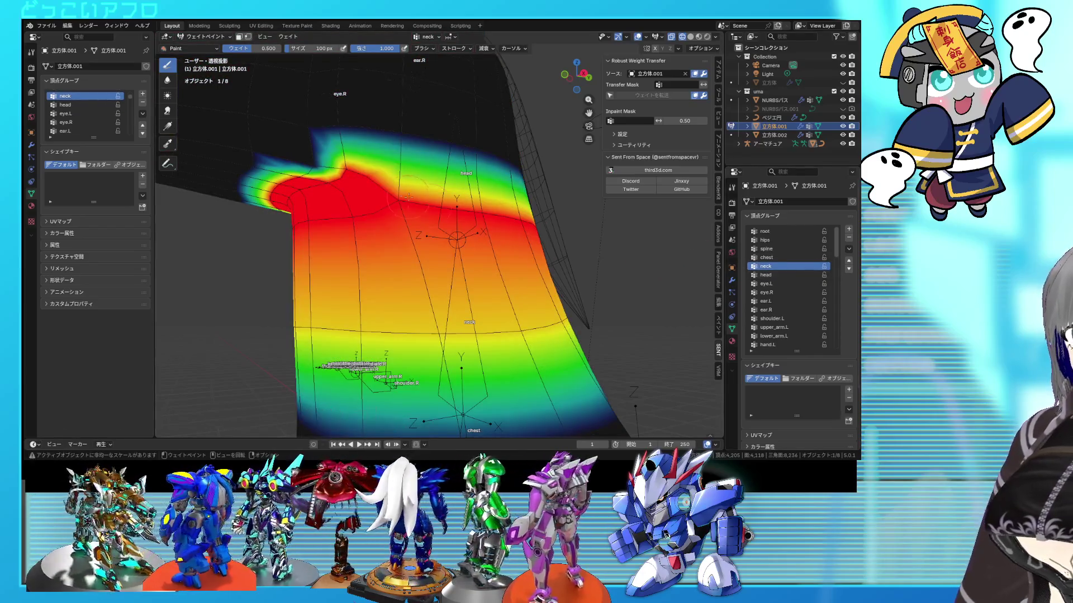
pyautogui.moveTo(330, 175); pyautogui.dragTo(318, 171)
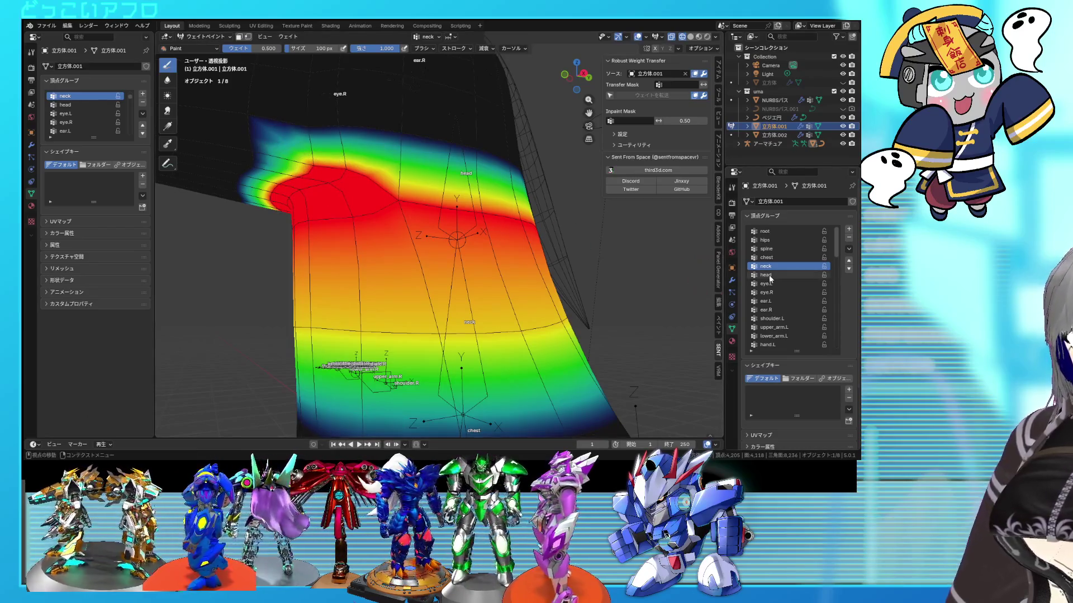
pyautogui.click(770, 276)
pyautogui.click(774, 267)
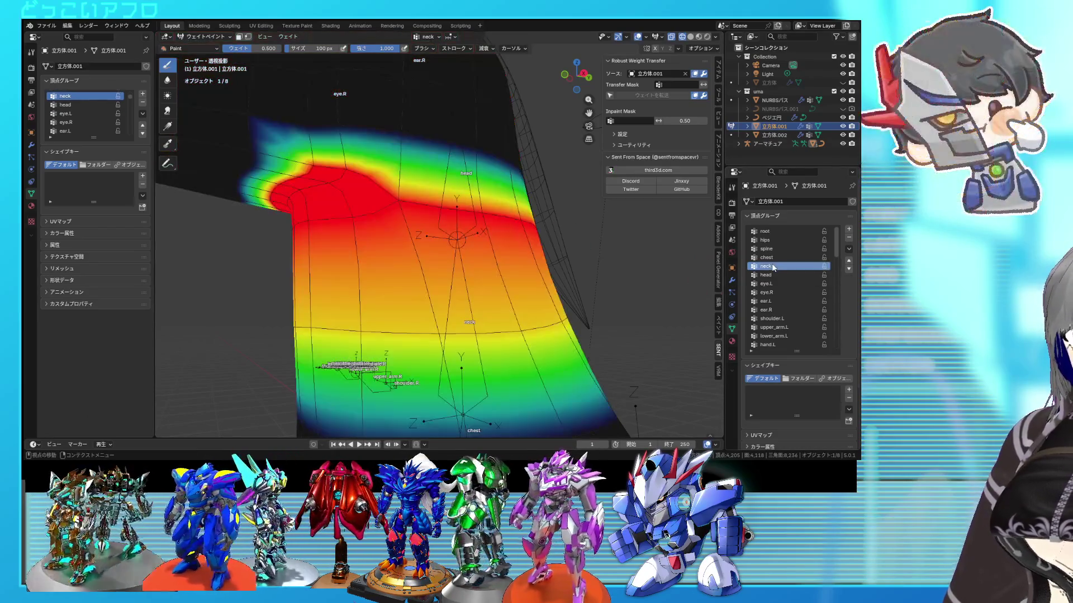
pyautogui.click(769, 274)
pyautogui.moveTo(368, 187)
pyautogui.mouseDown()
pyautogui.moveTo(335, 172)
pyautogui.moveTo(285, 196)
pyautogui.moveTo(294, 184)
pyautogui.moveTo(335, 187)
pyautogui.moveTo(363, 167)
pyautogui.moveTo(330, 179)
pyautogui.mouseUp()
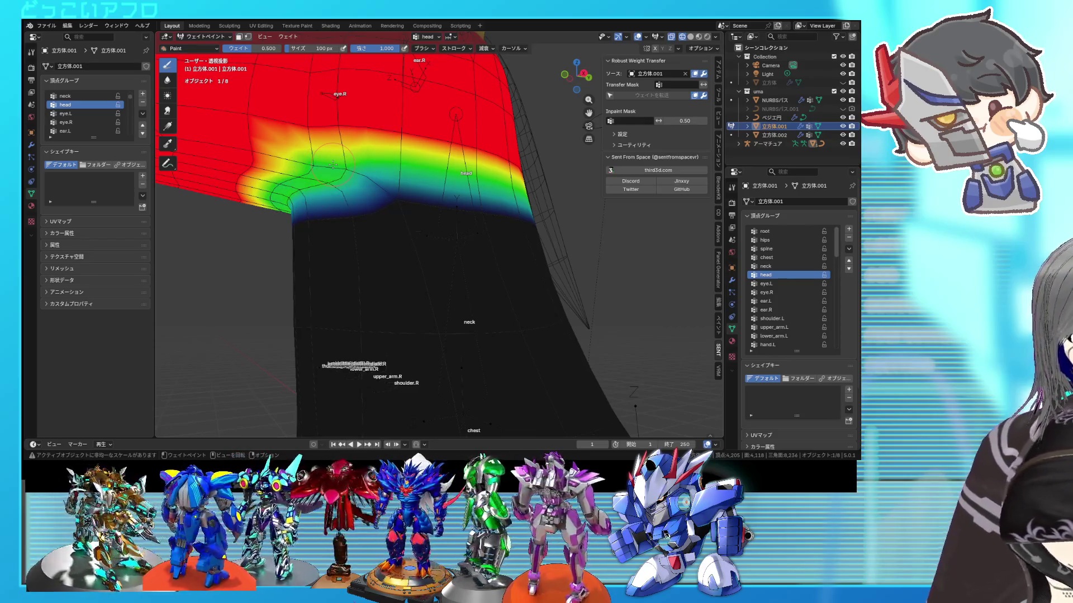
# Paint a fully red neck-group band across the upper neck, then switch to Object Mode.
pyautogui.moveTo(353, 176)
pyautogui.mouseDown(button='middle')
pyautogui.moveTo(351, 196)
pyautogui.moveTo(320, 210)
pyautogui.moveTo(367, 219)
pyautogui.mouseUp(button='middle')
pyautogui.scroll(-3, 320, 210)
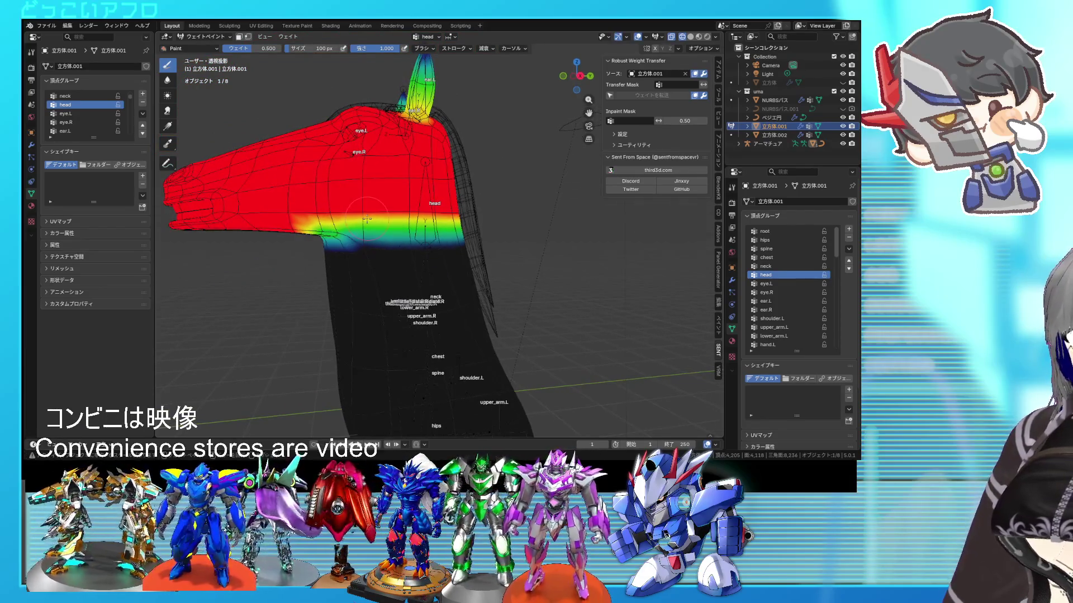
pyautogui.click(767, 266)
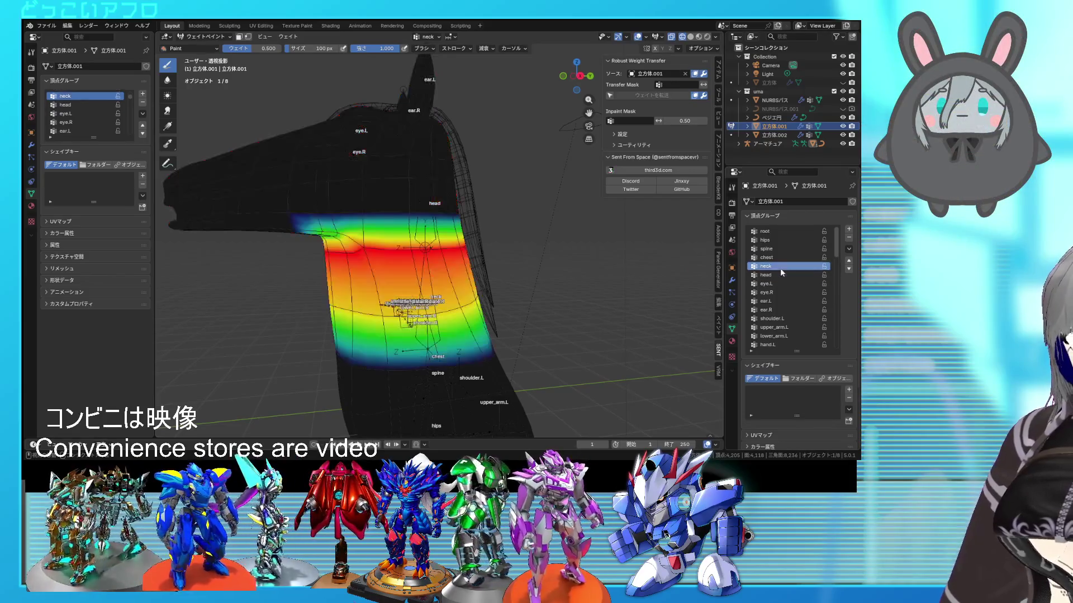
pyautogui.moveTo(369, 234)
pyautogui.mouseDown()
pyautogui.moveTo(367, 211)
pyautogui.moveTo(444, 215)
pyautogui.mouseUp()
pyautogui.moveTo(444, 215); pyautogui.dragTo(388, 220, button='middle')
pyautogui.moveTo(388, 221); pyautogui.dragTo(481, 212)
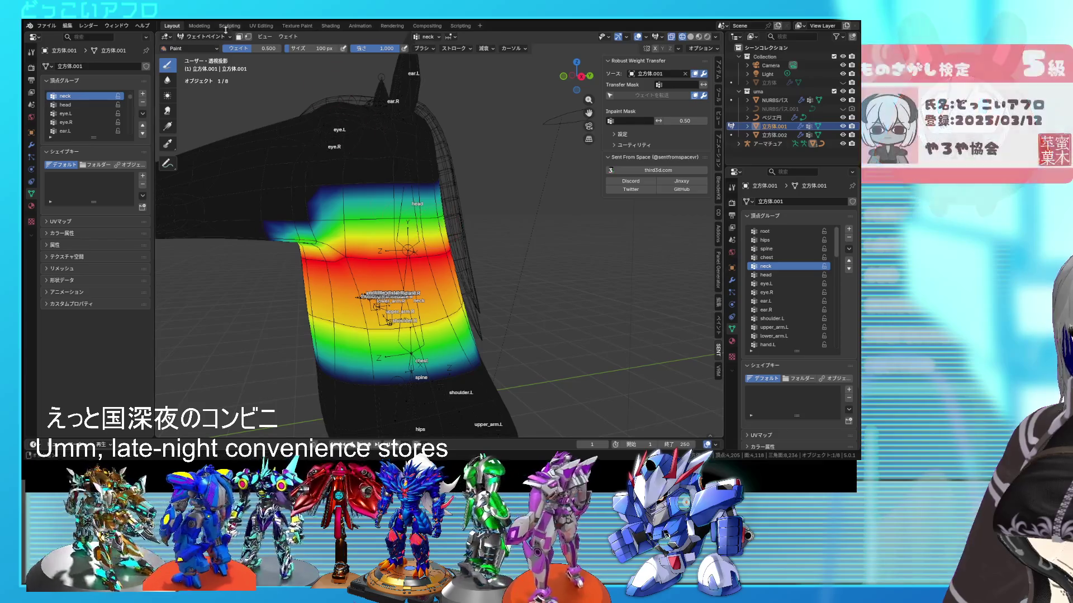
pyautogui.click(205, 47)
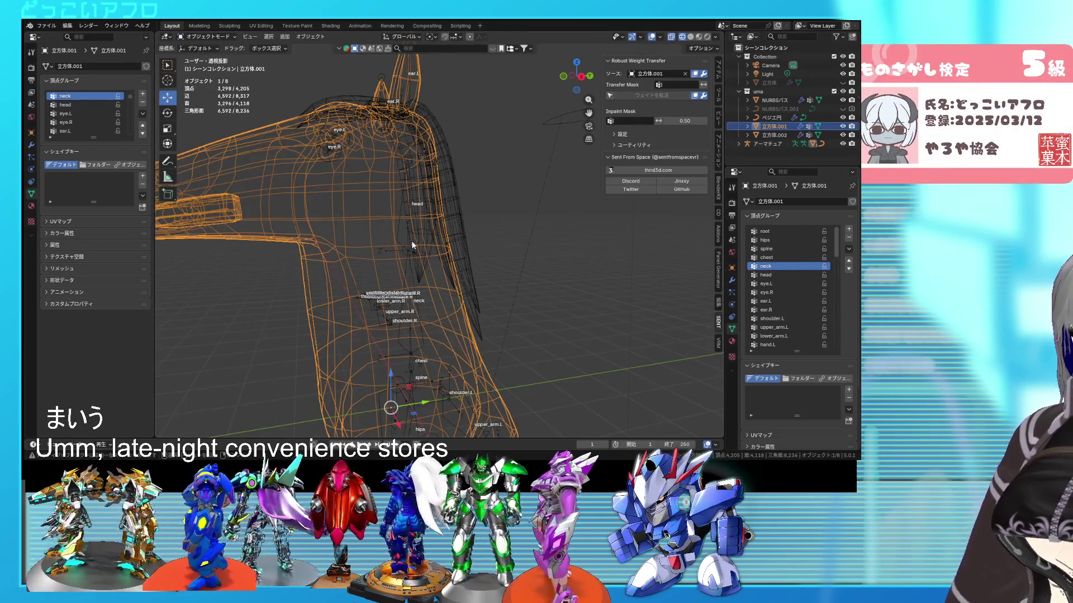
# Test-rotate the armature's head bone twice in Pose Mode with solid shading, then return to Object Mode.
pyautogui.click(404, 237)
pyautogui.click(403, 237)
pyautogui.hotkey('ctrl', 'Tab')
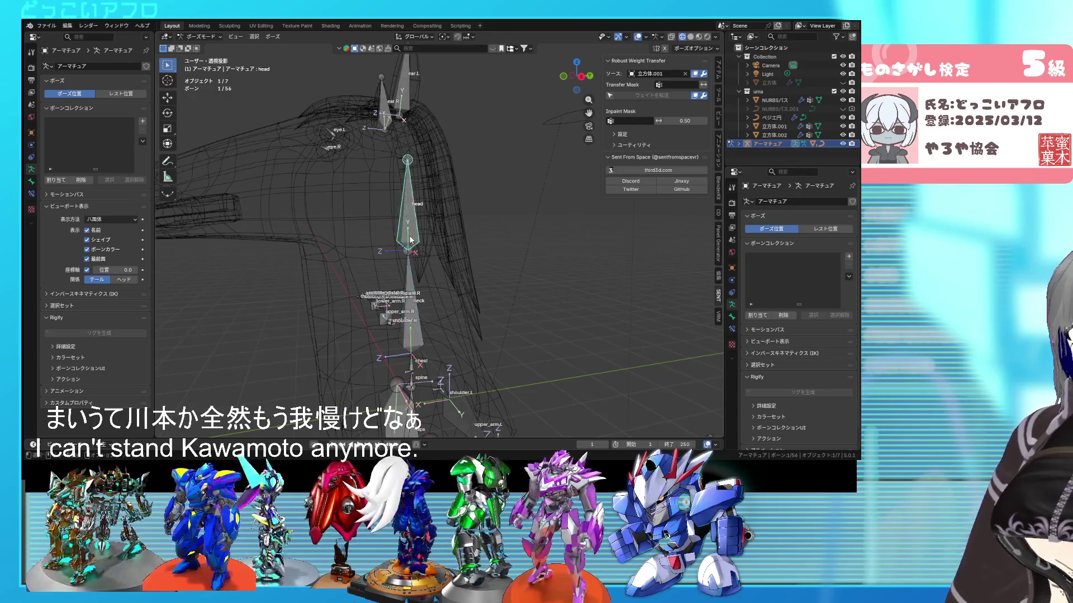
pyautogui.hotkey('shift', 'z')
pyautogui.press('r')
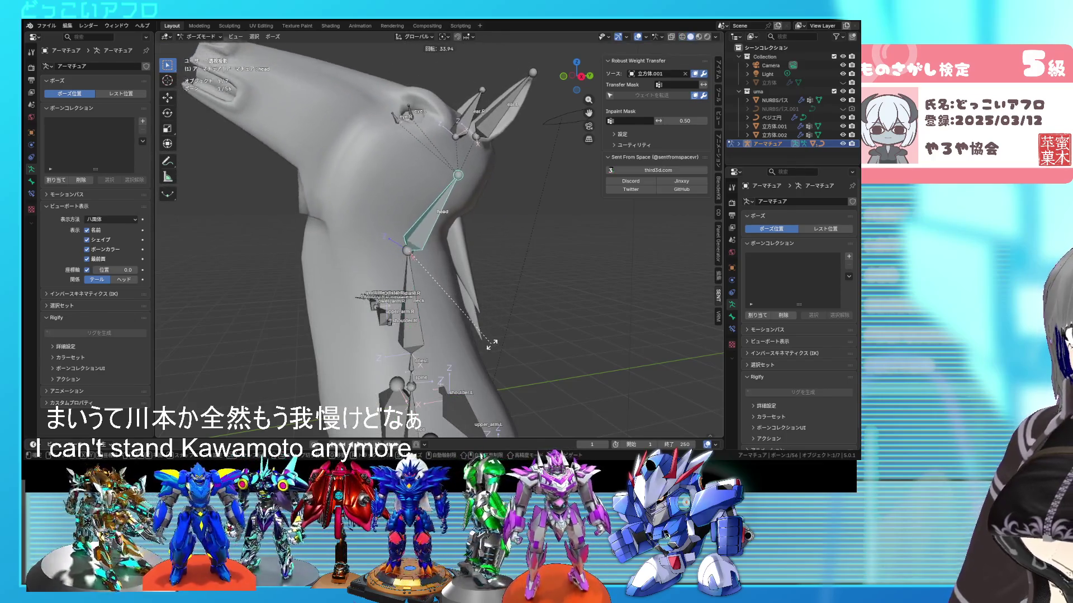
pyautogui.rightClick(602, 396)
pyautogui.moveTo(532, 211)
pyautogui.mouseDown(button='middle')
pyautogui.moveTo(534, 195)
pyautogui.moveTo(520, 213)
pyautogui.mouseUp(button='middle')
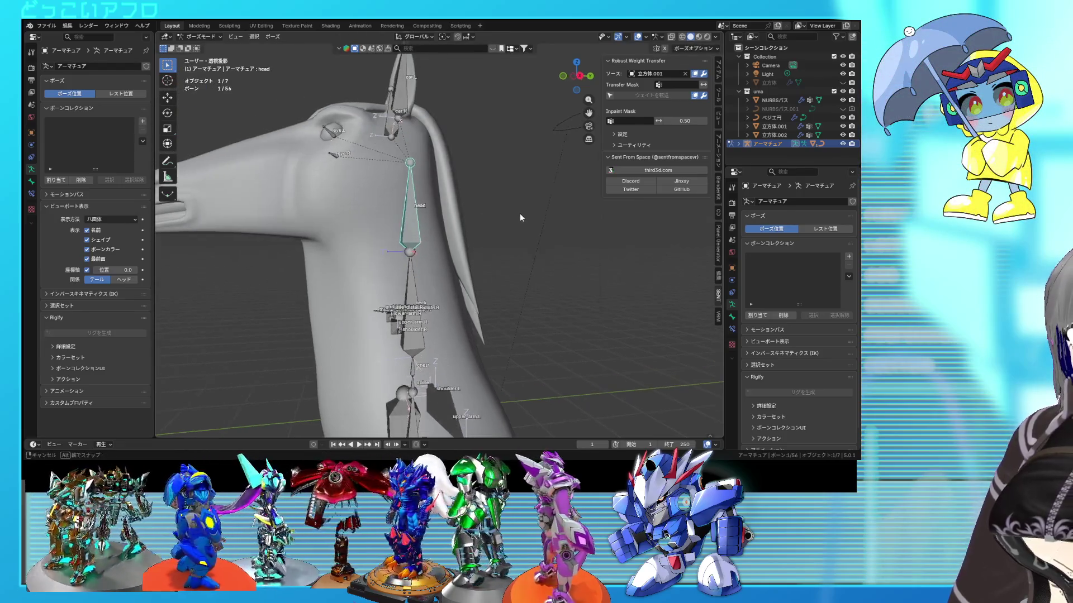
pyautogui.press('r')
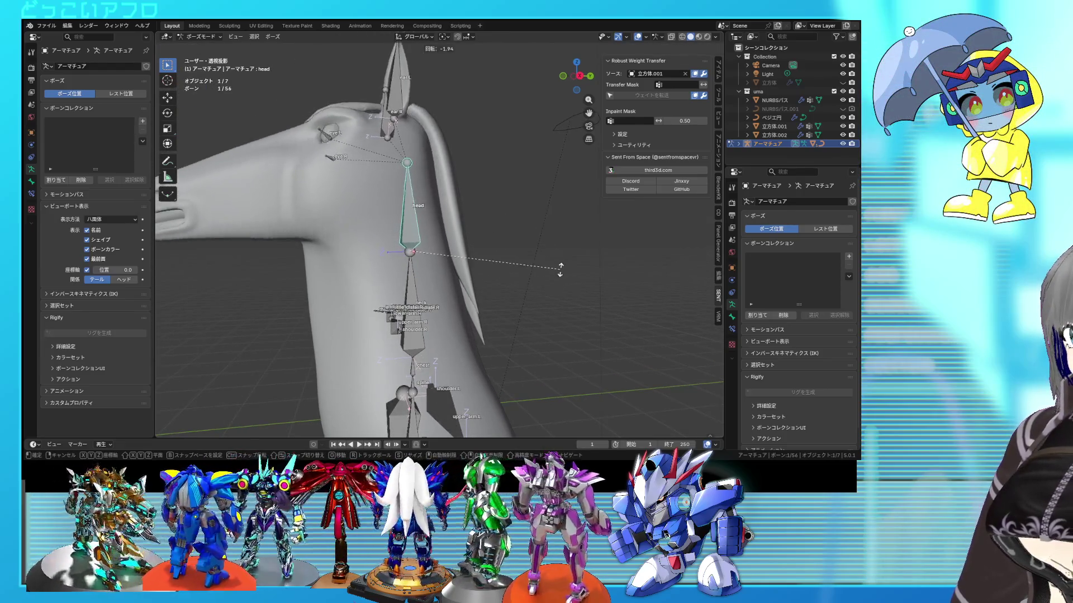
pyautogui.rightClick(560, 269)
pyautogui.click(208, 36)
pyautogui.click(208, 48)
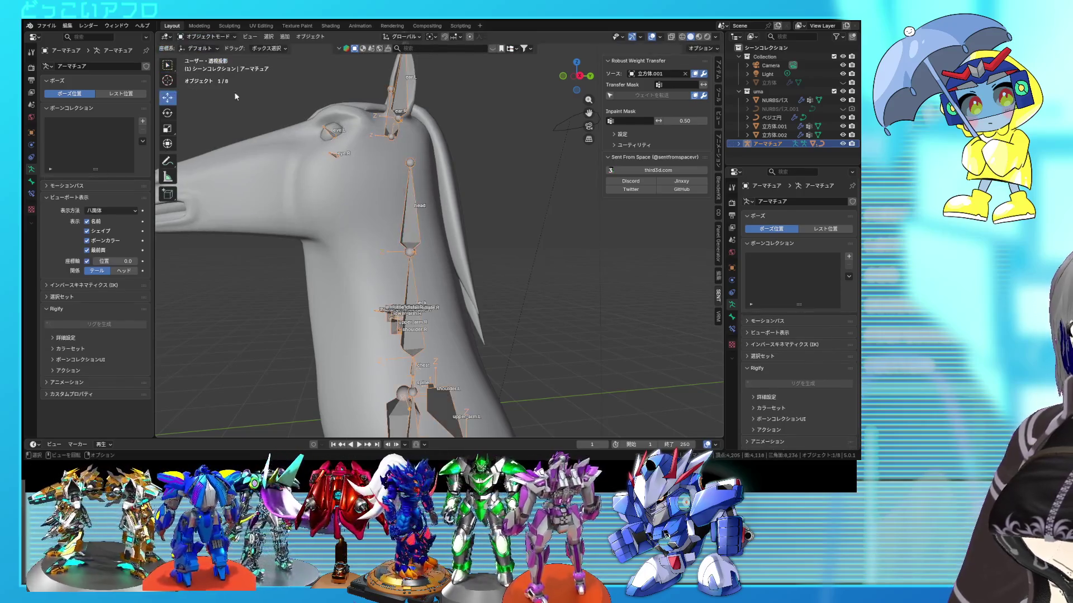
# Inspect the horse mesh's head vertex group weights in Weight Paint with wireframe shown.
pyautogui.click(351, 254)
pyautogui.click(321, 223)
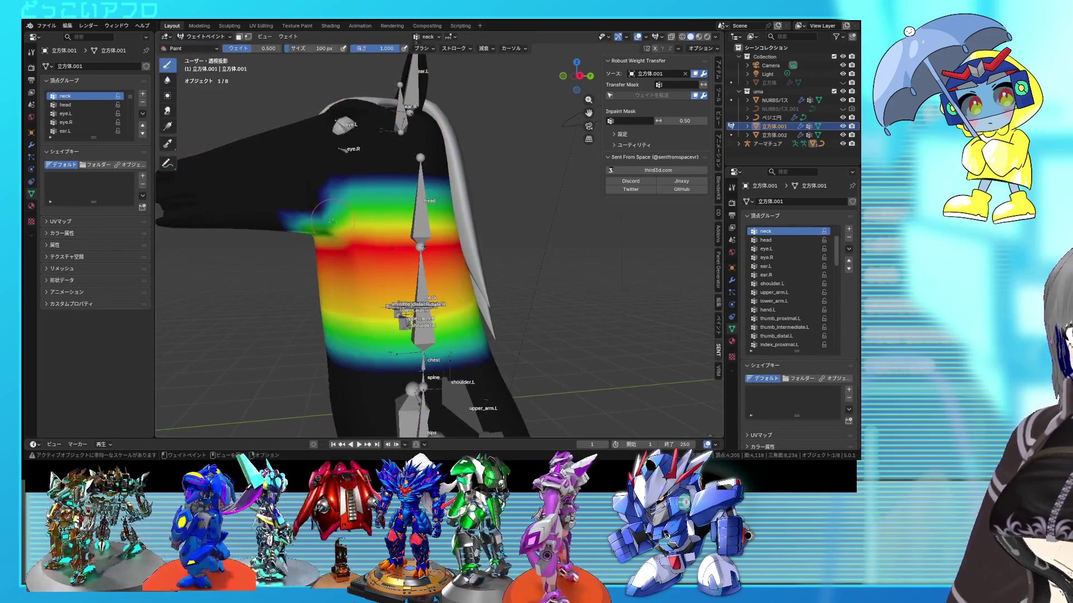
pyautogui.click(765, 241)
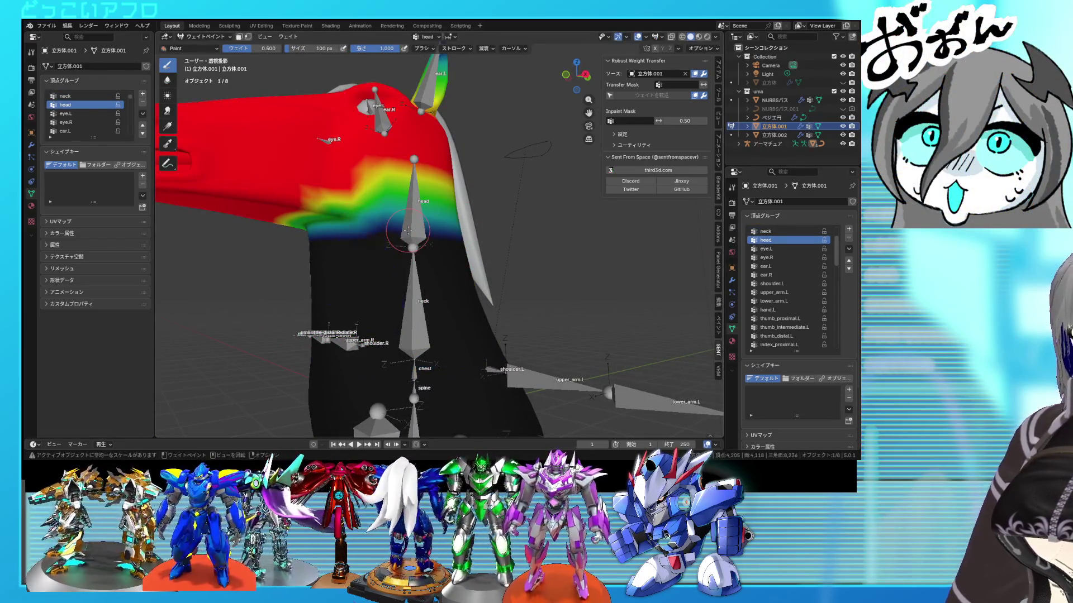
pyautogui.hotkey('shift', 'z')
pyautogui.moveTo(353, 233); pyautogui.dragTo(362, 224, button='middle')
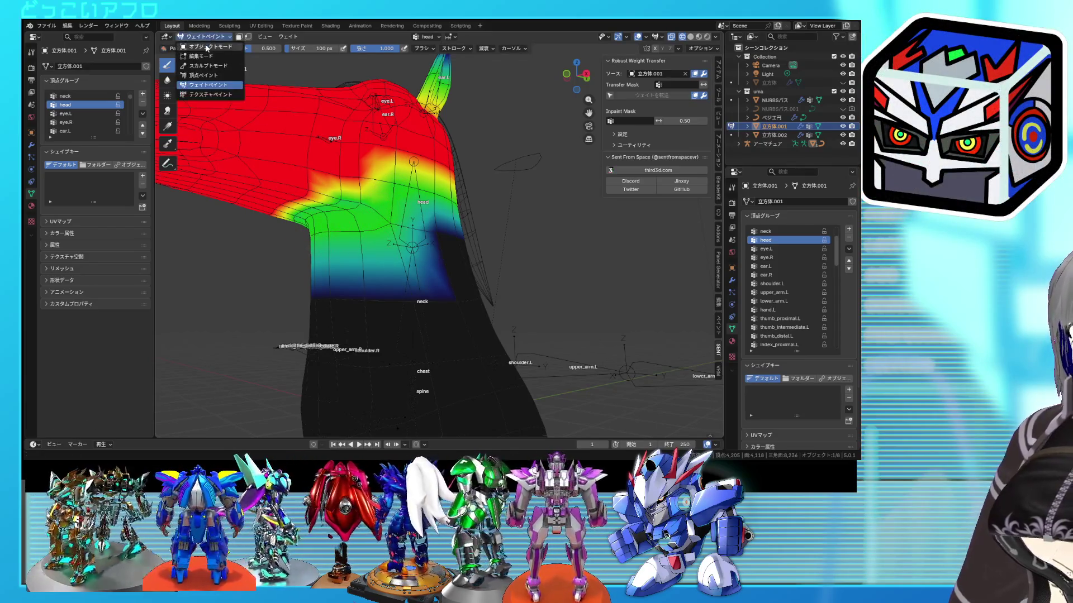
pyautogui.click(206, 47)
# Test-rotate the head bone in Pose Mode, cancel it, and reselect the horse mesh.
pyautogui.click(408, 176)
pyautogui.click(409, 178)
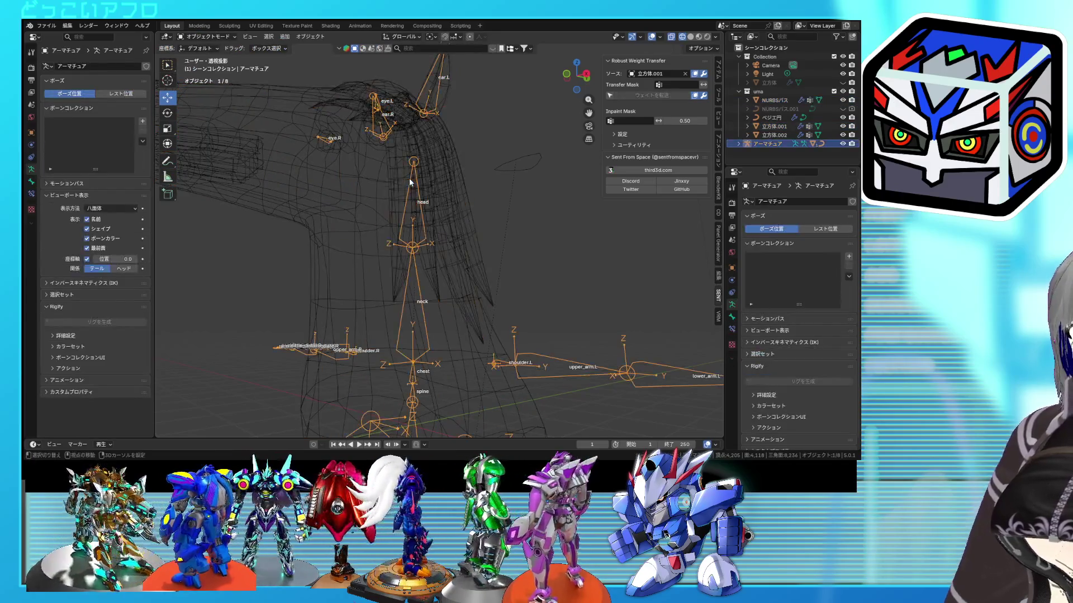
pyautogui.hotkey('shift', 'z')
pyautogui.hotkey('ctrl', 'Tab')
pyautogui.click(410, 210)
pyautogui.press('r')
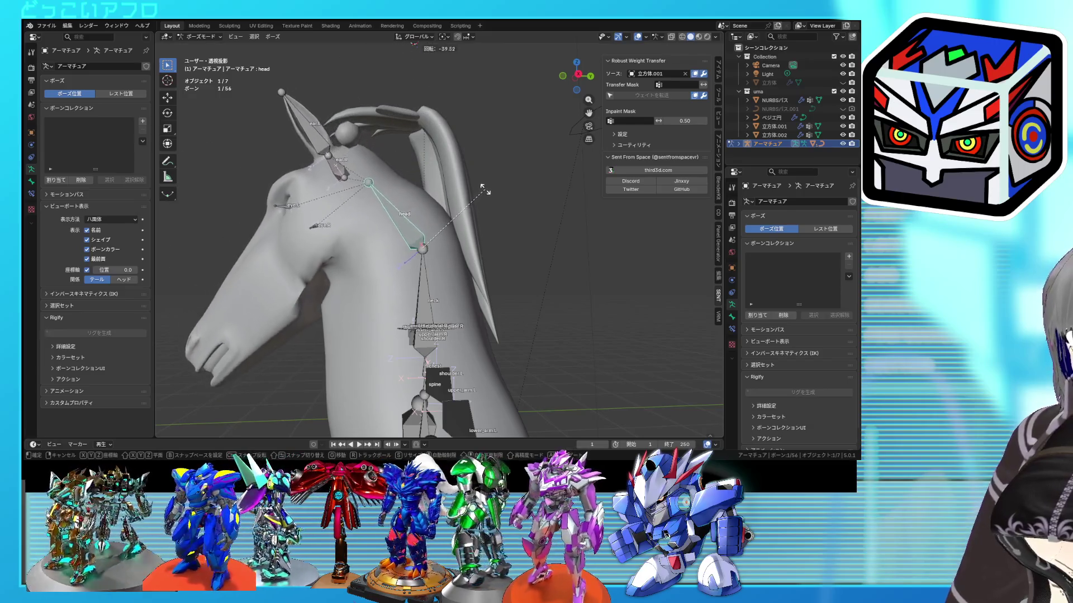
pyautogui.press('Escape')
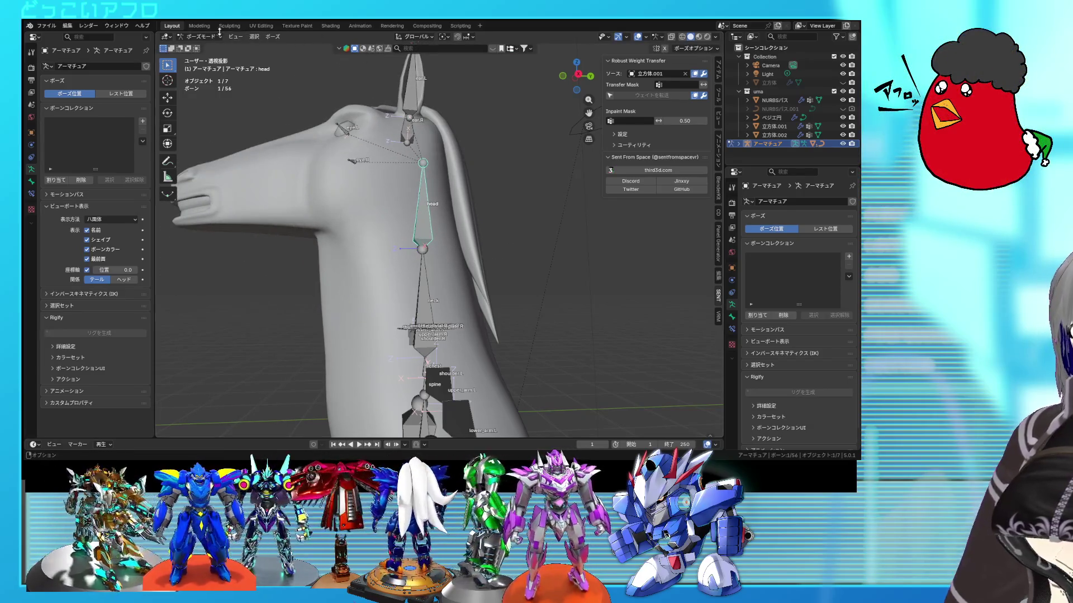
pyautogui.click(208, 46)
pyautogui.moveTo(357, 240); pyautogui.dragTo(356, 213, button='middle')
pyautogui.click(354, 219)
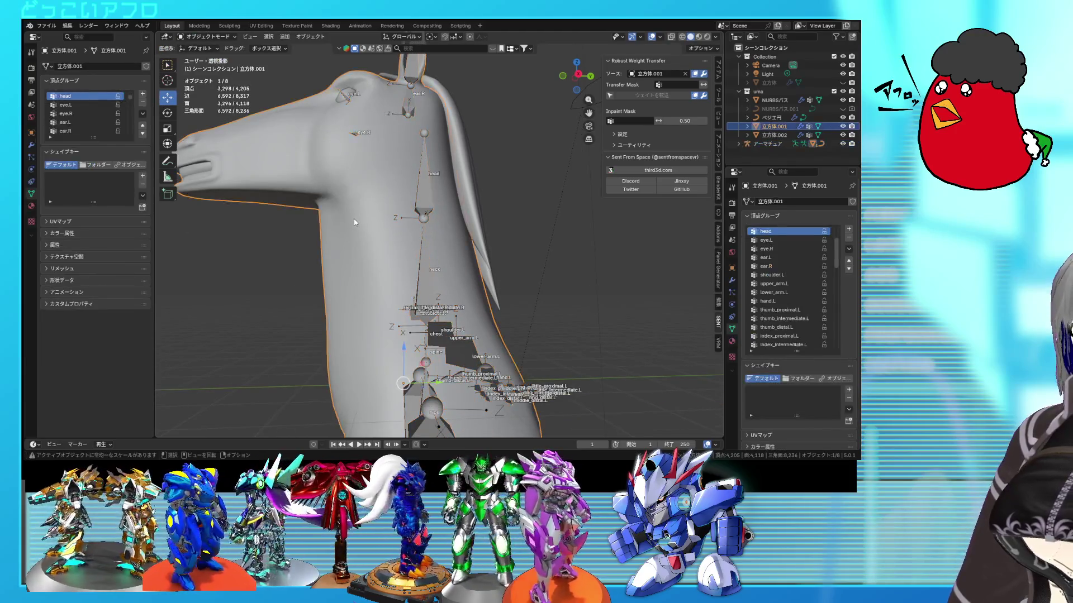
# Paint a brush weight of 0 onto the horse's neck in Weight Paint mode.
pyautogui.hotkey('ctrl', 'Tab')
pyautogui.click(306, 204)
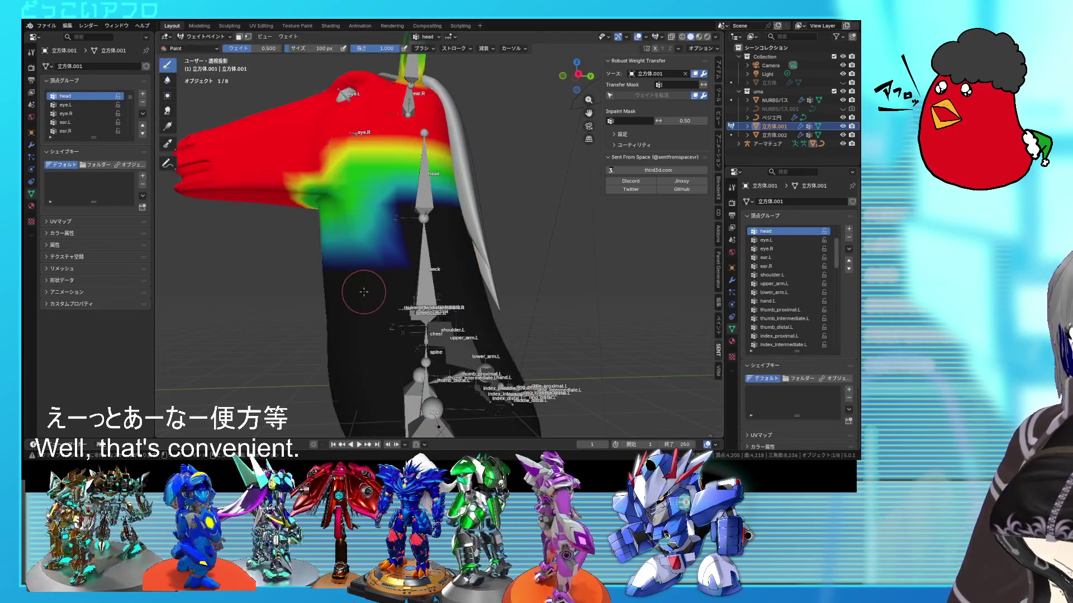
pyautogui.hotkey('alt', 'z')
pyautogui.moveTo(364, 290); pyautogui.dragTo(407, 290, button='middle')
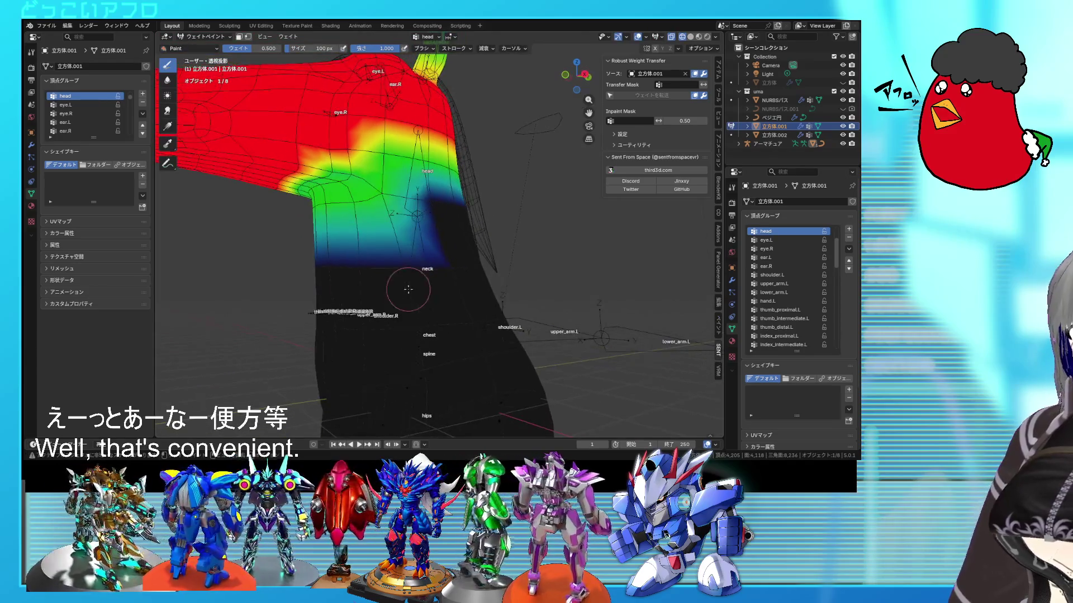
pyautogui.click(259, 49)
pyautogui.write('0')
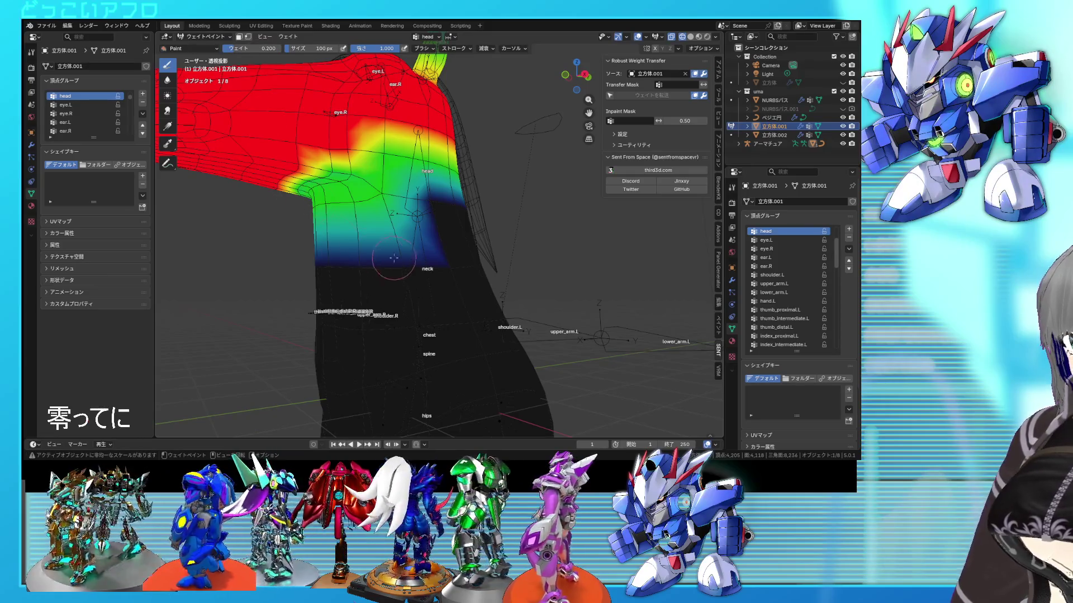
pyautogui.moveTo(358, 290); pyautogui.dragTo(398, 269)
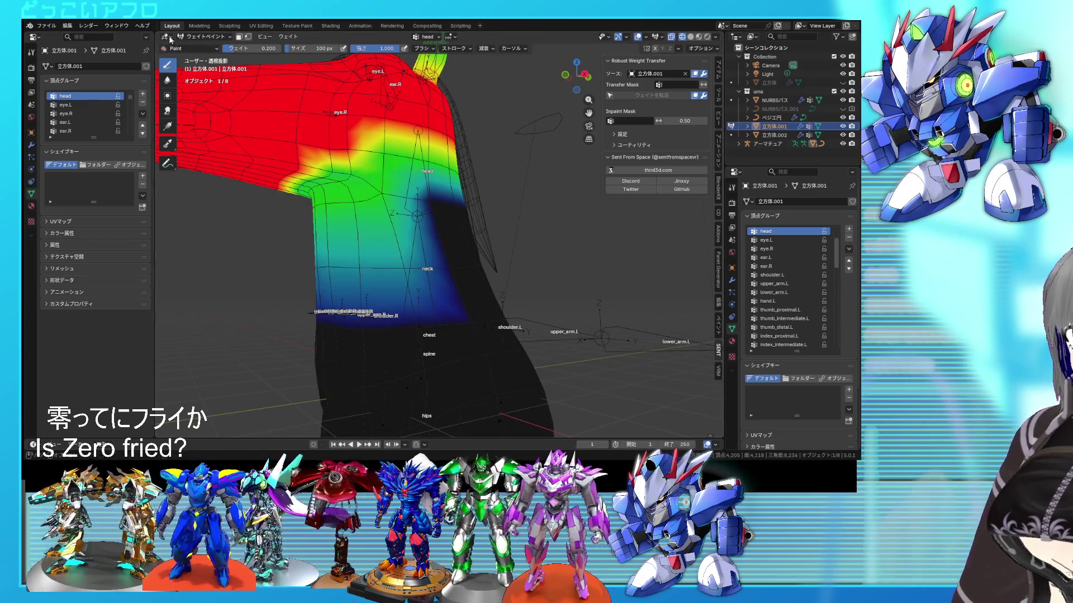
pyautogui.click(207, 46)
# Rotate the head bone about 28° in Pose Mode and return the rig to Object Mode.
pyautogui.click(405, 233)
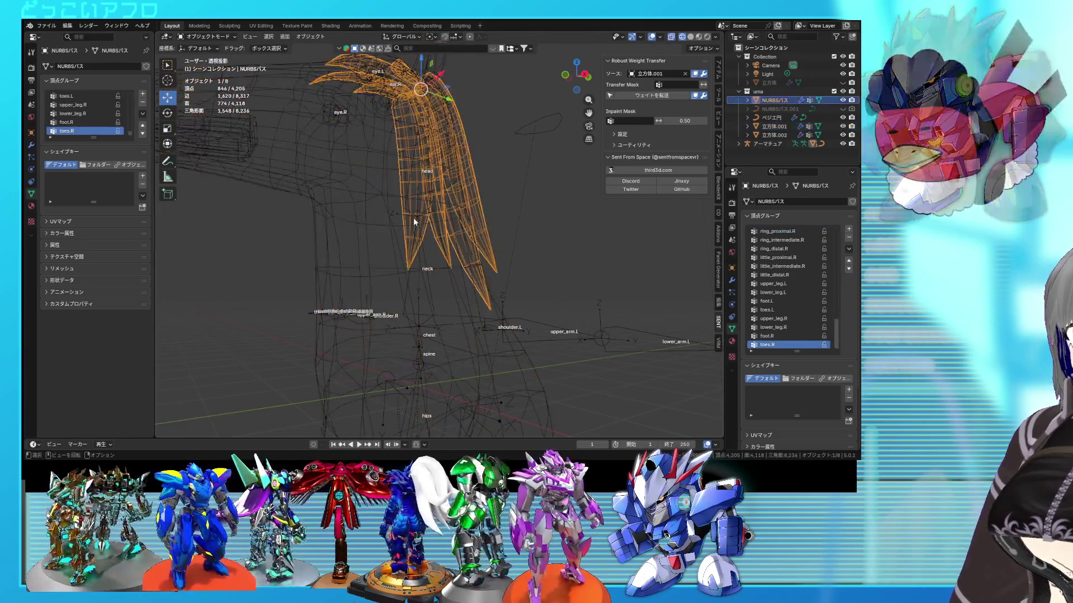
pyautogui.click(417, 218)
pyautogui.hotkey('ctrl', 'Tab')
pyautogui.hotkey('shift', 'z')
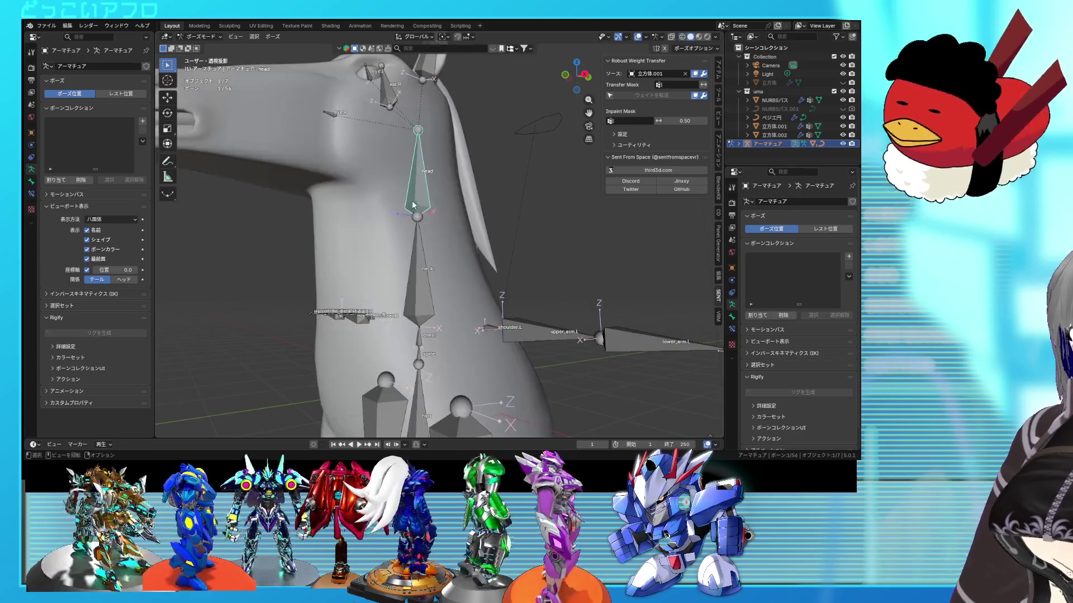
pyautogui.press('r')
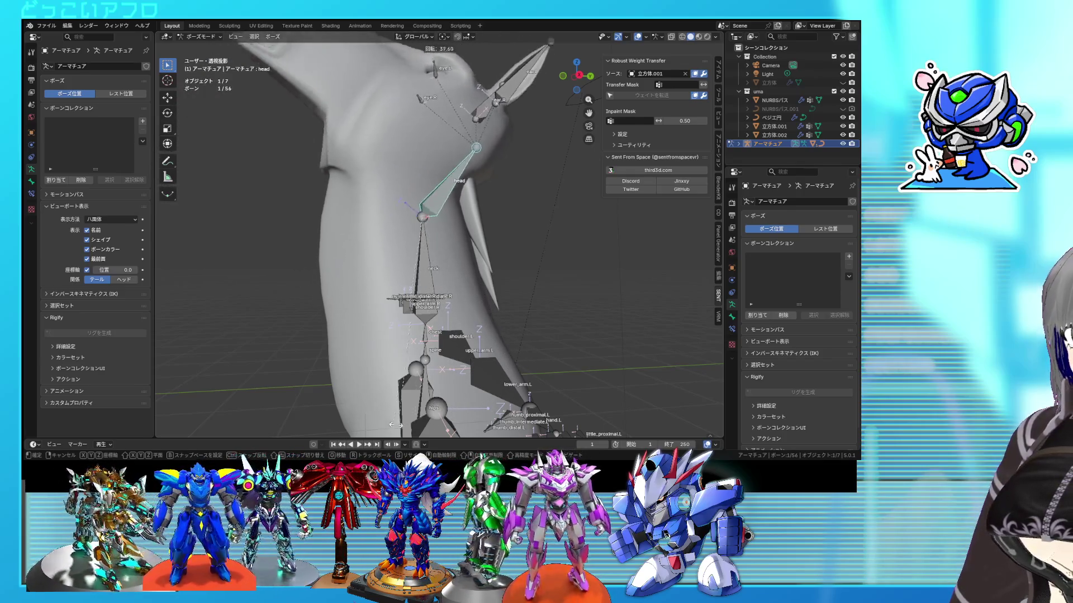
pyautogui.press('Escape')
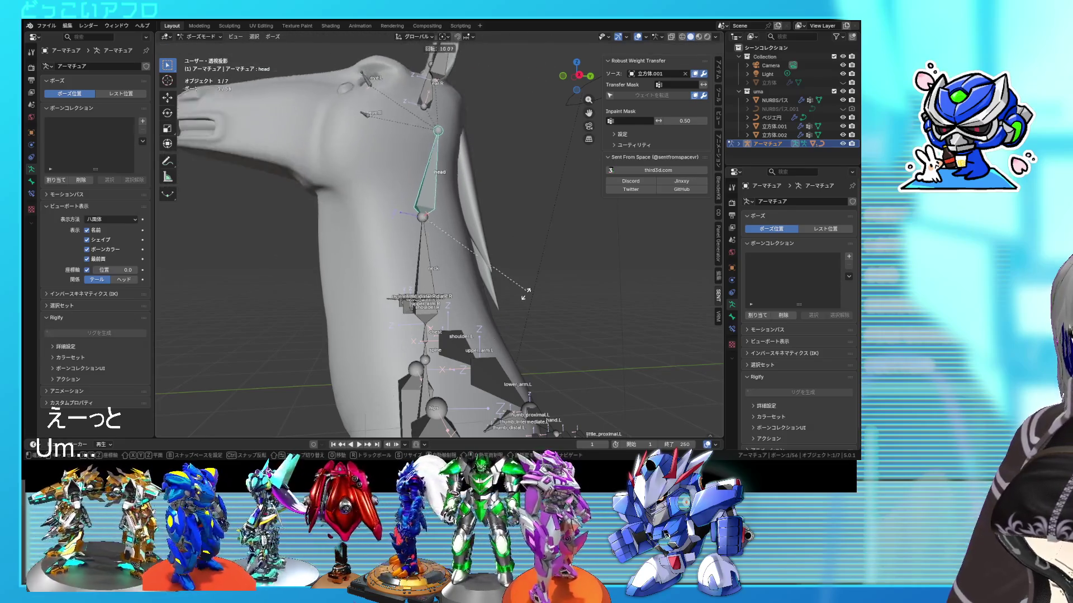
pyautogui.press('r')
pyautogui.click(283, 77)
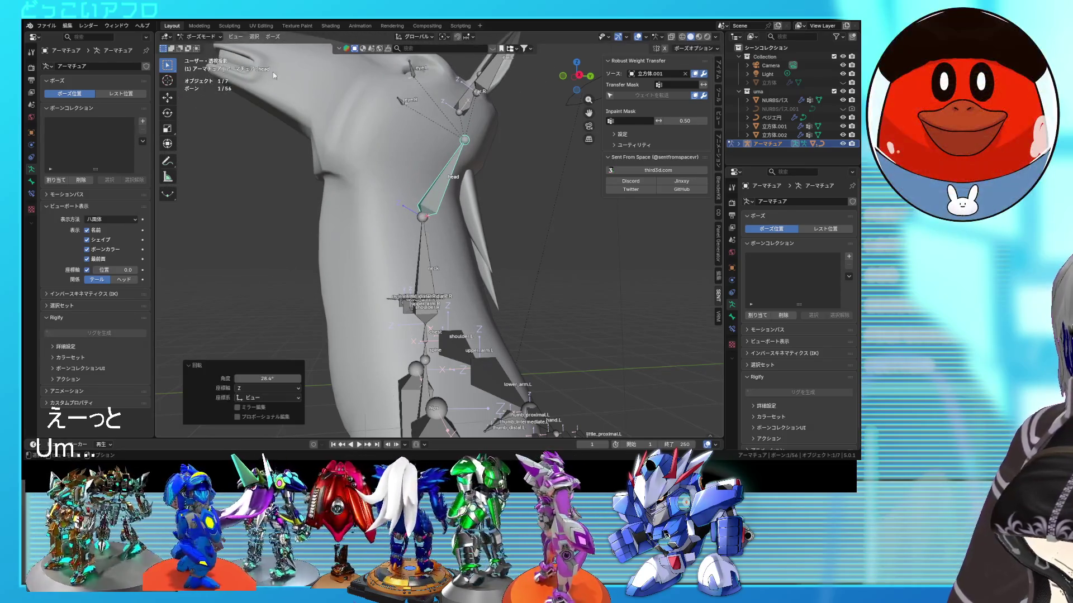
pyautogui.click(210, 49)
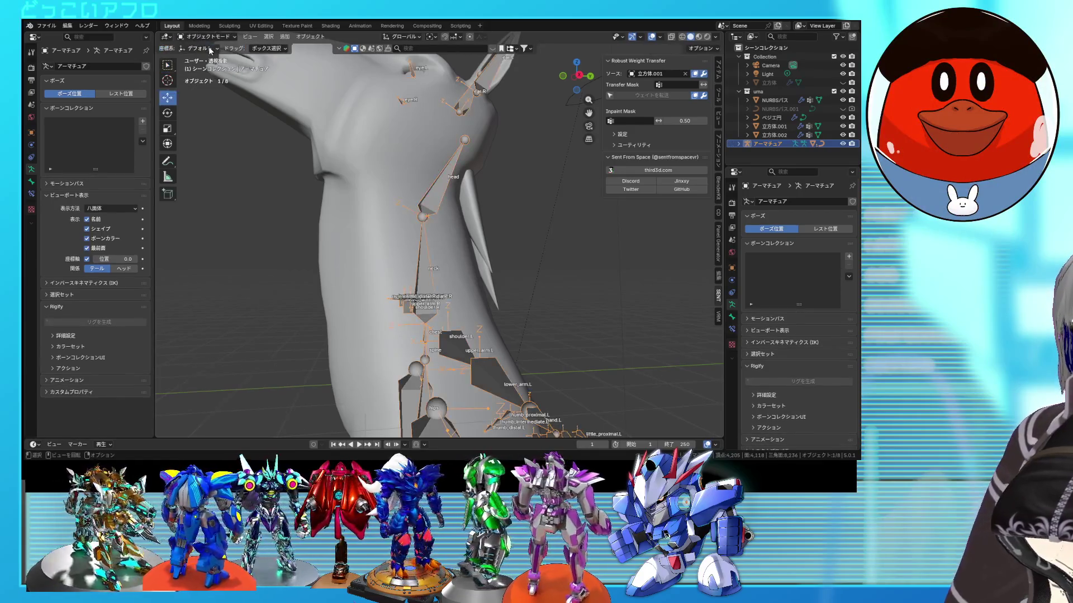
# Review the head and neck vertex group weights on the horse mesh in Weight Paint.
pyautogui.click(387, 166)
pyautogui.hotkey('ctrl', 'Tab')
pyautogui.click(345, 142)
pyautogui.moveTo(386, 184); pyautogui.dragTo(418, 196, button='middle')
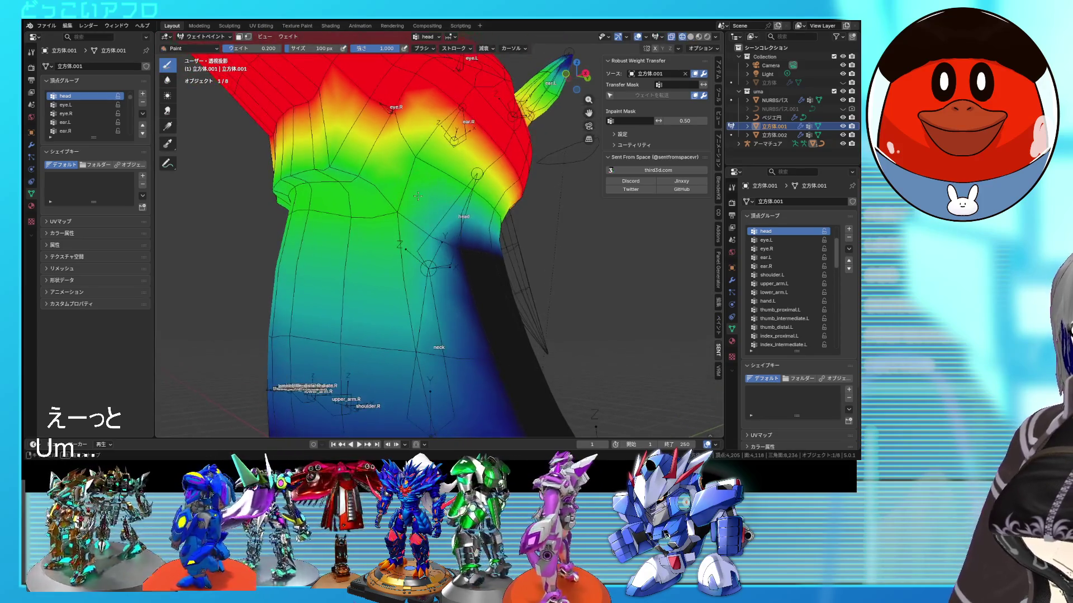
pyautogui.scroll(4, 776, 272)
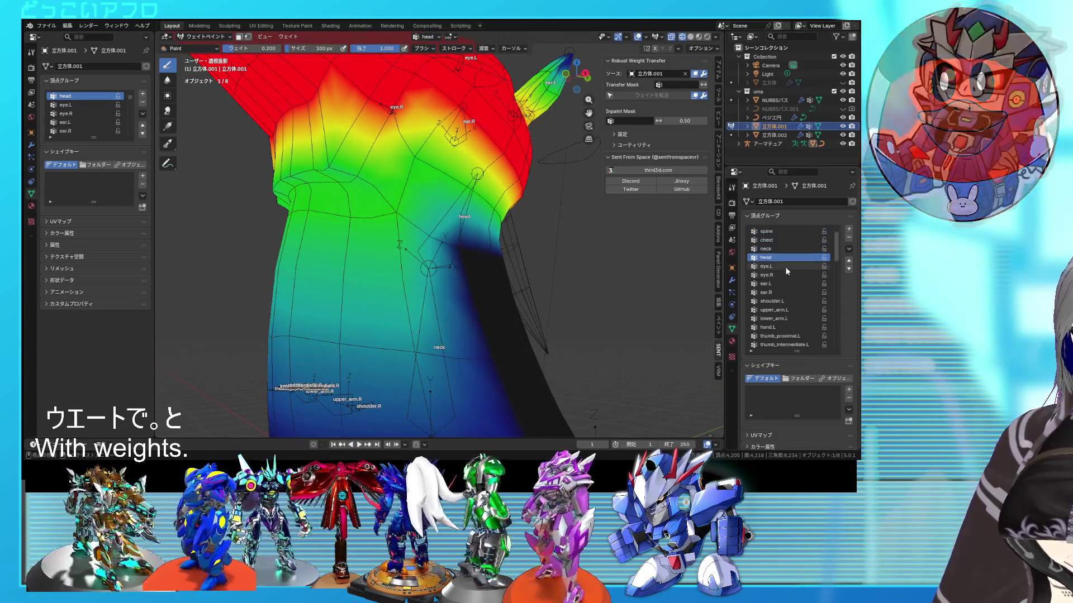
pyautogui.click(781, 259)
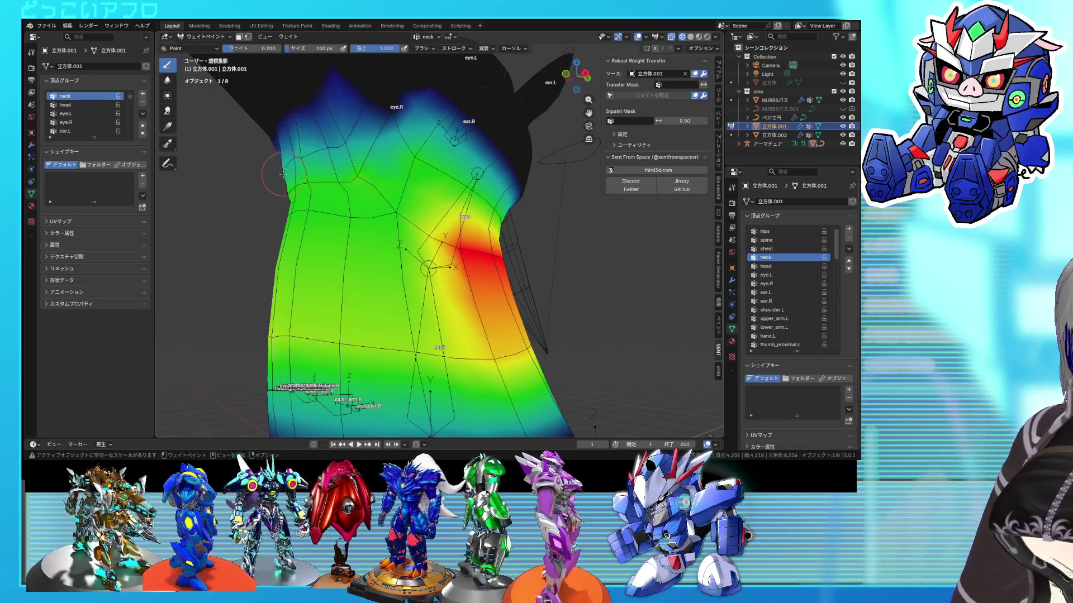
pyautogui.scroll(-5, 290, 157)
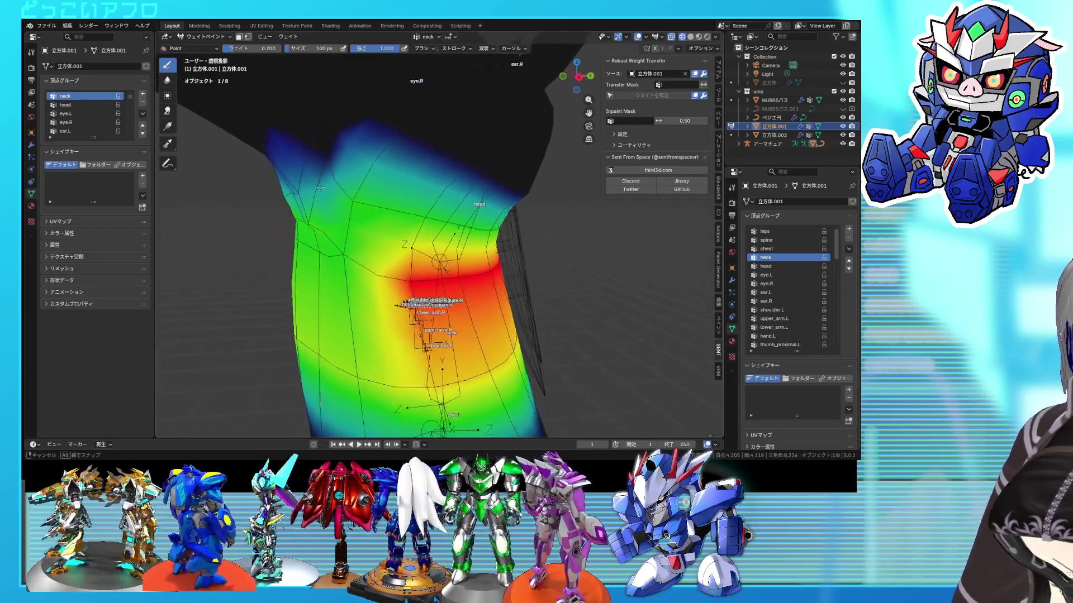
pyautogui.click(221, 47)
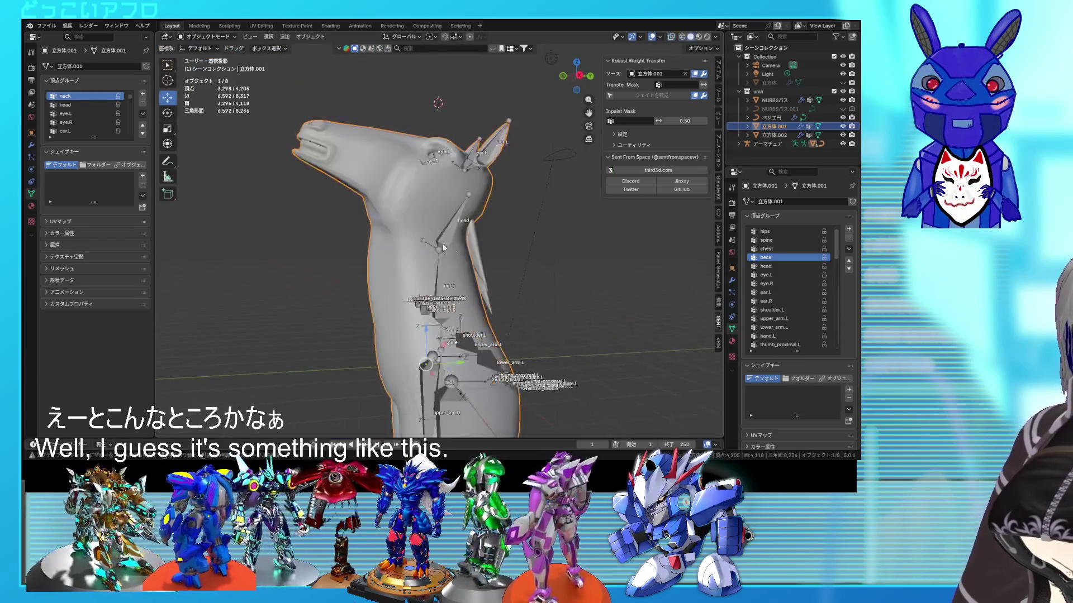
# Tilt the head bone, then clear all its pose transforms and return to Object Mode.
pyautogui.click(451, 240)
pyautogui.hotkey('ctrl', 'Tab')
pyautogui.press('r')
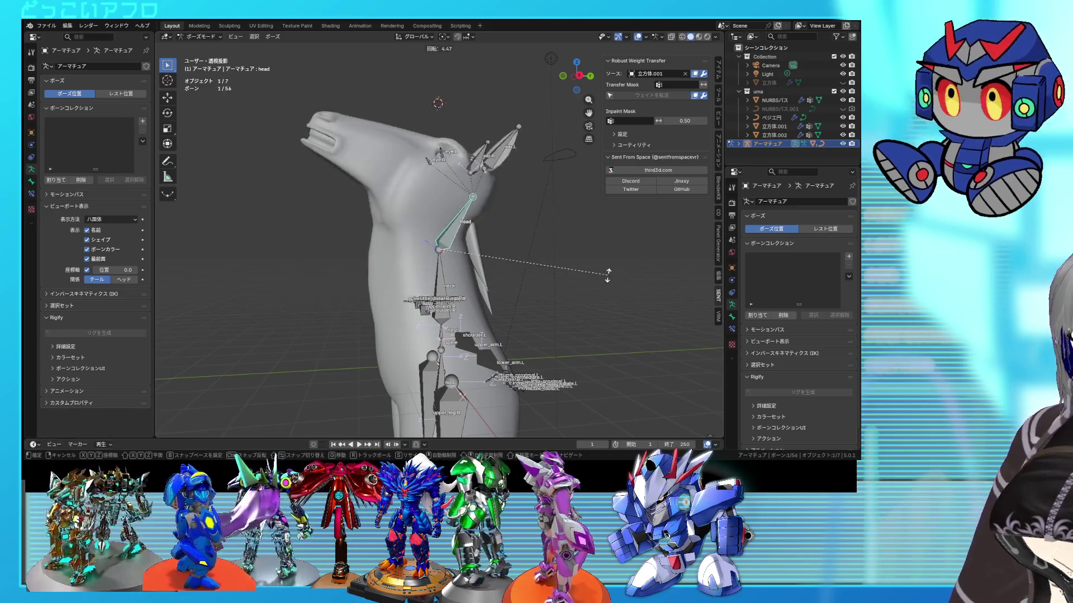
pyautogui.click(549, 181)
pyautogui.keyDown('shift'); pyautogui.moveTo(470, 274); pyautogui.dragTo(457, 241, button='middle'); pyautogui.keyUp('shift')
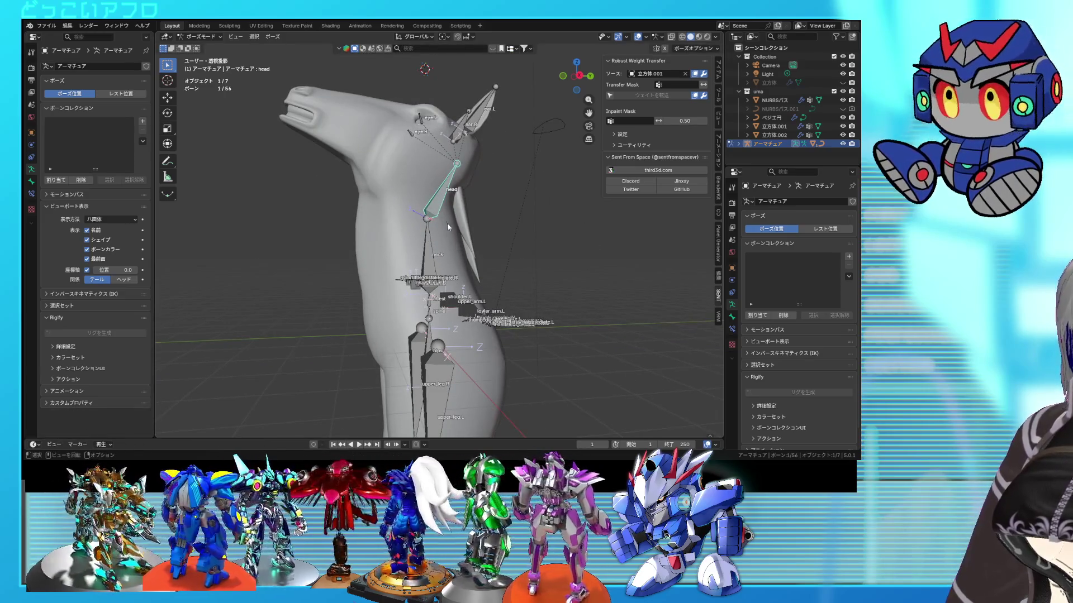
pyautogui.click(273, 36)
pyautogui.moveTo(346, 52)
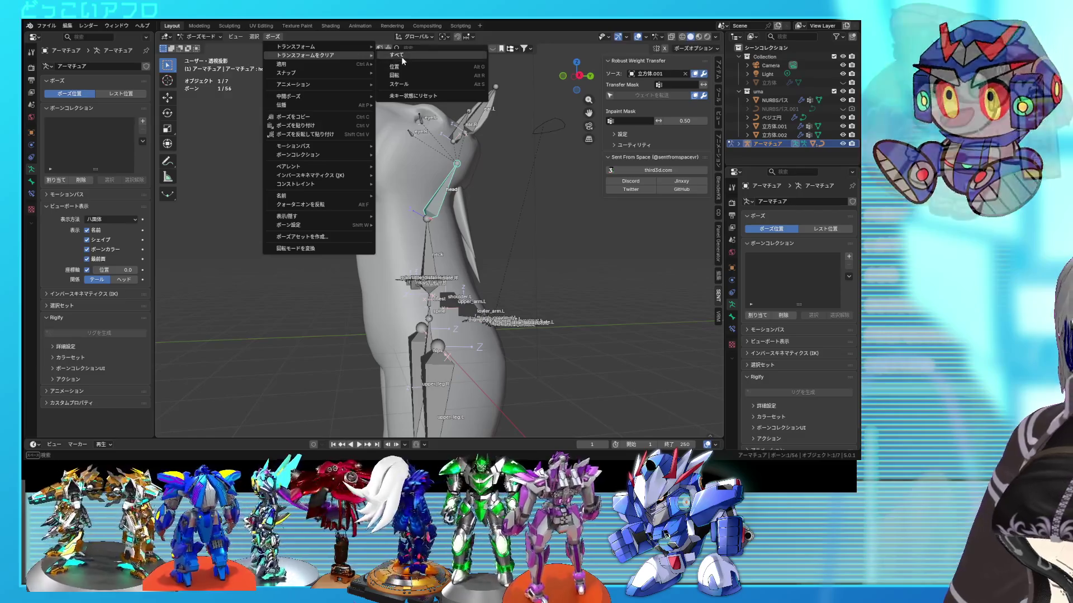
pyautogui.click(401, 56)
pyautogui.click(210, 47)
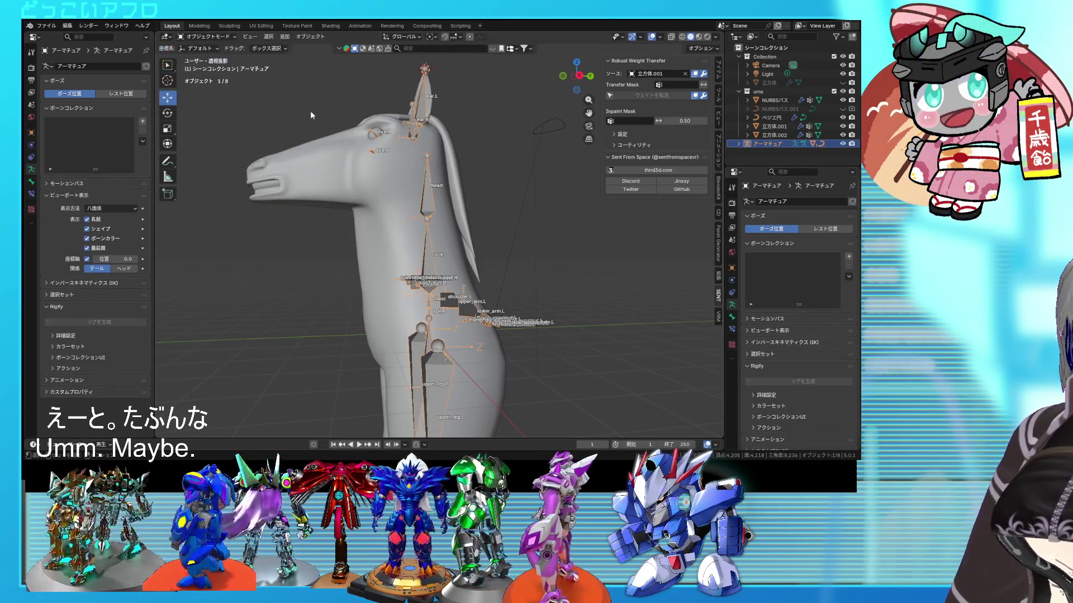
# Select the eye mesh and highlight its eye.L vertex group in Edit Mode.
pyautogui.click(372, 136)
pyautogui.click(371, 137)
pyautogui.click(372, 136)
pyautogui.press('Tab')
pyautogui.hotkey('shift', 'z')
pyautogui.moveTo(372, 137); pyautogui.dragTo(459, 195, button='middle')
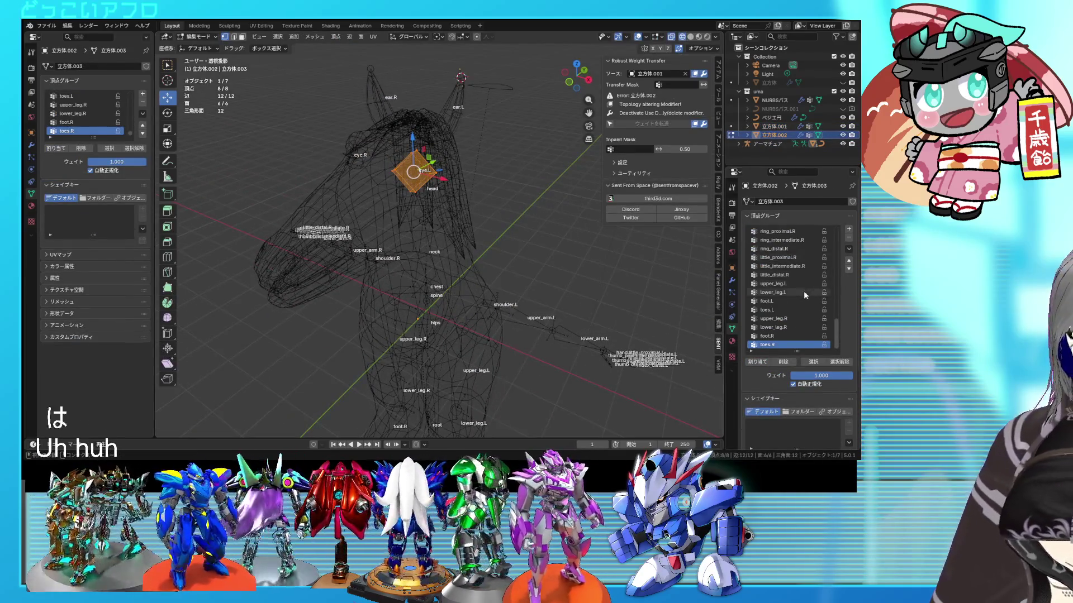
pyautogui.scroll(15, 799, 303)
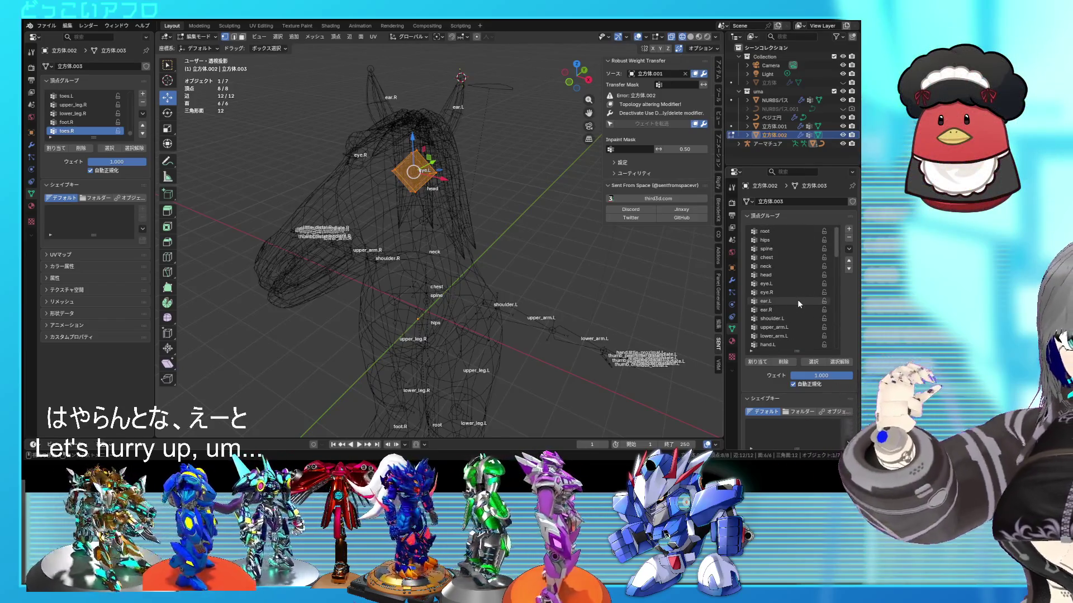
pyautogui.click(798, 301)
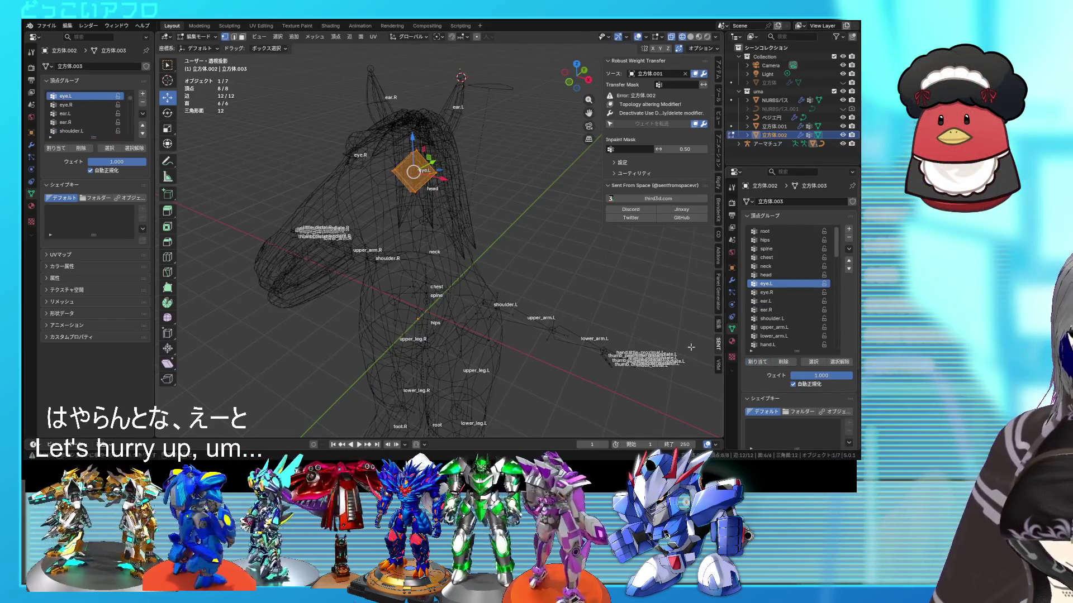
pyautogui.hotkey('shift', 'z')
pyautogui.moveTo(492, 221); pyautogui.dragTo(404, 161, button='middle')
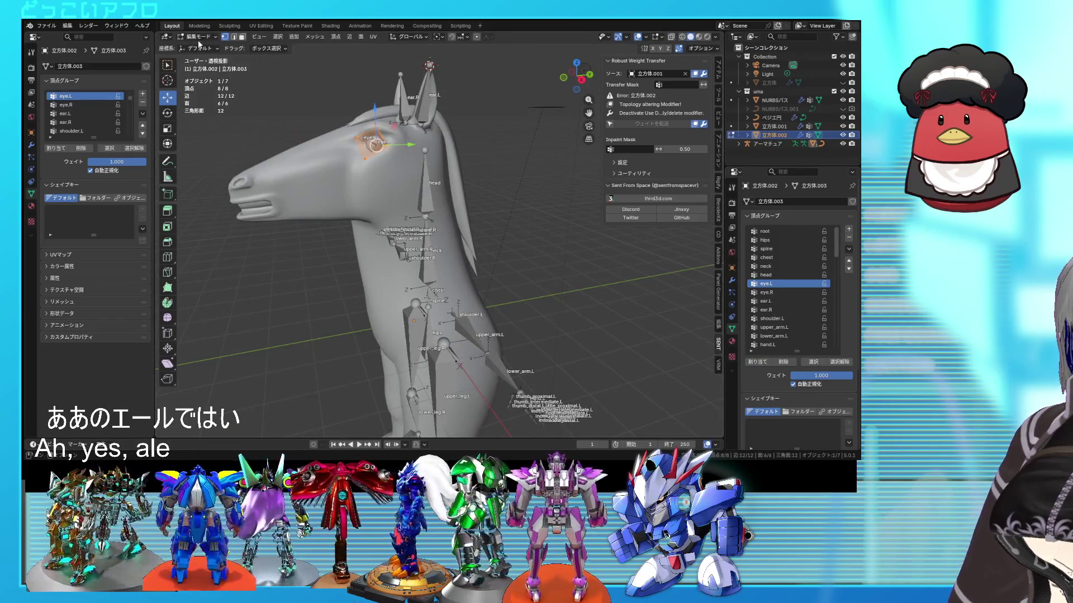
# Return to Object Mode, put the armature in Pose Mode, and select the left ear bone.
pyautogui.click(202, 46)
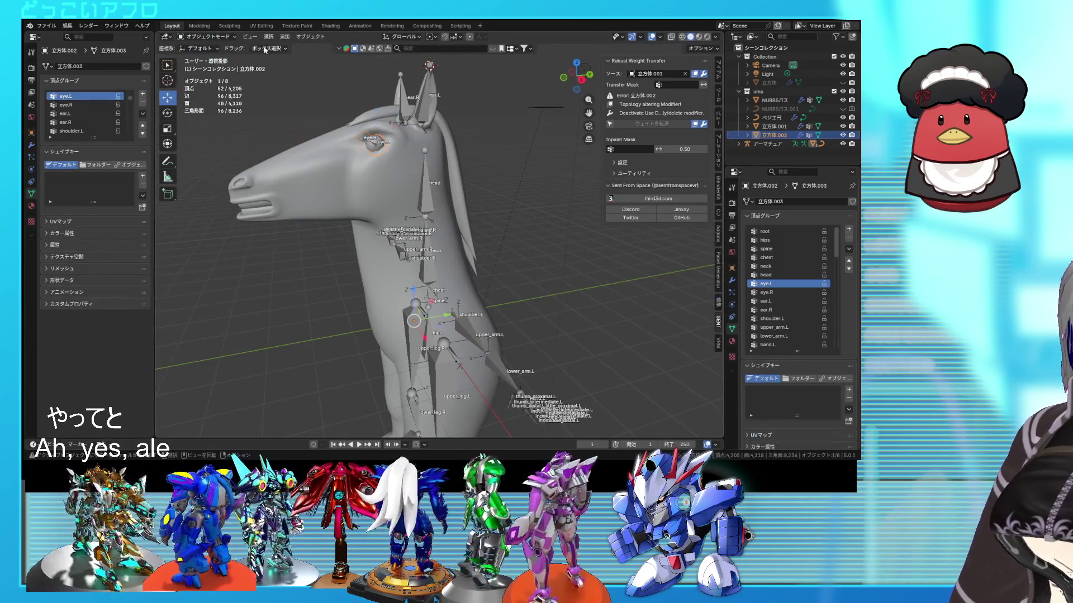
pyautogui.click(427, 104)
pyautogui.hotkey('ctrl', 'Tab')
pyautogui.click(430, 95)
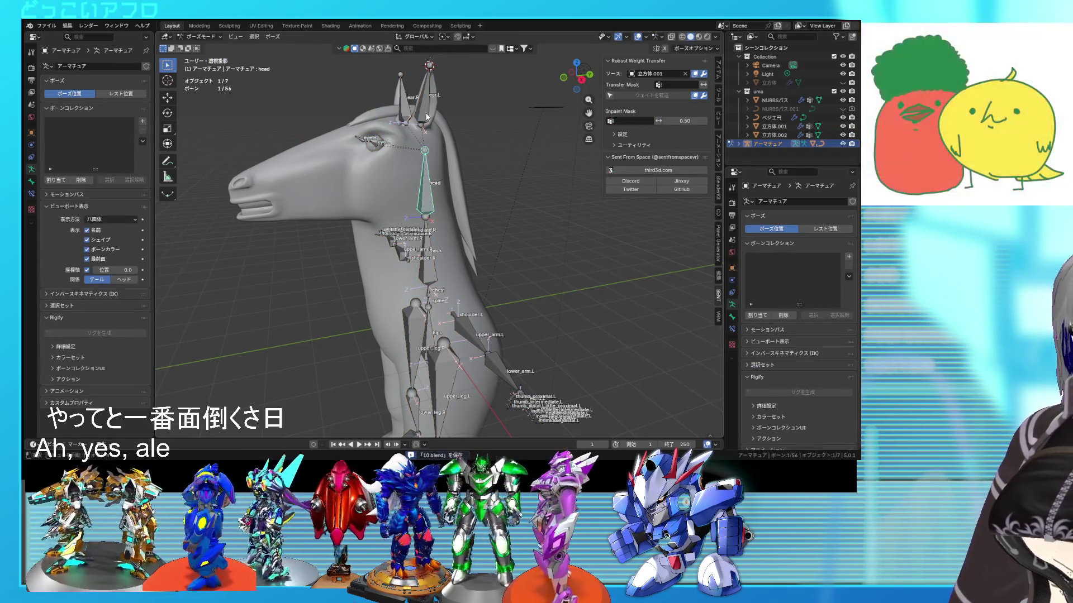
# Rotate the left ear bone 71.5° and inspect the deformation with overlays hidden.
pyautogui.press('r')
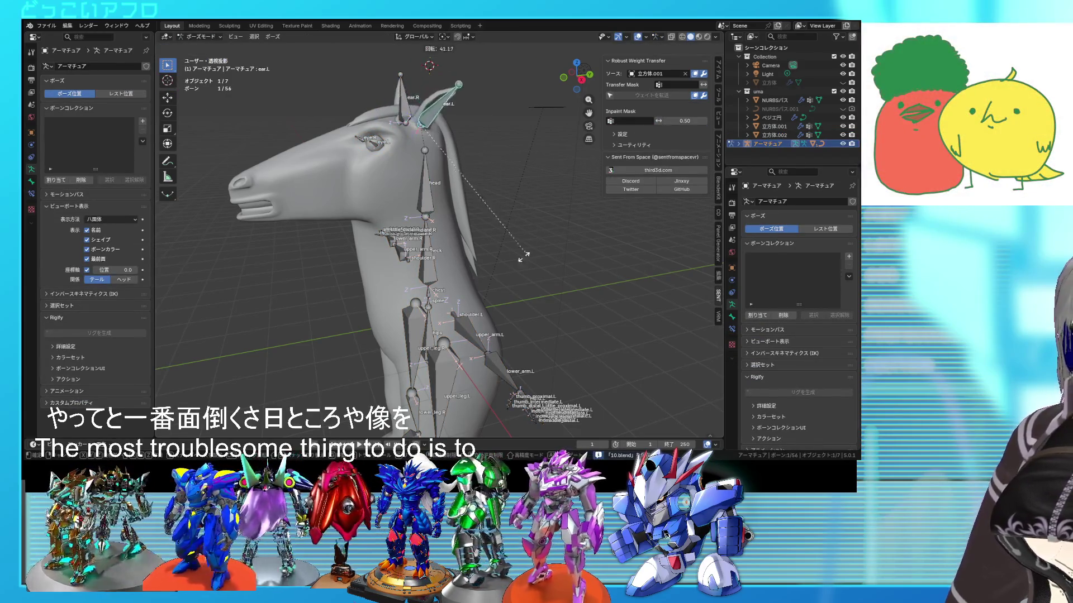
pyautogui.click(471, 292)
pyautogui.moveTo(471, 293)
pyautogui.mouseDown(button='middle')
pyautogui.moveTo(537, 274)
pyautogui.moveTo(414, 253)
pyautogui.moveTo(558, 257)
pyautogui.moveTo(484, 258)
pyautogui.moveTo(503, 241)
pyautogui.mouseUp(button='middle')
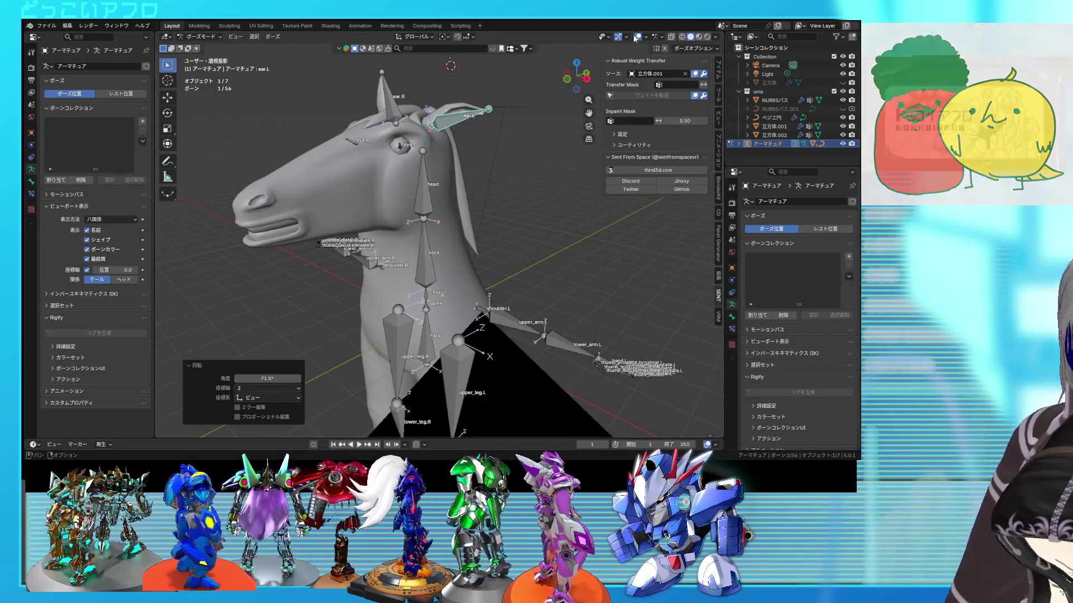
pyautogui.click(637, 37)
pyautogui.moveTo(488, 149)
pyautogui.mouseDown(button='middle')
pyautogui.moveTo(527, 173)
pyautogui.moveTo(546, 168)
pyautogui.moveTo(472, 156)
pyautogui.mouseUp(button='middle')
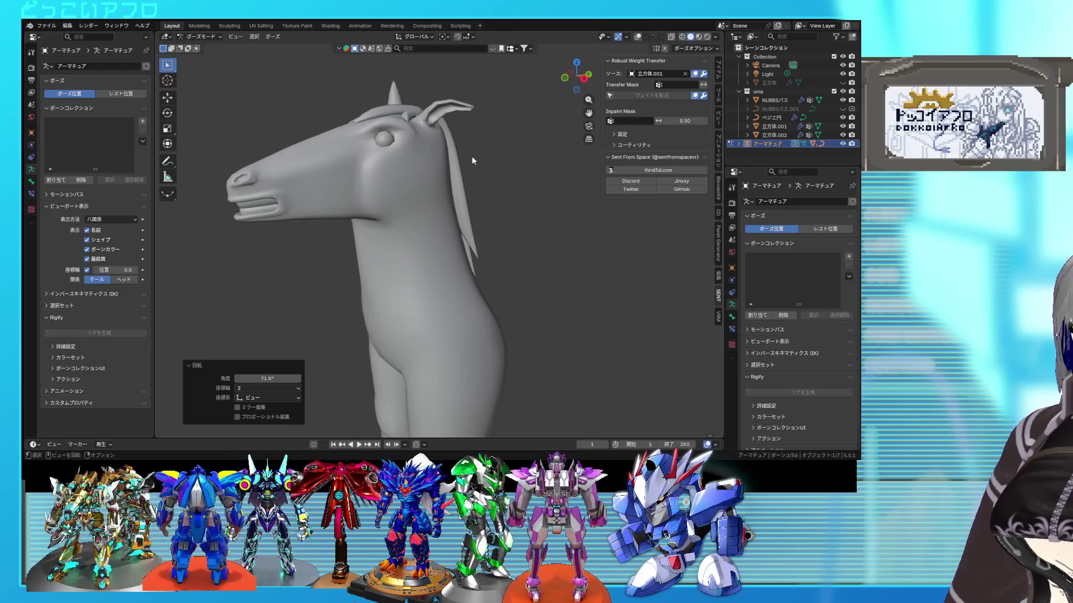
pyautogui.click(637, 39)
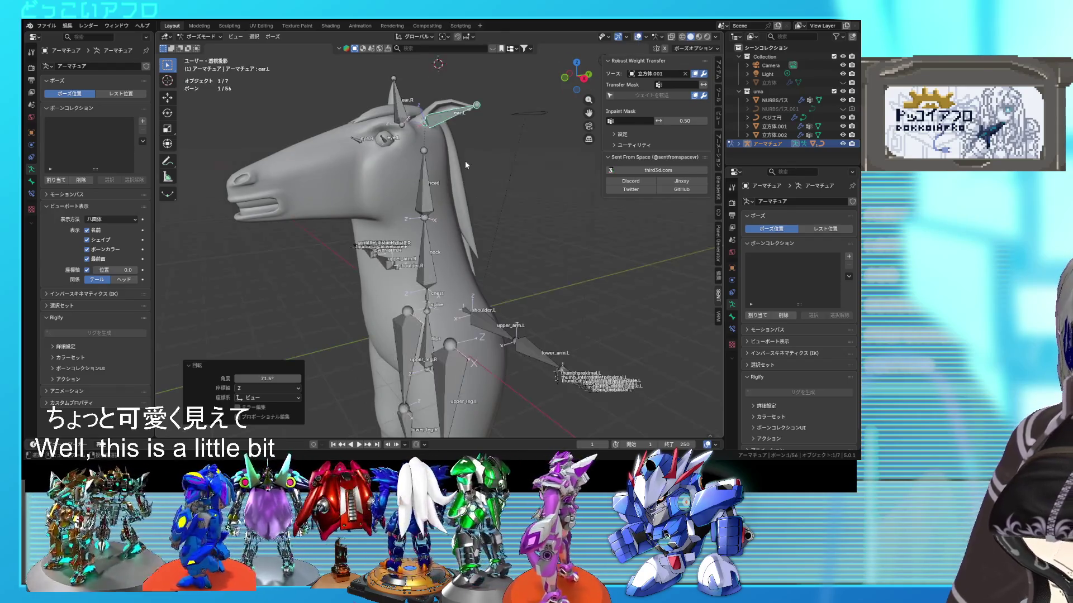
# Select the head and neck bones together.
pyautogui.click(411, 207)
pyautogui.moveTo(410, 207); pyautogui.dragTo(408, 219, button='middle')
pyautogui.keyDown('shift'); pyautogui.click(414, 218); pyautogui.keyUp('shift')
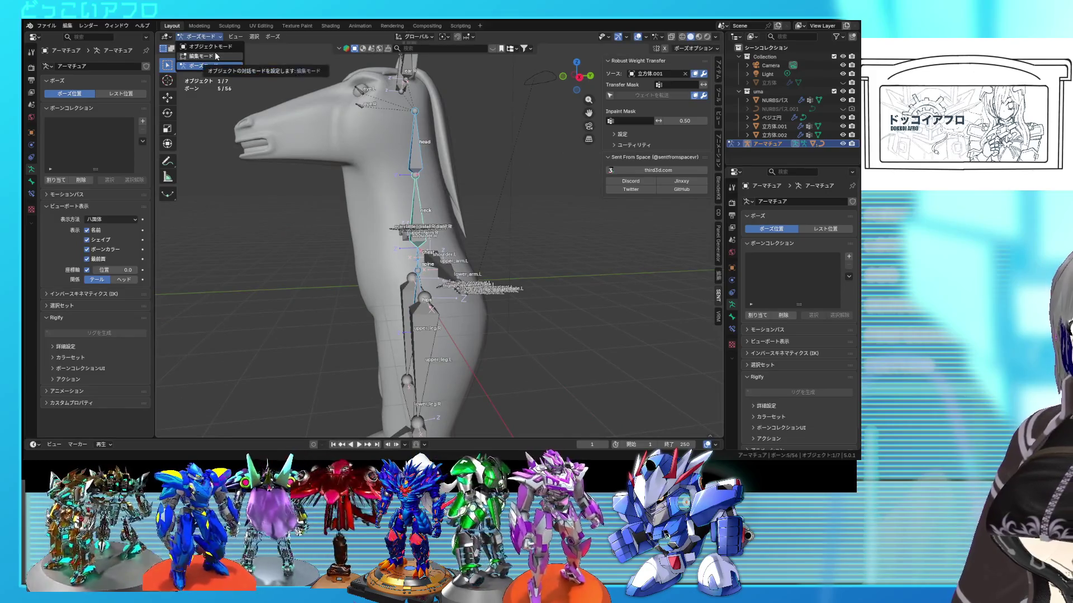
# Bend the neck and head bones strongly and rotate a foot bone -44.1°.
pyautogui.click(215, 64)
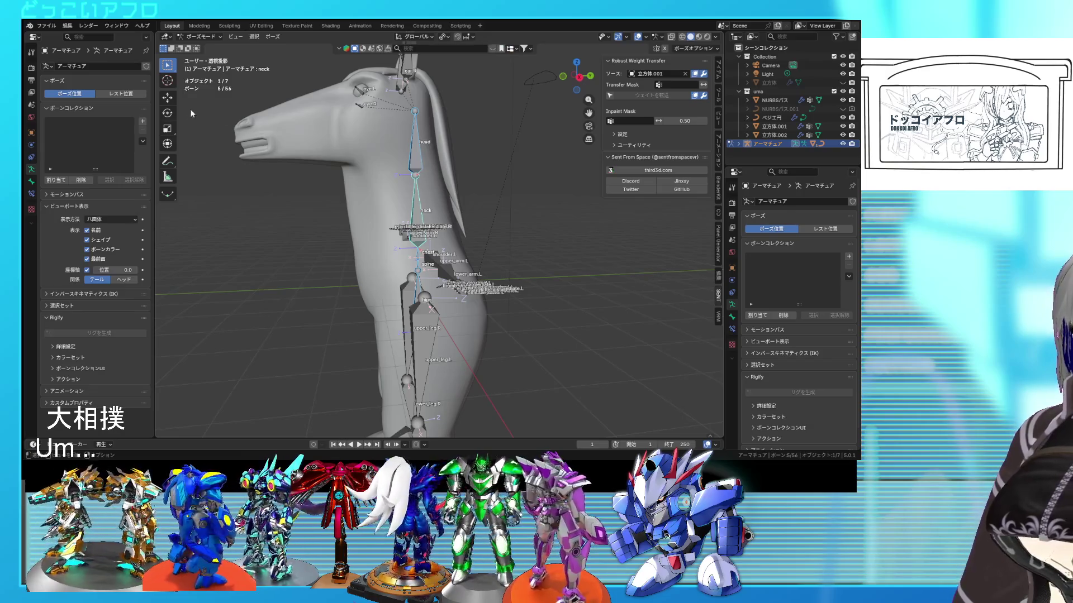
pyautogui.moveTo(393, 303)
pyautogui.mouseDown()
pyautogui.moveTo(407, 307)
pyautogui.moveTo(378, 311)
pyautogui.moveTo(406, 307)
pyautogui.moveTo(399, 321)
pyautogui.mouseUp()
pyautogui.moveTo(399, 322)
pyautogui.mouseDown(button='middle')
pyautogui.moveTo(548, 265)
pyautogui.moveTo(515, 288)
pyautogui.mouseUp(button='middle')
pyautogui.click(494, 302)
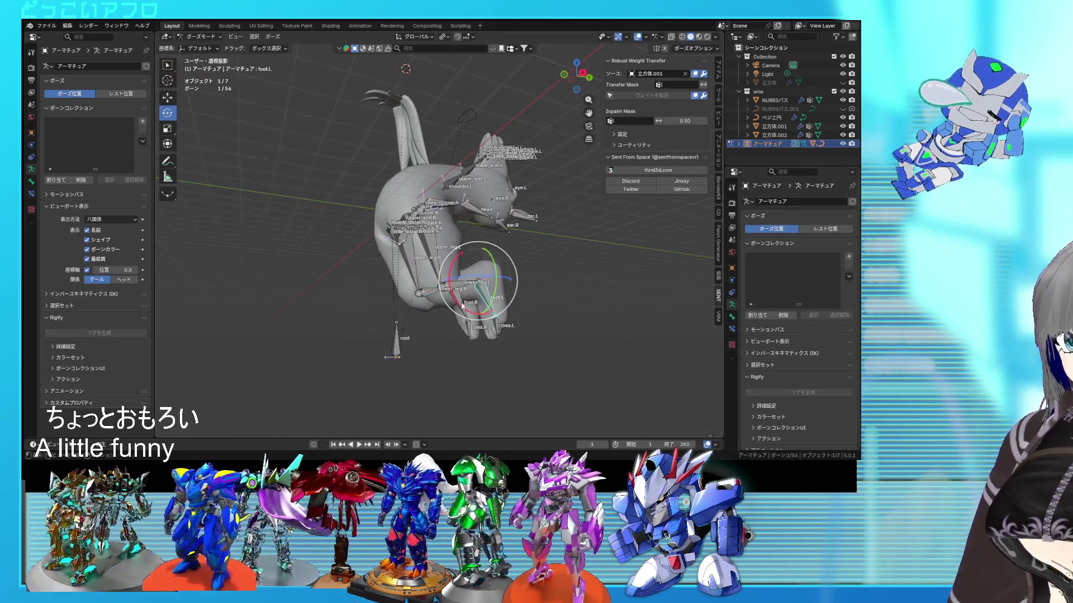
pyautogui.press('KP_3')
pyautogui.press('r')
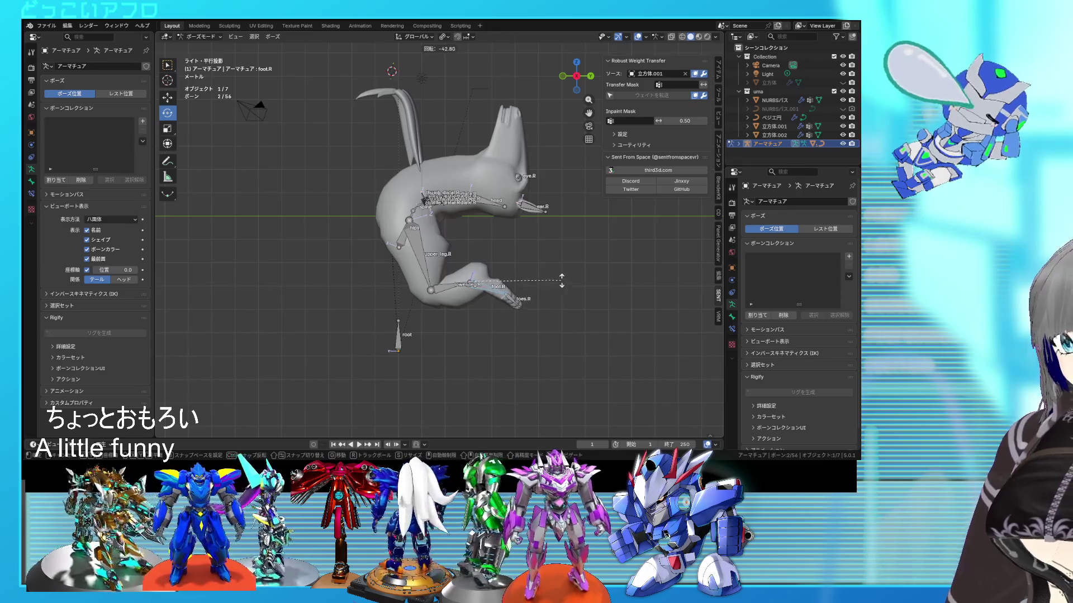
pyautogui.click(558, 284)
pyautogui.moveTo(558, 285)
pyautogui.mouseDown(button='middle')
pyautogui.moveTo(549, 318)
pyautogui.moveTo(349, 302)
pyautogui.moveTo(564, 309)
pyautogui.mouseUp(button='middle')
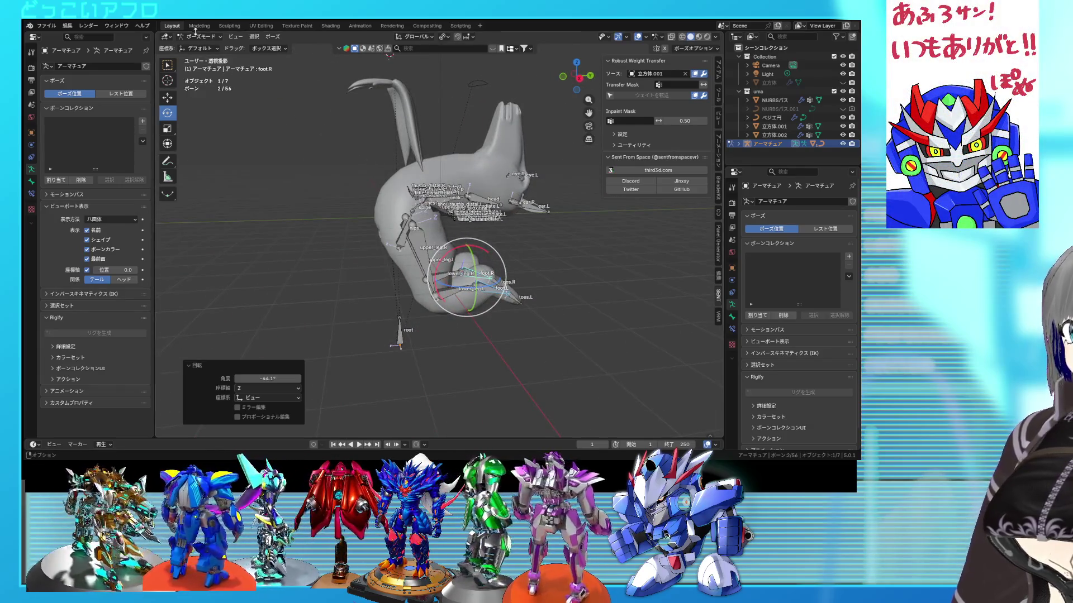
# Inspect the posed horse from several angles in Object Mode, with bone names shown.
pyautogui.click(204, 48)
pyautogui.moveTo(503, 168)
pyautogui.mouseDown(button='middle')
pyautogui.moveTo(328, 202)
pyautogui.moveTo(504, 206)
pyautogui.mouseUp(button='middle')
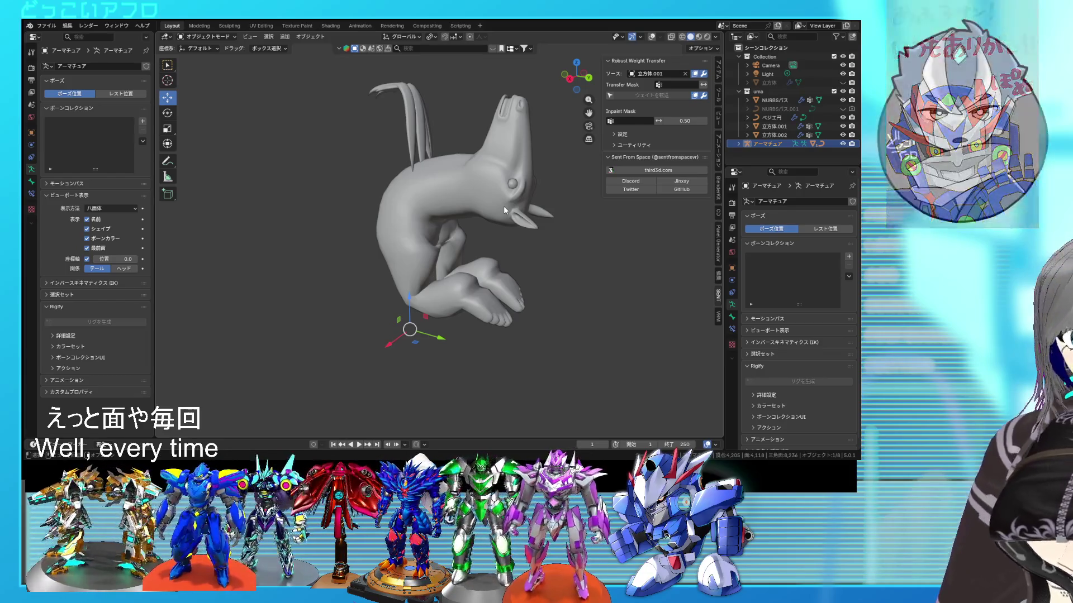
pyautogui.moveTo(504, 206)
pyautogui.mouseDown(button='middle')
pyautogui.moveTo(636, 206)
pyautogui.moveTo(490, 213)
pyautogui.moveTo(384, 186)
pyautogui.moveTo(303, 214)
pyautogui.moveTo(321, 214)
pyautogui.moveTo(268, 201)
pyautogui.moveTo(387, 226)
pyautogui.mouseUp(button='middle')
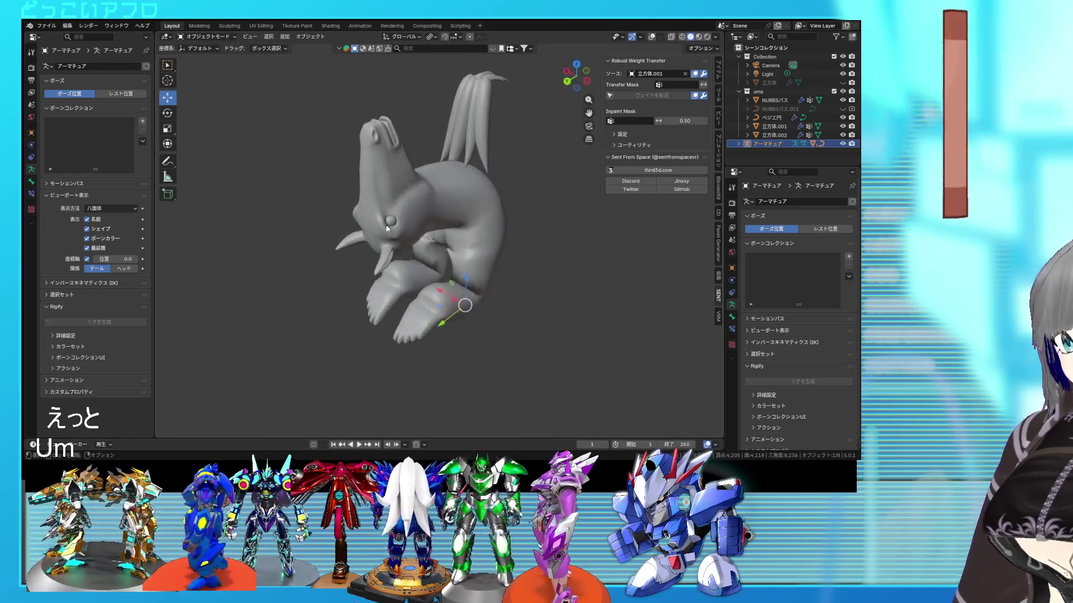
pyautogui.moveTo(468, 153); pyautogui.dragTo(411, 157, button='middle')
pyautogui.press('Tab')
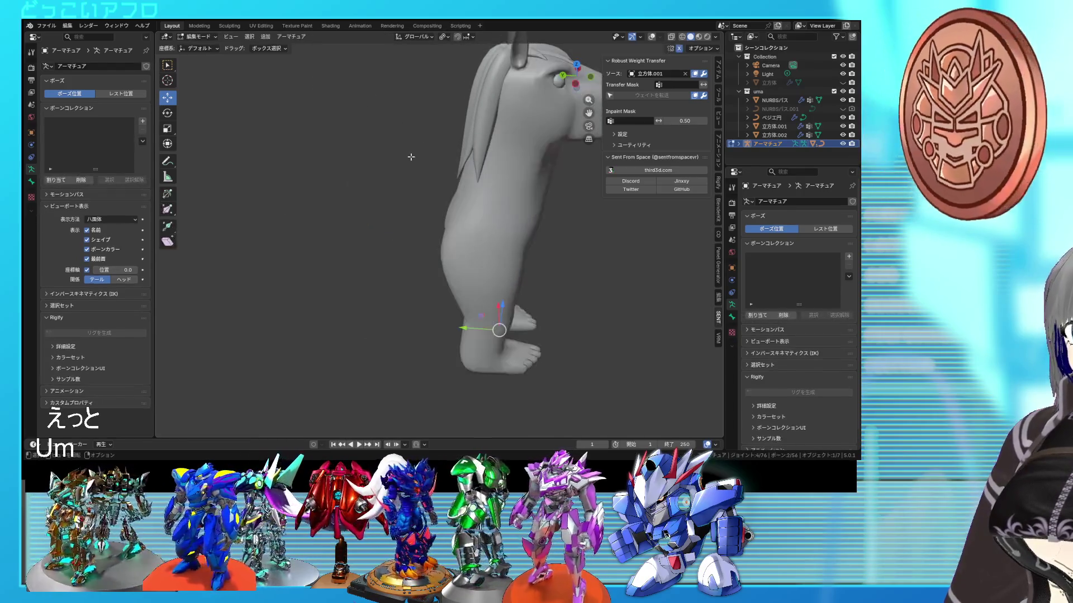
pyautogui.press('Tab')
pyautogui.click(652, 37)
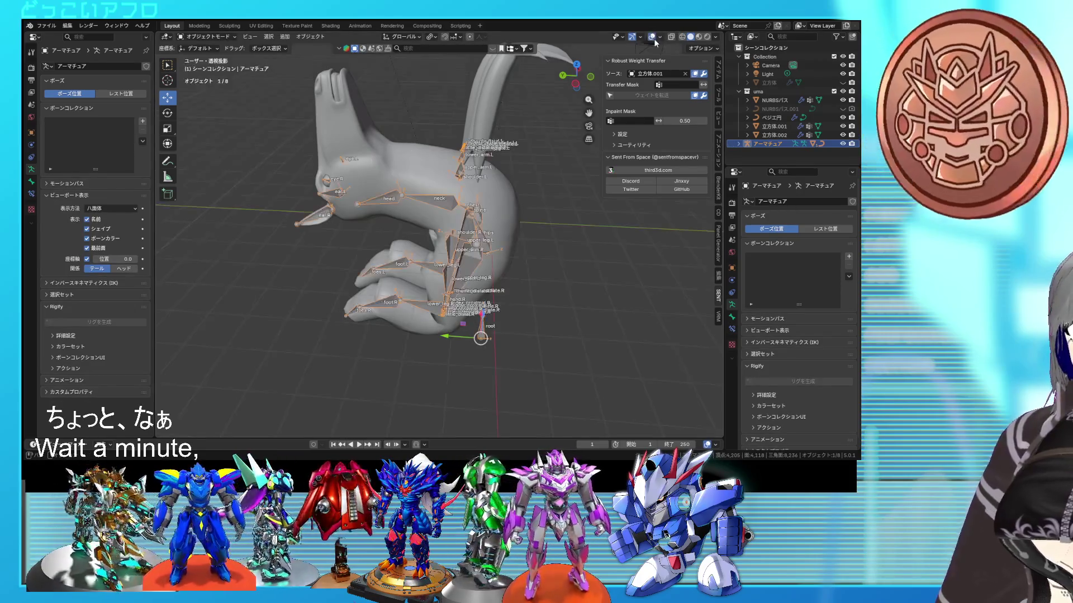
# Clear all pose transforms back to rest, save as 10.blend, and return to Object Mode.
pyautogui.hotkey('ctrl', 'Tab')
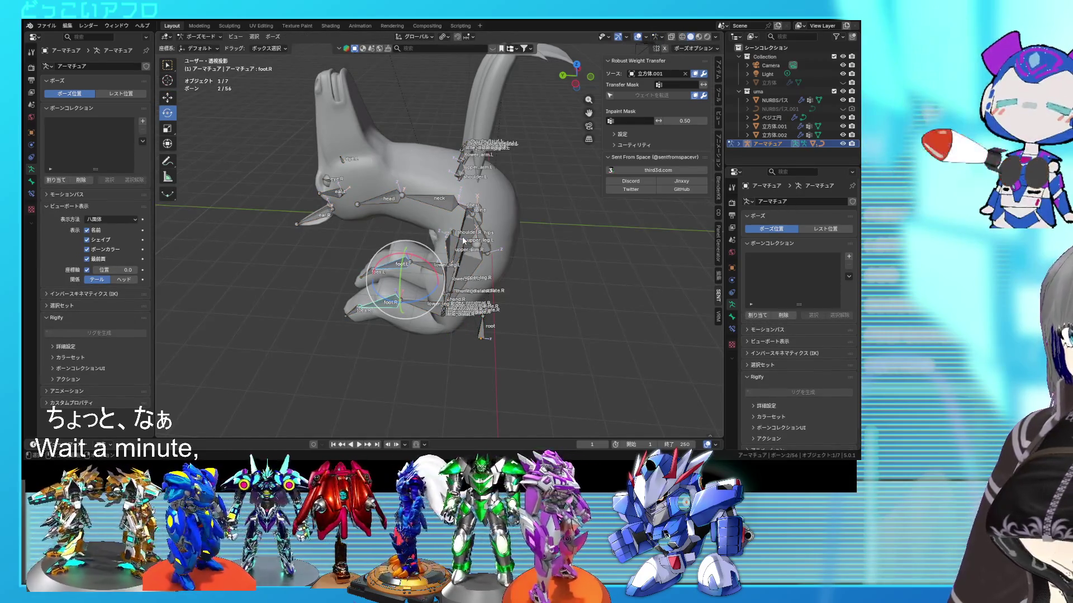
pyautogui.click(266, 38)
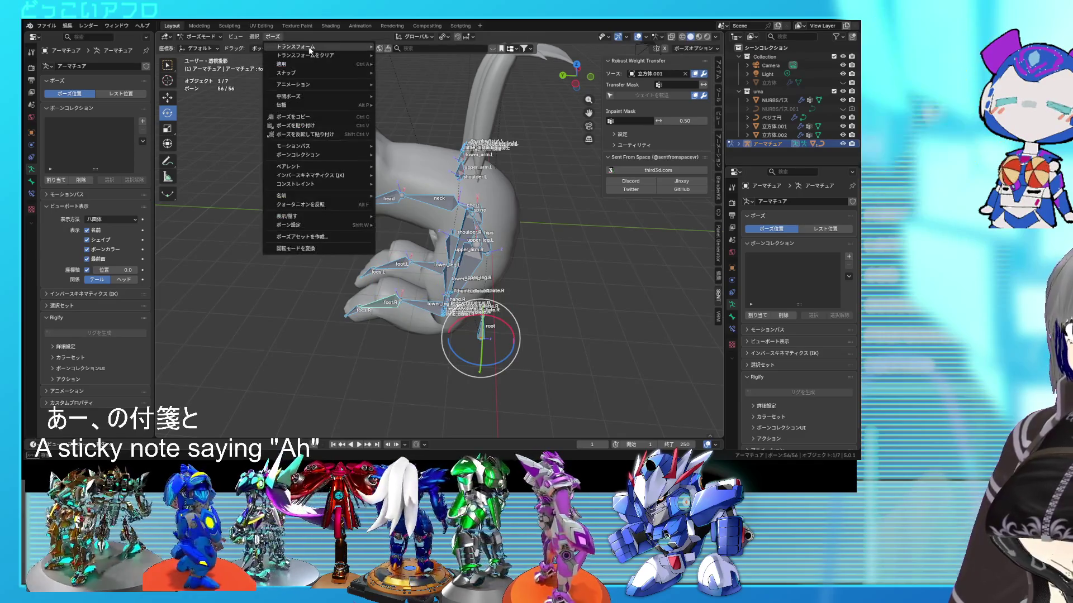
pyautogui.click(397, 55)
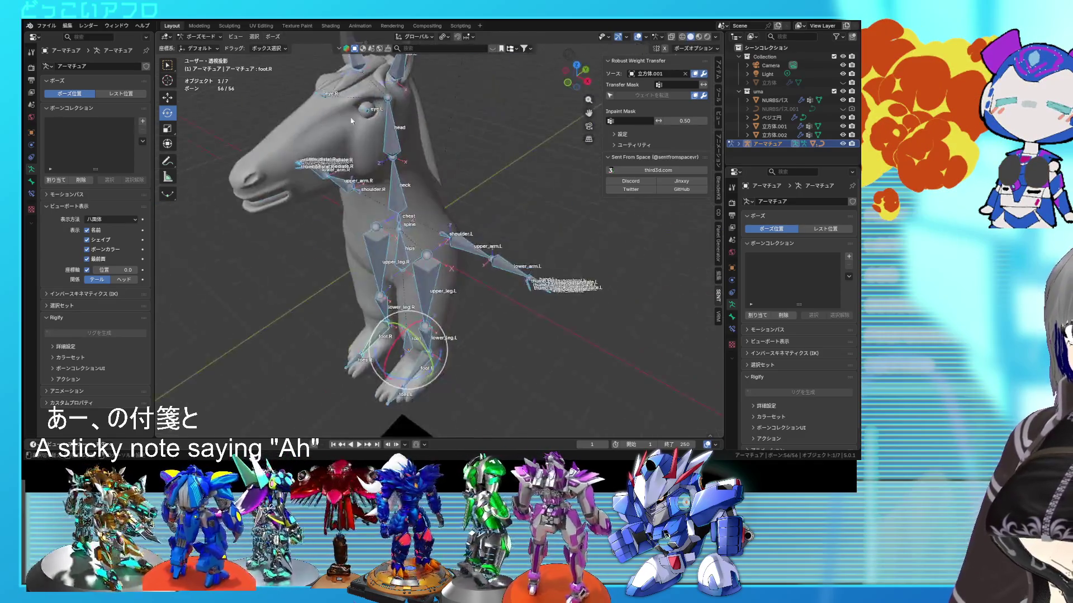
pyautogui.hotkey('ctrl', 's')
pyautogui.click(205, 47)
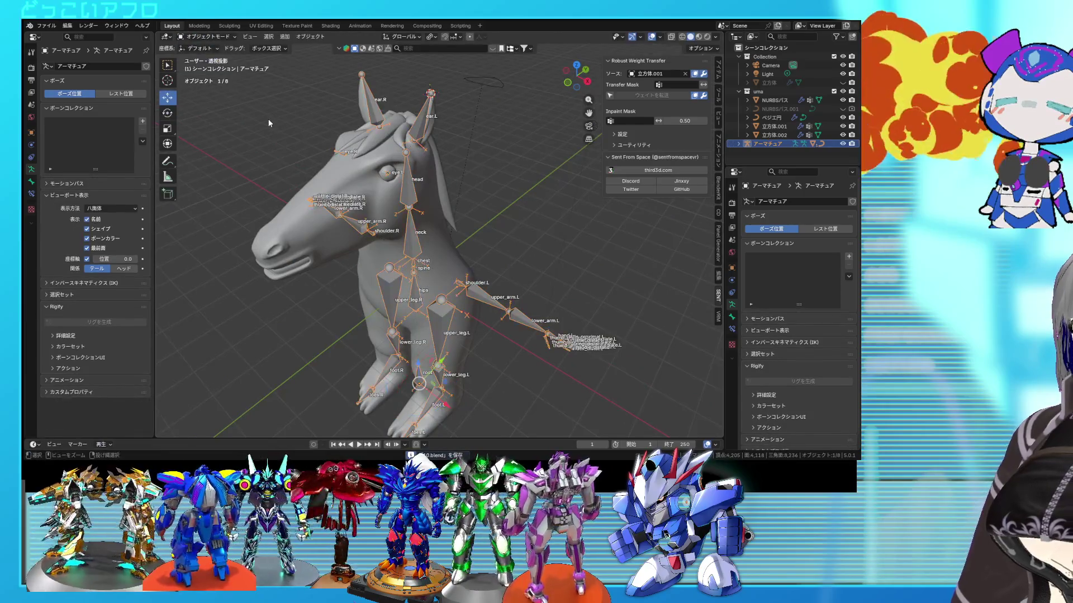
# Save an incremental 11.blend and select the hair object NURBSパス.
pyautogui.click(338, 167)
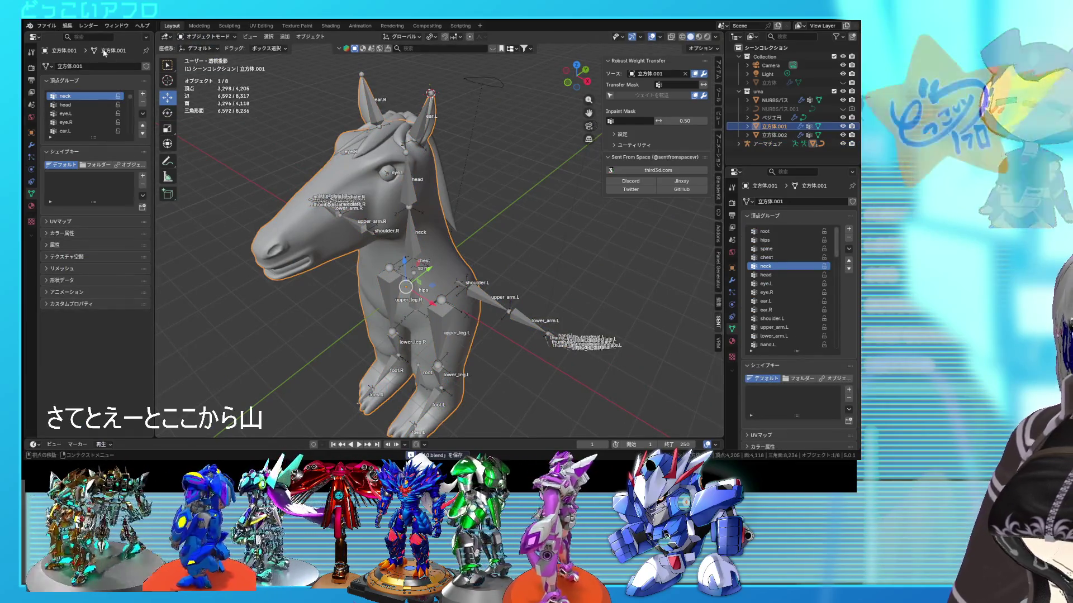
pyautogui.click(46, 25)
pyautogui.click(92, 105)
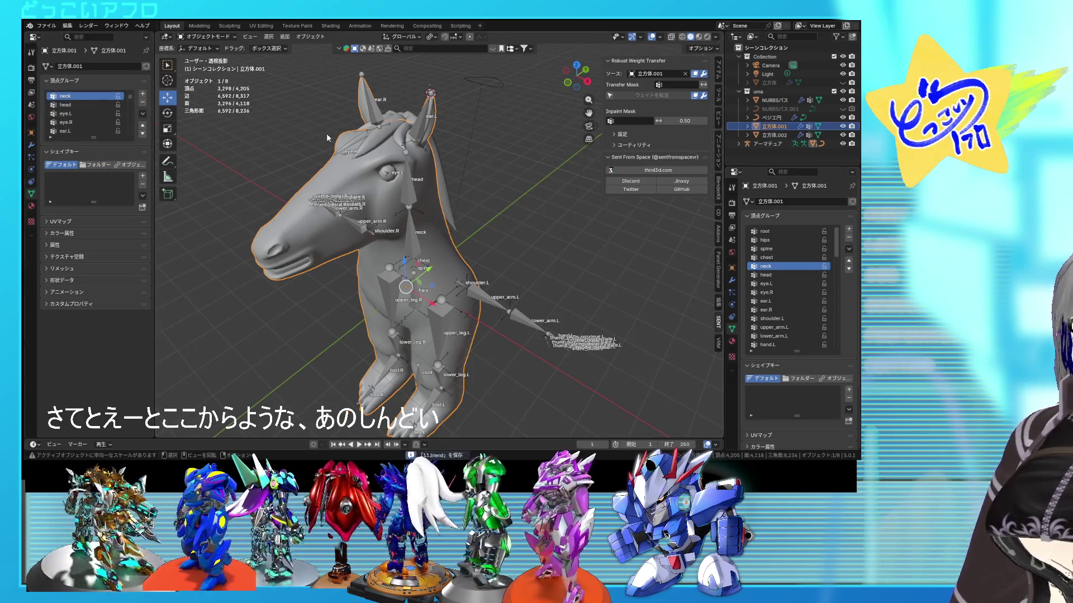
pyautogui.moveTo(384, 137); pyautogui.dragTo(320, 132, button='middle')
pyautogui.click(376, 169)
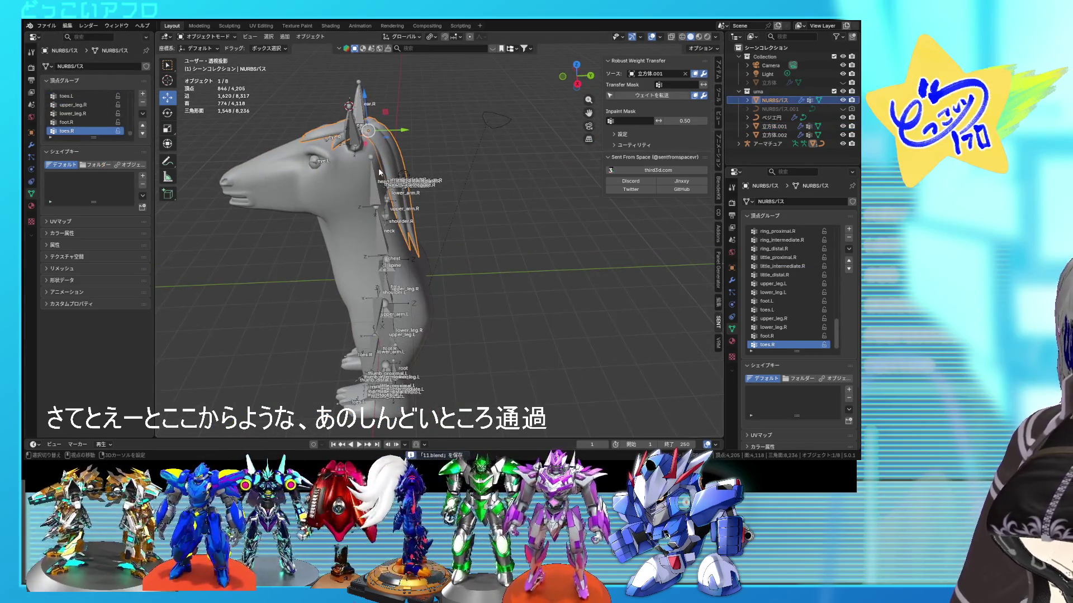
pyautogui.moveTo(401, 173); pyautogui.dragTo(486, 152, button='middle')
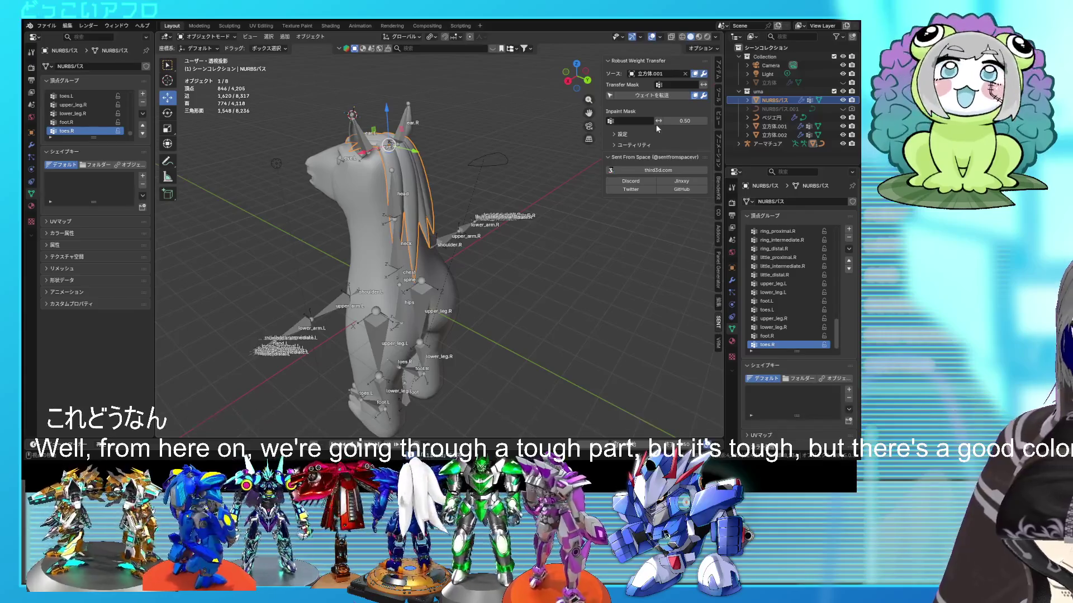
# Transfer the hips, spine and chest weights onto the hair, one Transfer Mask at a time.
pyautogui.click(683, 85)
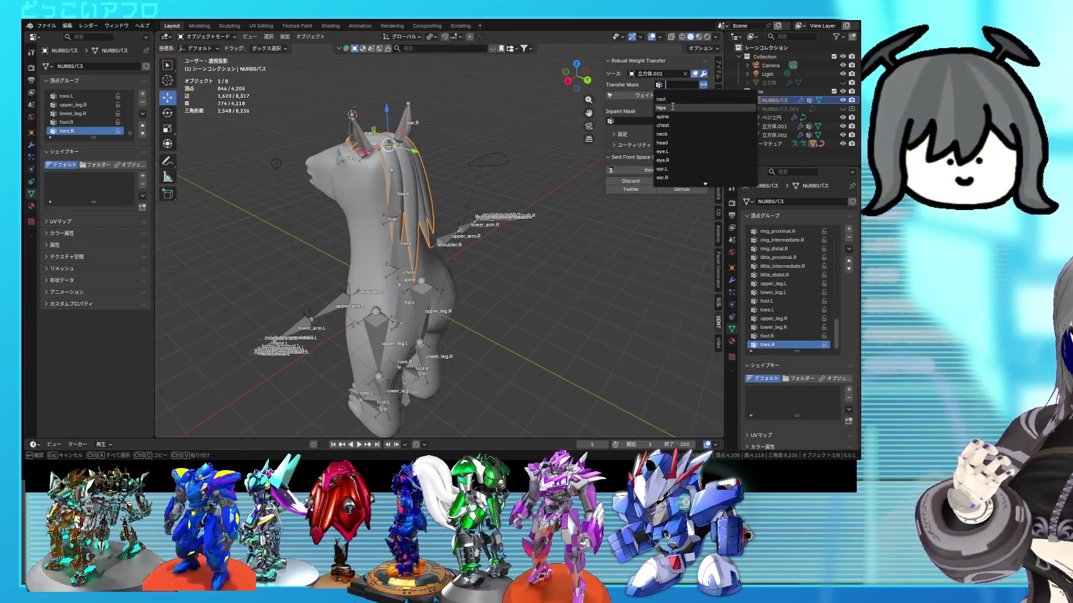
pyautogui.click(673, 108)
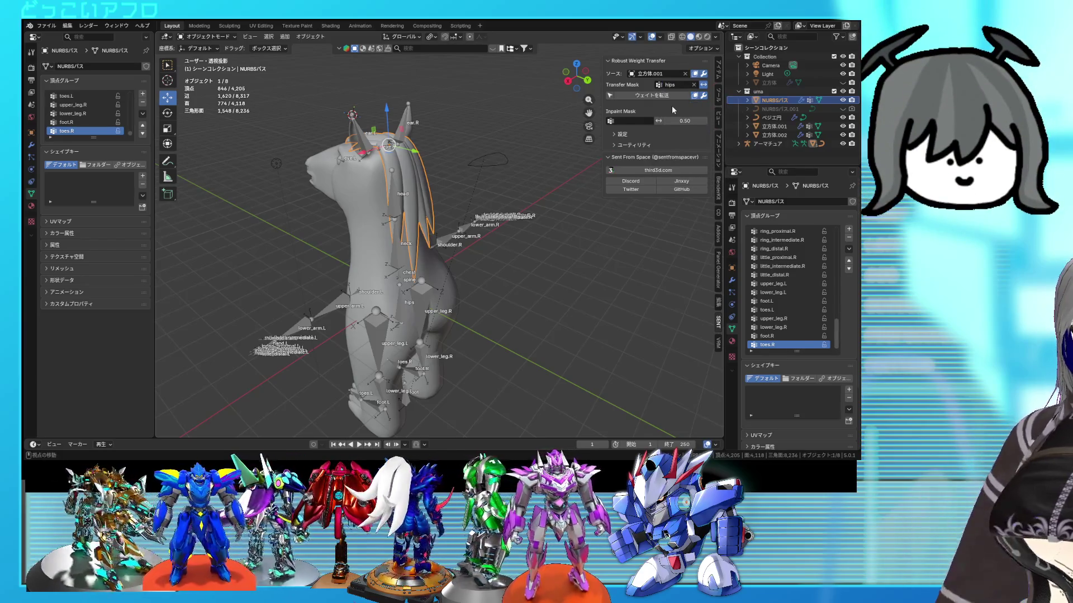
pyautogui.click(672, 96)
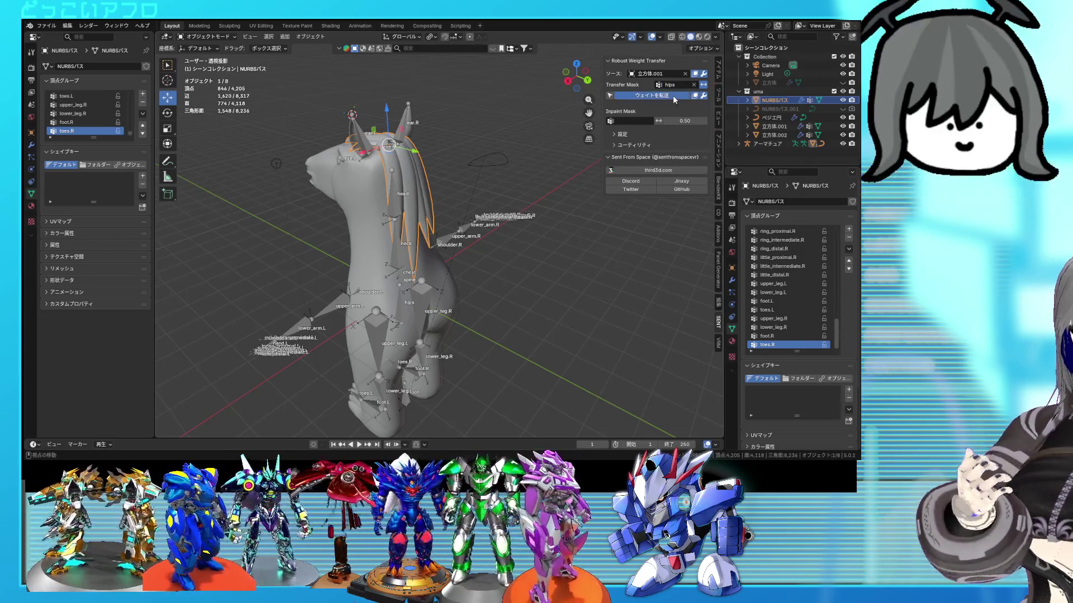
pyautogui.click(685, 88)
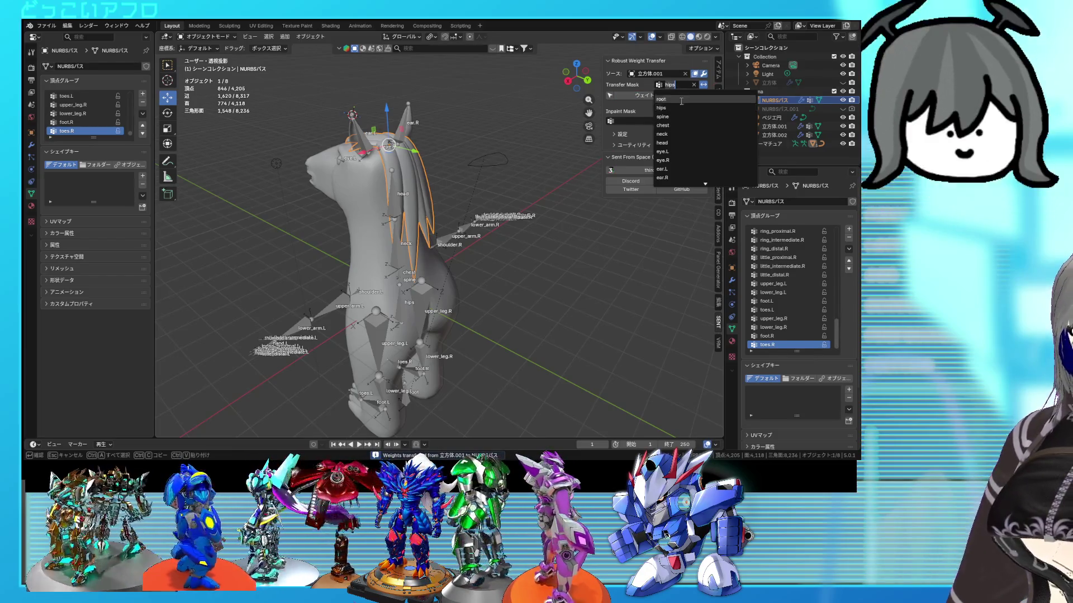
pyautogui.click(673, 115)
pyautogui.click(674, 85)
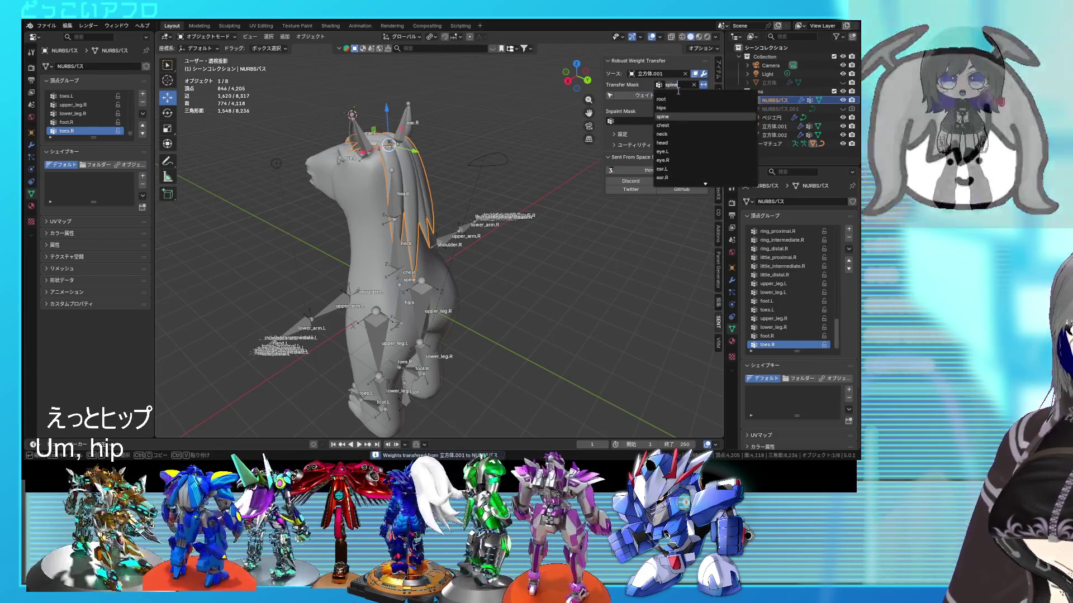
pyautogui.click(665, 111)
pyautogui.click(668, 96)
# Transfer the neck weights onto the hair, then set the Transfer Mask to head.
pyautogui.click(675, 84)
pyautogui.click(673, 134)
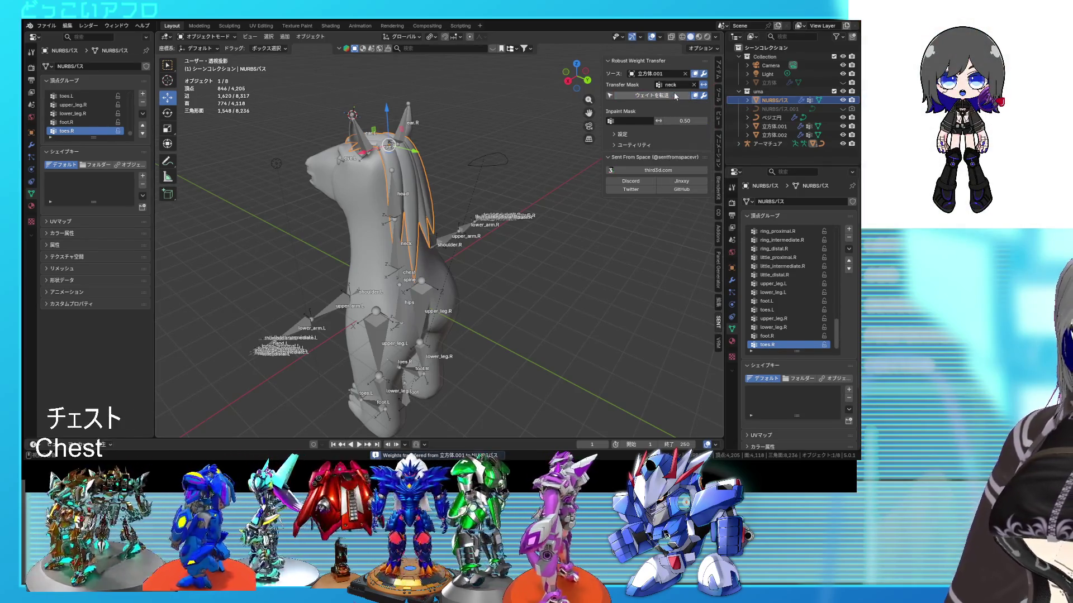
pyautogui.click(674, 94)
pyautogui.click(673, 85)
pyautogui.click(663, 111)
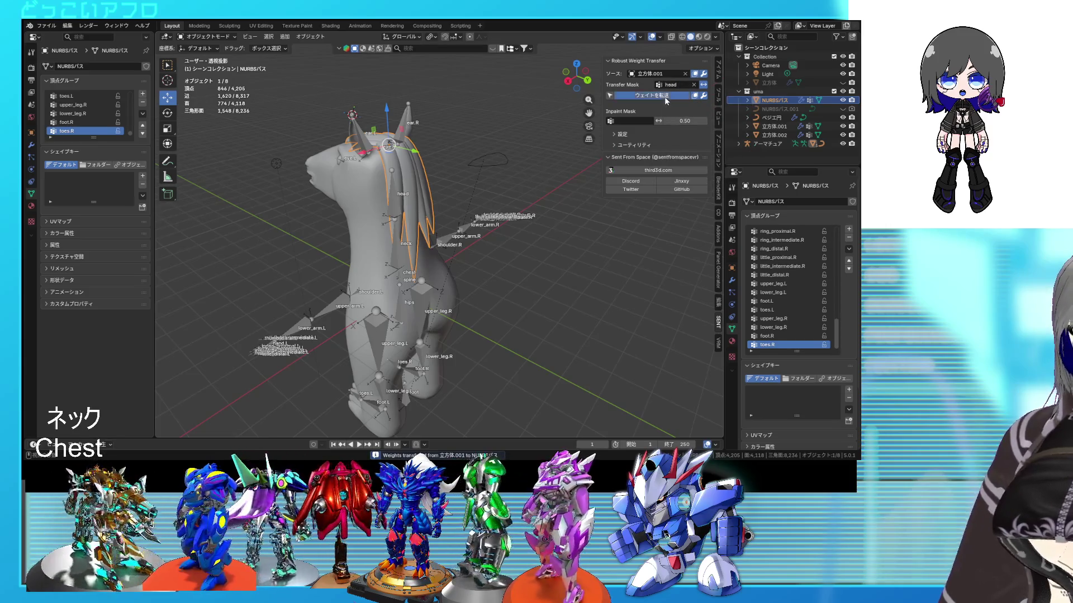
pyautogui.moveTo(436, 199); pyautogui.dragTo(454, 198, button='middle')
pyautogui.click(399, 250)
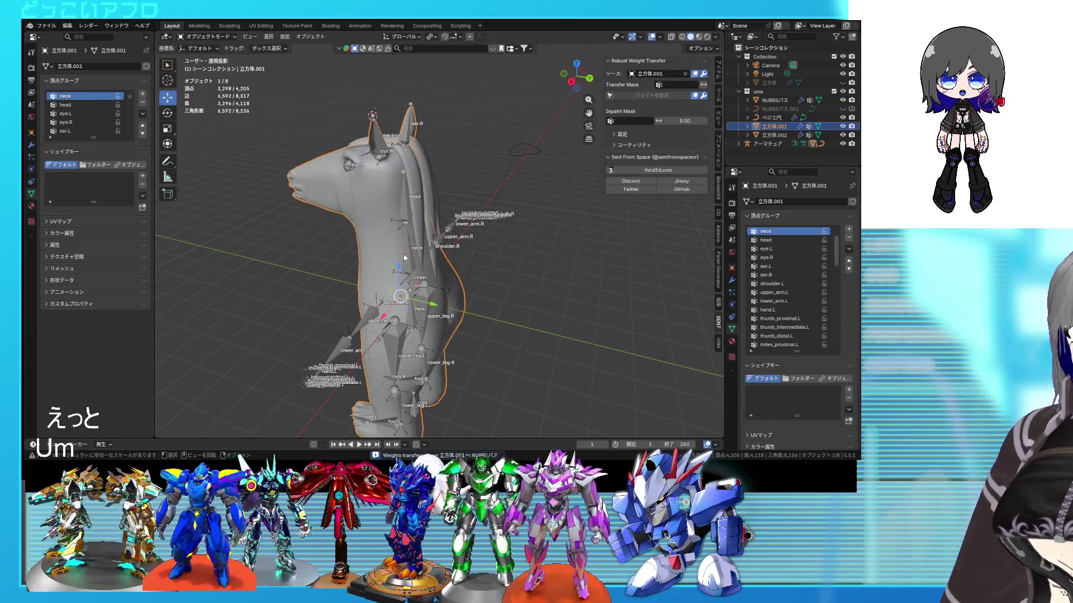
# Enter Pose Mode on the horse rig and bend the neck and head bones downward.
pyautogui.hotkey('ctrl', 'Tab')
pyautogui.moveTo(399, 251); pyautogui.dragTo(422, 389, button='middle')
pyautogui.moveTo(422, 390); pyautogui.dragTo(509, 373)
pyautogui.hotkey('ctrl', 'z')
pyautogui.click(440, 261)
pyautogui.moveTo(439, 260)
pyautogui.mouseDown(button='middle')
pyautogui.moveTo(428, 214)
pyautogui.moveTo(453, 246)
pyautogui.mouseUp(button='middle')
pyautogui.keyDown('shift'); pyautogui.click(422, 186); pyautogui.keyUp('shift')
pyautogui.moveTo(454, 239)
pyautogui.mouseDown()
pyautogui.moveTo(490, 233)
pyautogui.moveTo(508, 257)
pyautogui.moveTo(509, 245)
pyautogui.mouseUp()
# Tilt the head up and down, hiding the bones to inspect the mesh deformation.
pyautogui.moveTo(509, 245)
pyautogui.mouseDown(button='middle')
pyautogui.moveTo(448, 282)
pyautogui.moveTo(396, 253)
pyautogui.moveTo(391, 230)
pyautogui.moveTo(379, 249)
pyautogui.moveTo(367, 220)
pyautogui.moveTo(400, 233)
pyautogui.mouseUp(button='middle')
pyautogui.moveTo(390, 225)
pyautogui.mouseDown()
pyautogui.moveTo(401, 208)
pyautogui.moveTo(379, 219)
pyautogui.moveTo(393, 205)
pyautogui.moveTo(407, 233)
pyautogui.moveTo(406, 219)
pyautogui.mouseUp()
pyautogui.click(634, 39)
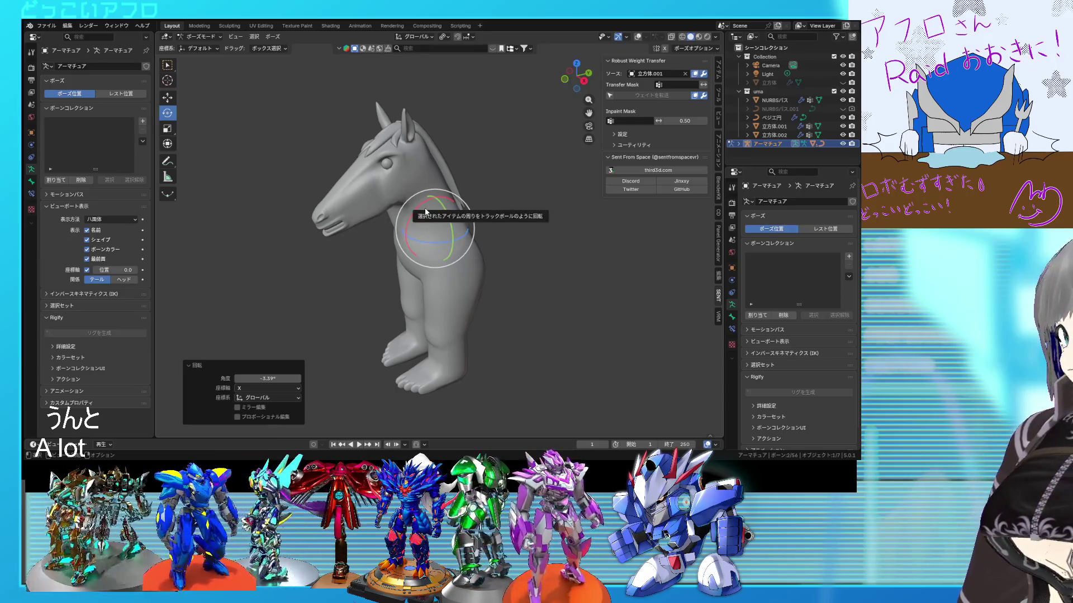
pyautogui.moveTo(406, 229)
pyautogui.mouseDown()
pyautogui.moveTo(403, 249)
pyautogui.moveTo(407, 229)
pyautogui.moveTo(404, 237)
pyautogui.mouseUp()
pyautogui.moveTo(403, 238)
pyautogui.mouseDown(button='middle')
pyautogui.moveTo(564, 230)
pyautogui.moveTo(481, 239)
pyautogui.moveTo(498, 251)
pyautogui.moveTo(438, 239)
pyautogui.mouseUp(button='middle')
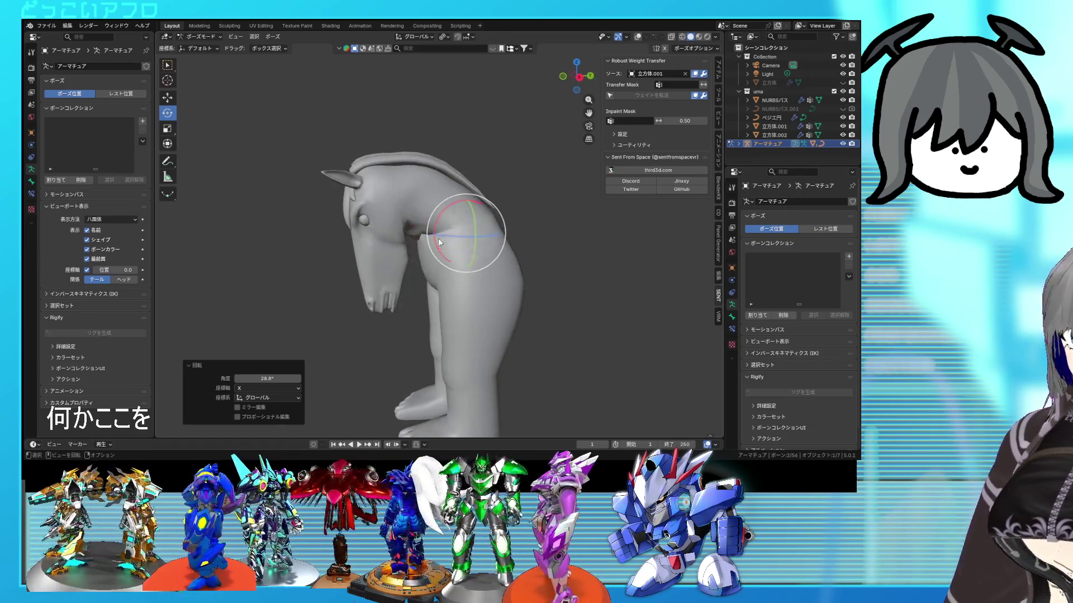
pyautogui.moveTo(440, 225); pyautogui.dragTo(461, 194)
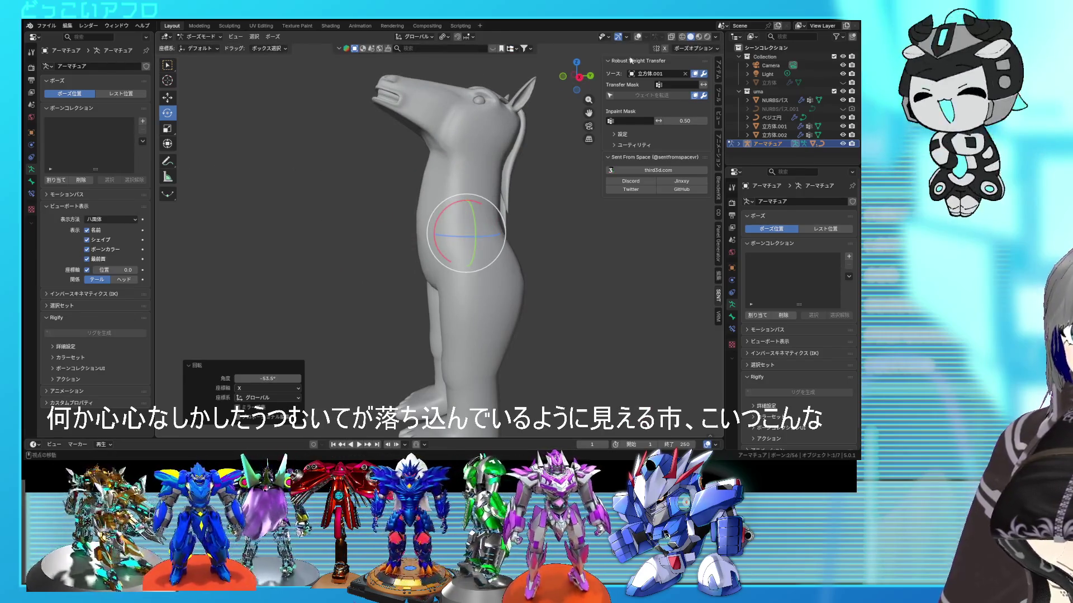
pyautogui.click(638, 38)
pyautogui.moveTo(454, 165)
pyautogui.mouseDown()
pyautogui.moveTo(467, 58)
pyautogui.moveTo(463, 142)
pyautogui.moveTo(472, 128)
pyautogui.mouseUp()
pyautogui.moveTo(475, 167)
pyautogui.mouseDown(button='middle')
pyautogui.moveTo(506, 201)
pyautogui.moveTo(638, 200)
pyautogui.moveTo(471, 212)
pyautogui.mouseUp(button='middle')
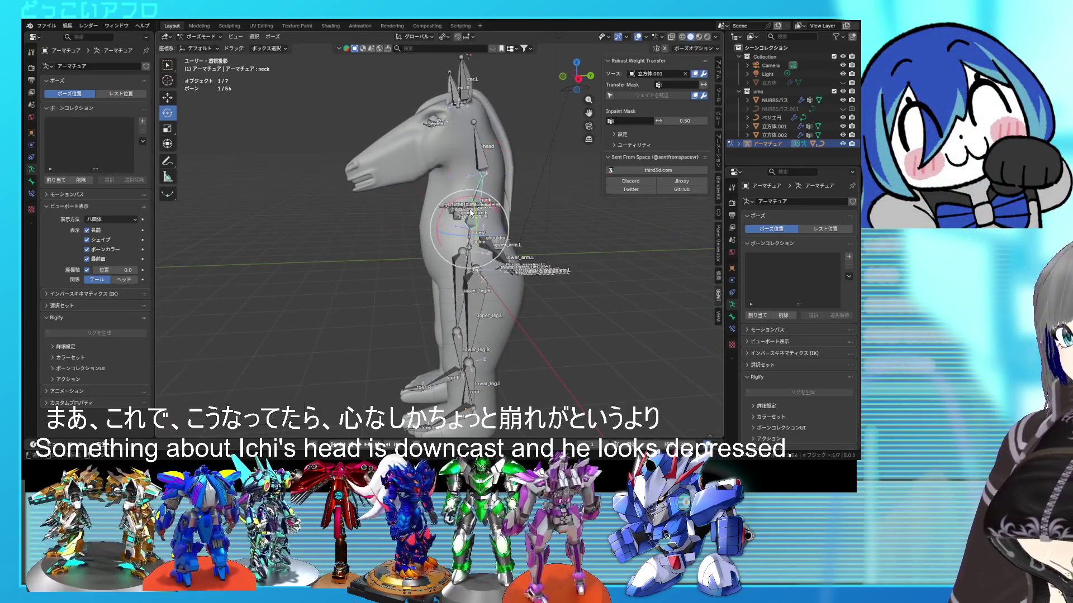
# Bend the chest and spine bones and inspect the deformed mesh from the rear.
pyautogui.click(469, 237)
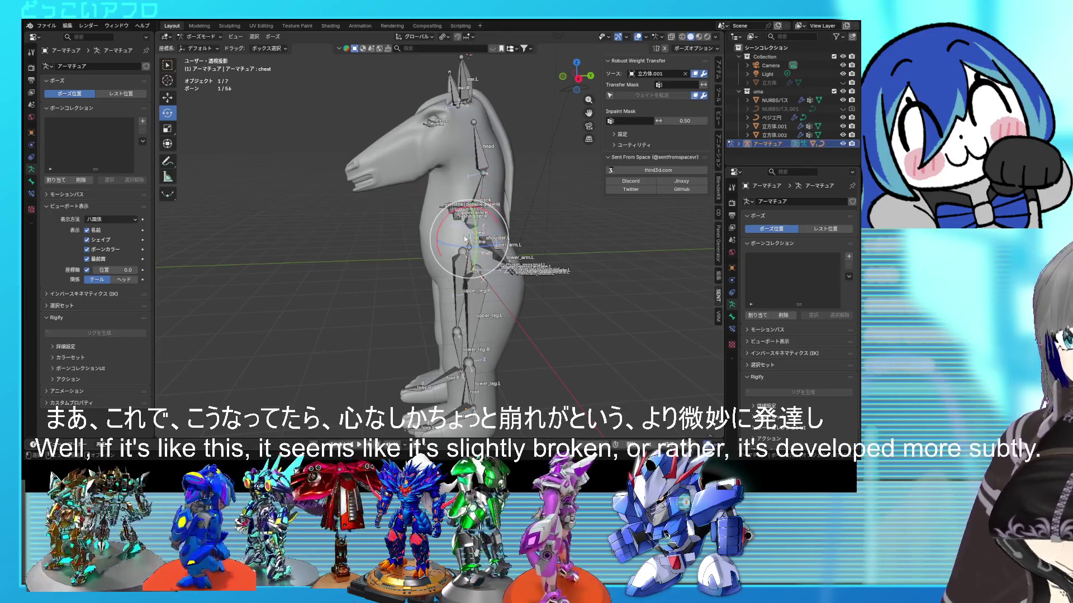
pyautogui.moveTo(445, 229)
pyautogui.mouseDown()
pyautogui.moveTo(466, 245)
pyautogui.moveTo(450, 226)
pyautogui.mouseUp()
pyautogui.click(469, 245)
pyautogui.moveTo(450, 227)
pyautogui.mouseDown(button='middle')
pyautogui.moveTo(608, 248)
pyautogui.moveTo(506, 170)
pyautogui.mouseUp(button='middle')
pyautogui.click(637, 37)
pyautogui.moveTo(614, 178)
pyautogui.mouseDown(button='middle')
pyautogui.moveTo(424, 162)
pyautogui.moveTo(532, 169)
pyautogui.moveTo(553, 112)
pyautogui.mouseUp(button='middle')
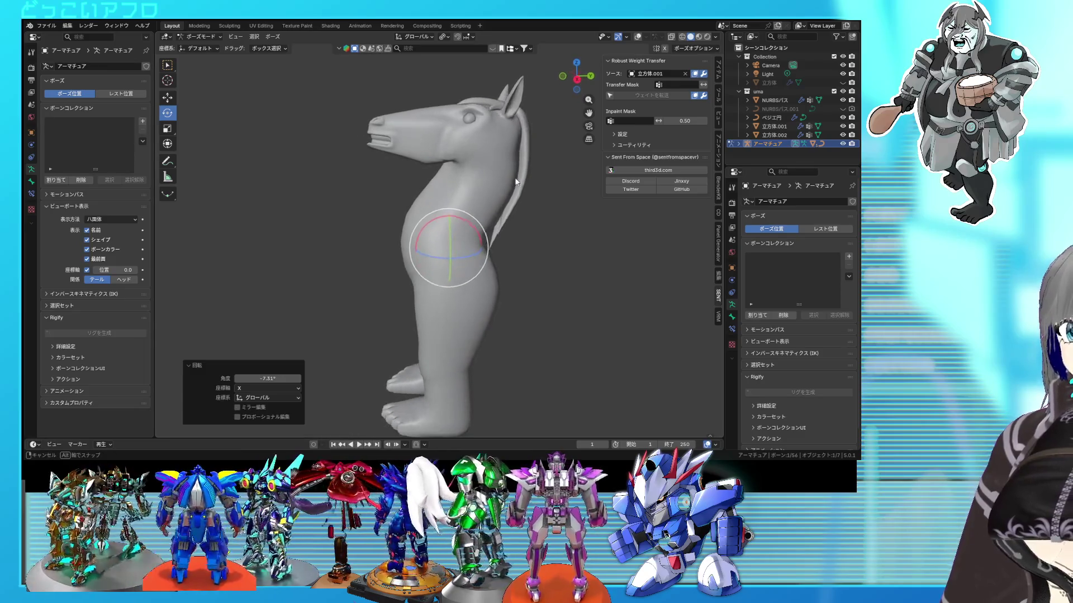
pyautogui.click(638, 37)
# Clear all transforms on all 56 bones, save, and return to Object Mode.
pyautogui.press('a')
pyautogui.click(273, 37)
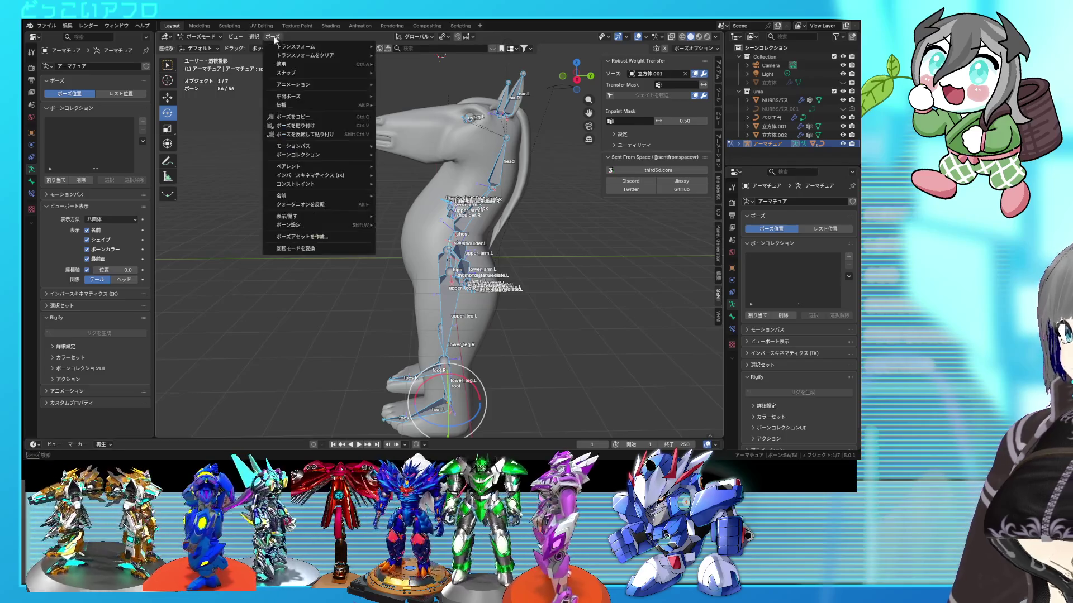
pyautogui.moveTo(300, 57)
pyautogui.click(406, 55)
pyautogui.moveTo(430, 160)
pyautogui.mouseDown(button='middle')
pyautogui.moveTo(481, 179)
pyautogui.moveTo(515, 209)
pyautogui.moveTo(495, 228)
pyautogui.moveTo(393, 195)
pyautogui.moveTo(435, 193)
pyautogui.moveTo(335, 178)
pyautogui.moveTo(384, 192)
pyautogui.mouseUp(button='middle')
pyautogui.hotkey('ctrl', 's')
pyautogui.click(204, 36)
pyautogui.click(207, 50)
# Select the horse mesh, enlarge the Shape Keys list, and add Basis plus four shape keys.
pyautogui.hotkey('ctrl', 's')
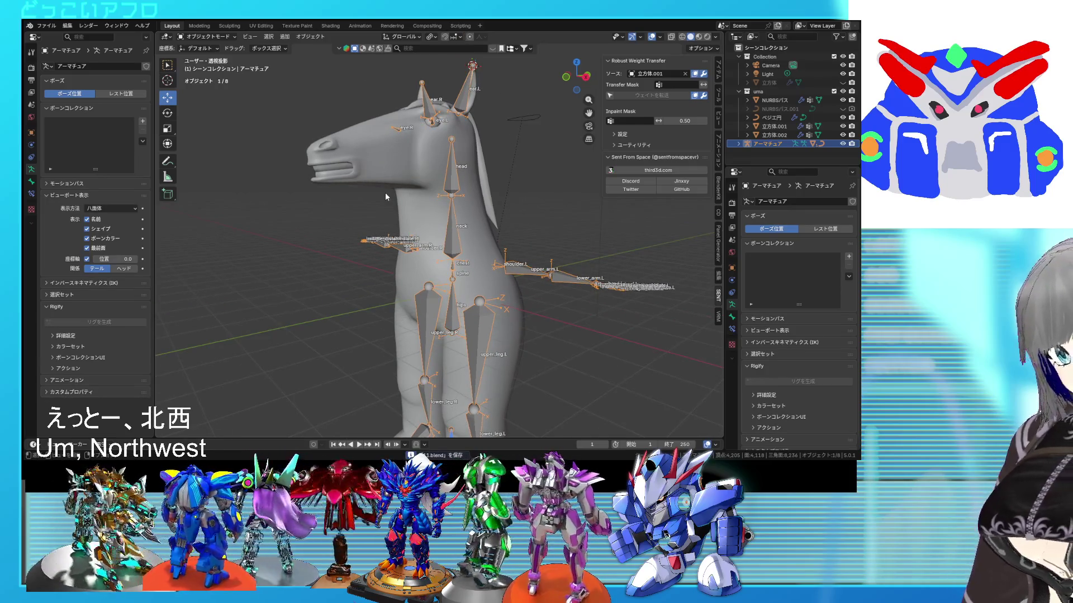
pyautogui.click(378, 165)
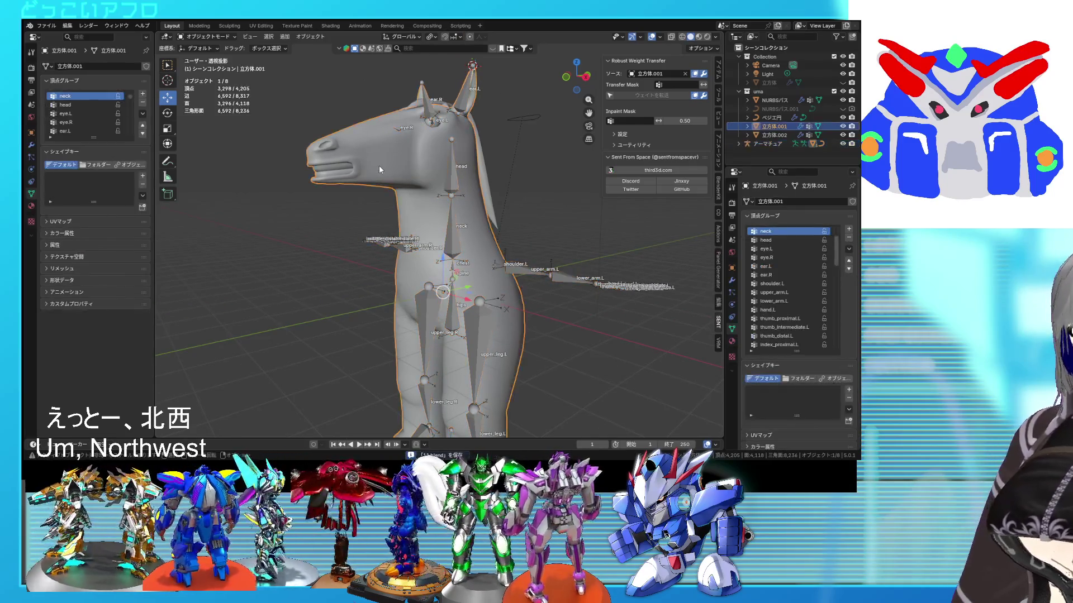
pyautogui.moveTo(501, 169)
pyautogui.mouseDown(button='middle')
pyautogui.moveTo(495, 191)
pyautogui.moveTo(515, 204)
pyautogui.mouseUp(button='middle')
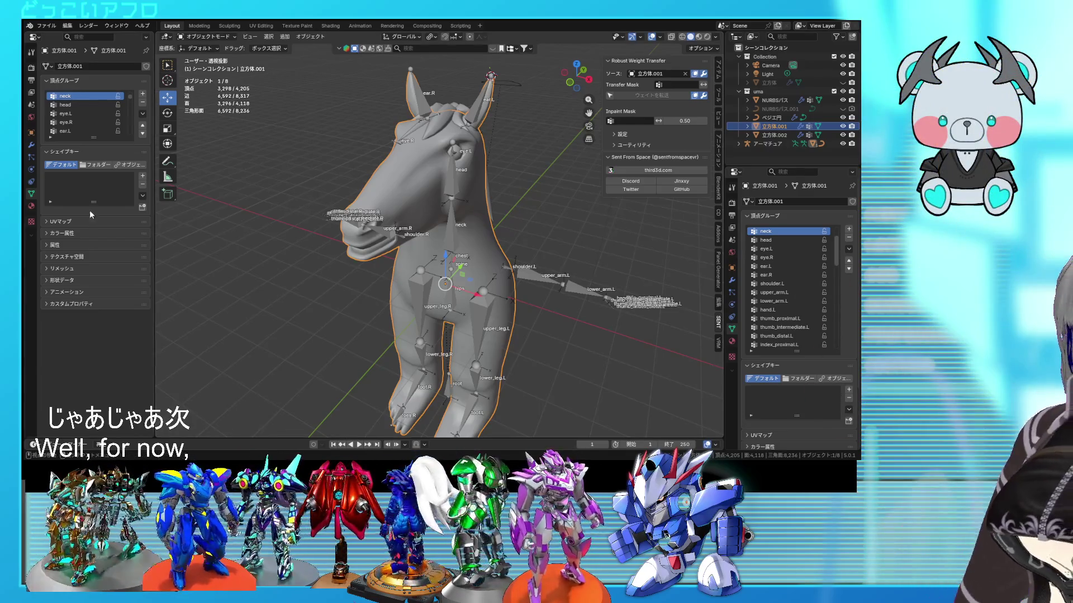
pyautogui.moveTo(96, 203); pyautogui.dragTo(101, 280)
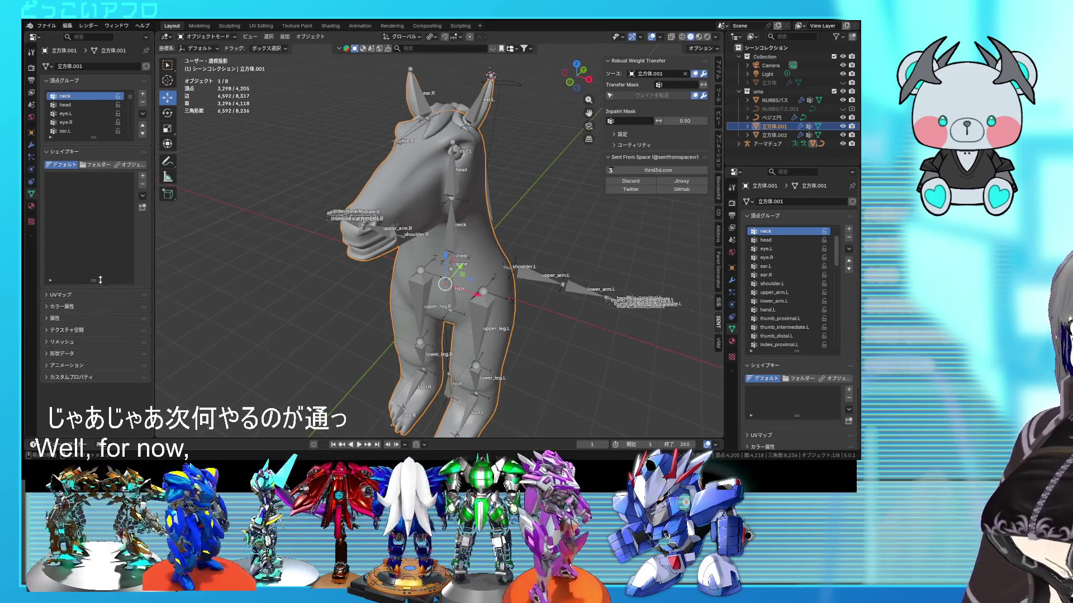
pyautogui.click(143, 177)
pyautogui.click(143, 176)
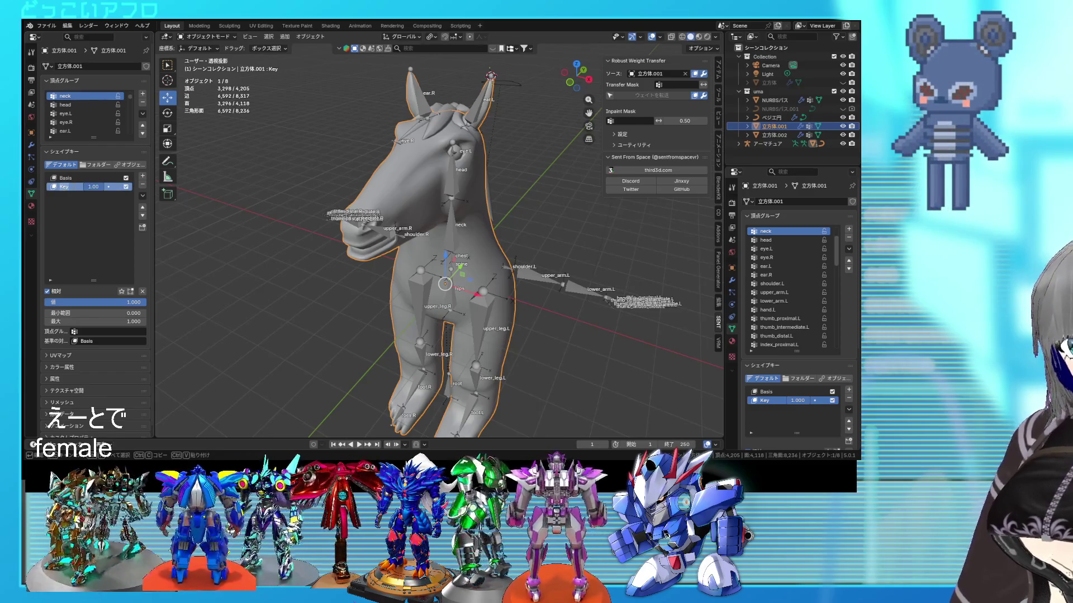
pyautogui.click(143, 176)
pyautogui.click(143, 176)
pyautogui.click(143, 177)
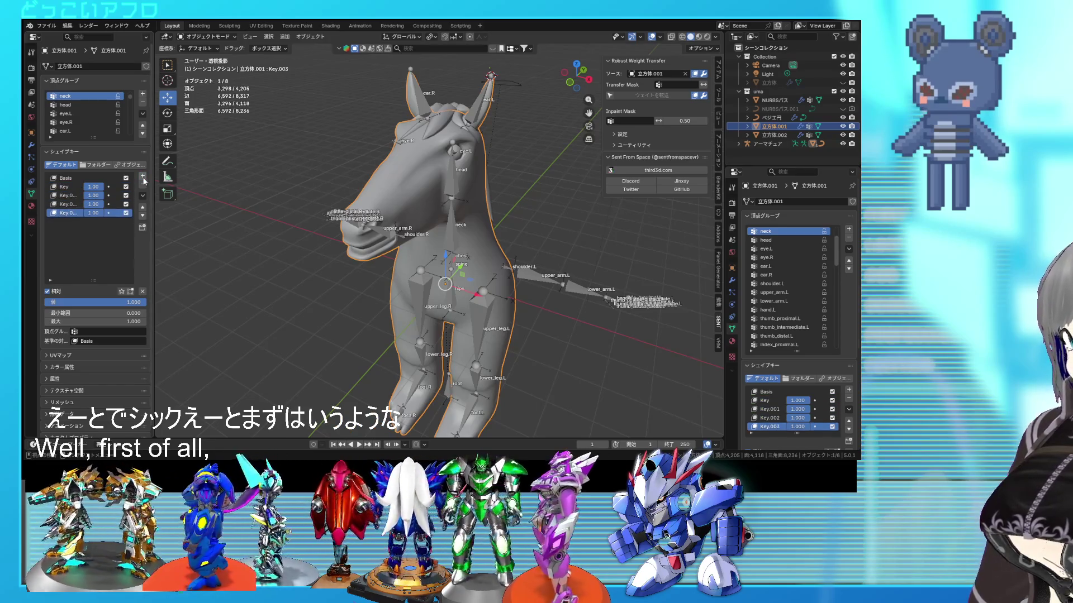
pyautogui.click(143, 177)
# Rename the new shape keys to a, i and o, then save the file.
pyautogui.doubleClick(65, 186)
pyautogui.write('a')
pyautogui.press('Return')
pyautogui.doubleClick(69, 195)
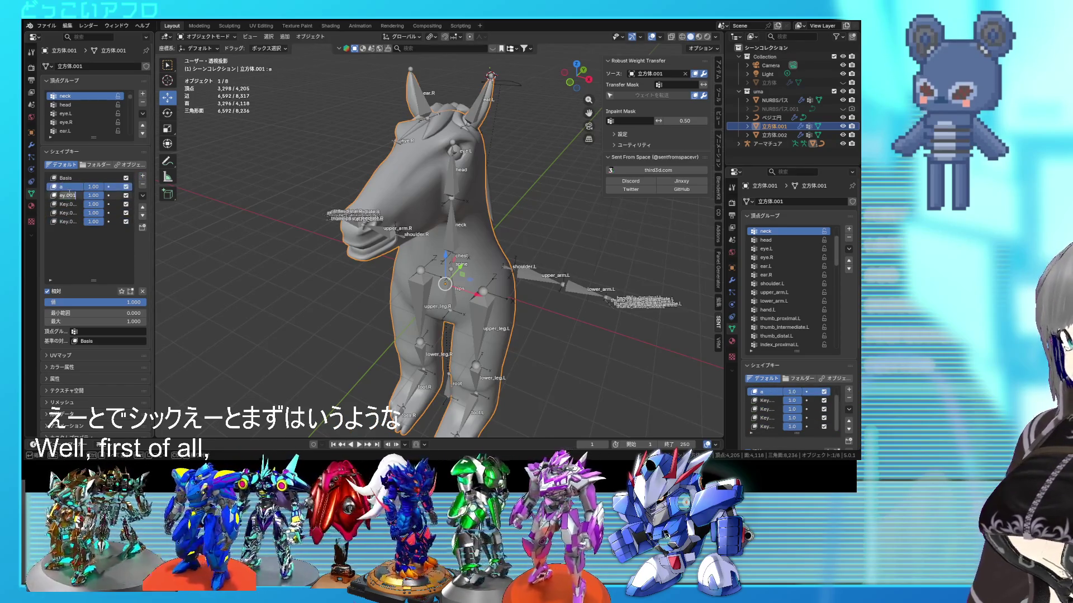
pyautogui.write('i')
pyautogui.press('Return')
pyautogui.doubleClick(66, 202)
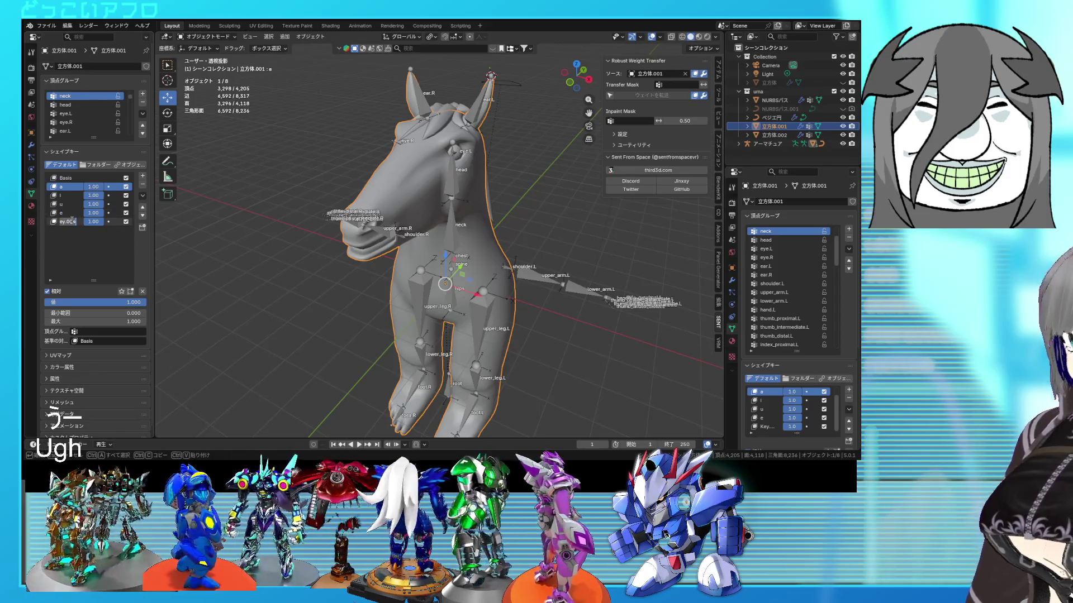
pyautogui.write('o')
pyautogui.press('Return')
pyautogui.hotkey('ctrl', 's')
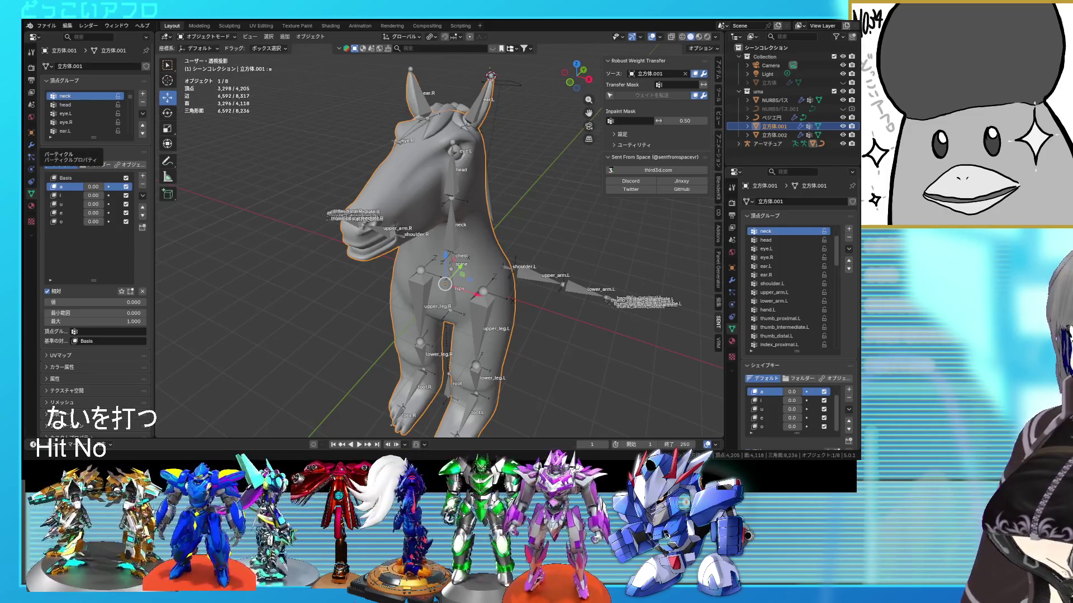
# Orbit and zoom around the horse rig, deselect the mesh, and save 11.blend.
pyautogui.moveTo(424, 250)
pyautogui.mouseDown(button='middle')
pyautogui.moveTo(464, 249)
pyautogui.moveTo(440, 250)
pyautogui.mouseUp(button='middle')
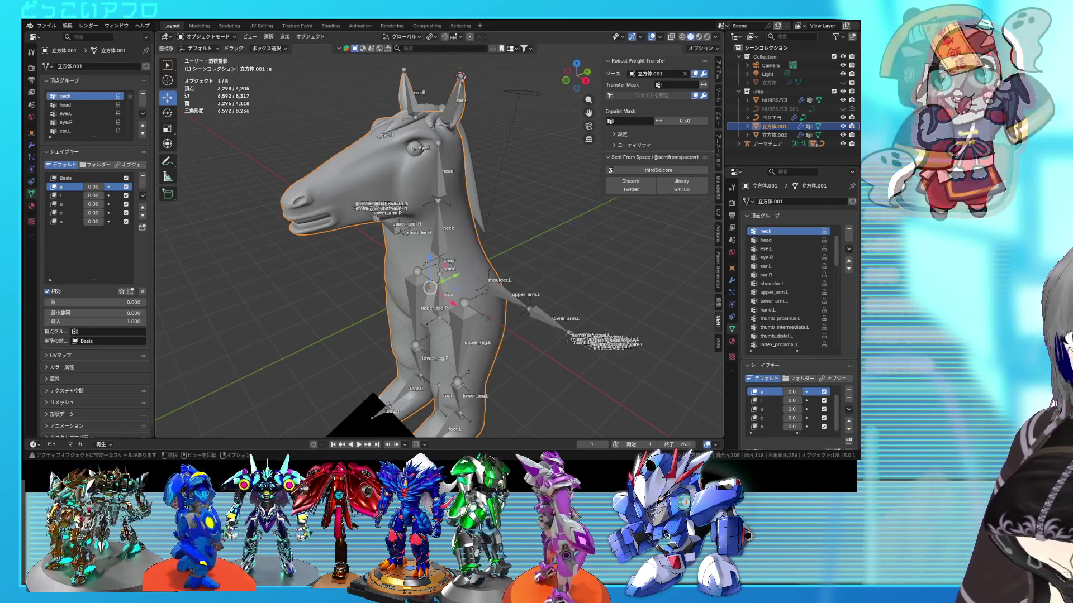
pyautogui.moveTo(500, 334)
pyautogui.mouseDown(button='middle')
pyautogui.moveTo(578, 324)
pyautogui.moveTo(518, 333)
pyautogui.moveTo(506, 300)
pyautogui.moveTo(437, 298)
pyautogui.moveTo(490, 301)
pyautogui.moveTo(461, 299)
pyautogui.moveTo(445, 274)
pyautogui.moveTo(434, 281)
pyautogui.moveTo(512, 293)
pyautogui.moveTo(387, 319)
pyautogui.moveTo(557, 336)
pyautogui.moveTo(542, 300)
pyautogui.moveTo(493, 315)
pyautogui.moveTo(582, 331)
pyautogui.moveTo(655, 317)
pyautogui.moveTo(493, 316)
pyautogui.moveTo(491, 290)
pyautogui.moveTo(451, 279)
pyautogui.moveTo(455, 300)
pyautogui.moveTo(558, 313)
pyautogui.moveTo(528, 301)
pyautogui.moveTo(527, 322)
pyautogui.moveTo(493, 337)
pyautogui.mouseUp(button='middle')
pyautogui.click(579, 324)
pyautogui.scroll(2, 505, 301)
pyautogui.moveTo(492, 331)
pyautogui.mouseDown(button='middle')
pyautogui.moveTo(505, 318)
pyautogui.moveTo(487, 280)
pyautogui.moveTo(487, 323)
pyautogui.moveTo(181, 253)
pyautogui.mouseUp(button='middle')
pyautogui.hotkey('ctrl', 's')
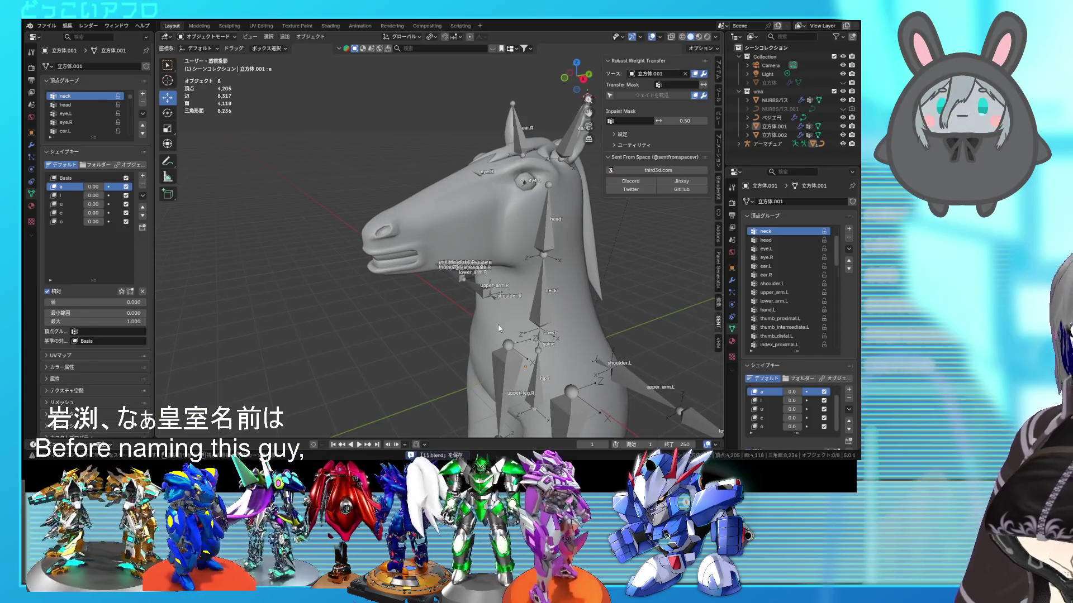
pyautogui.moveTo(498, 328); pyautogui.dragTo(335, 251, button='middle')
# Add expression shape keys fun, joy, angry and sad with all values reset to 0.
pyautogui.click(143, 177)
pyautogui.write('smile')
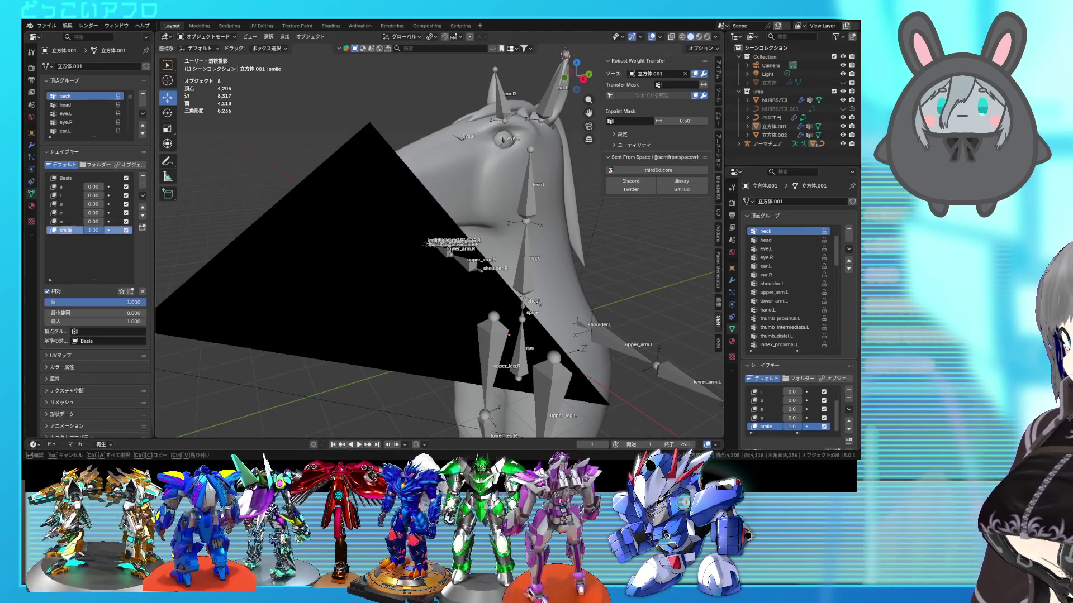
pyautogui.write('fun')
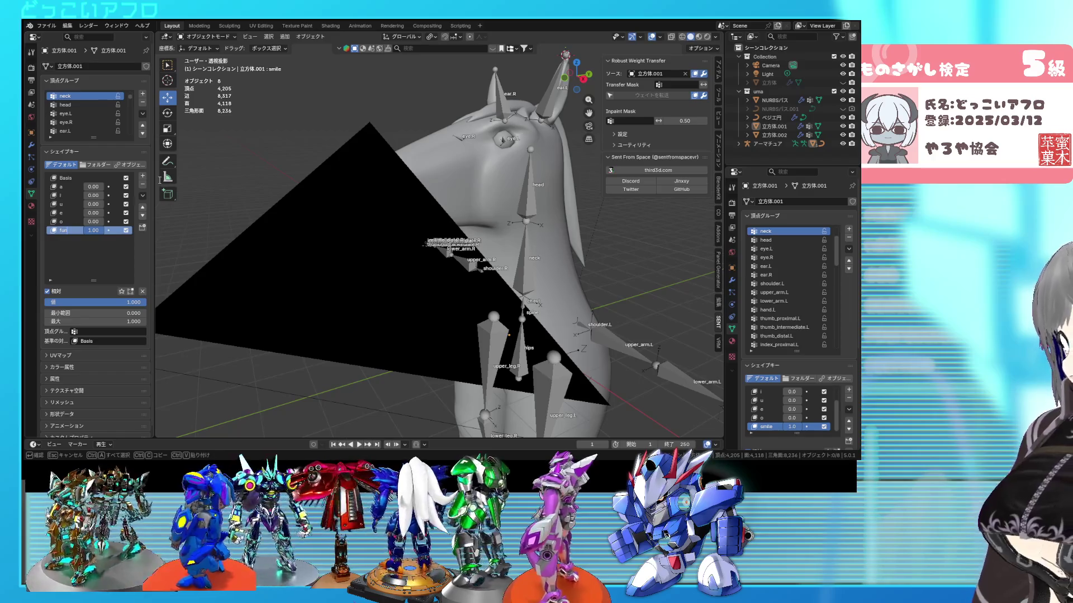
pyautogui.click(143, 177)
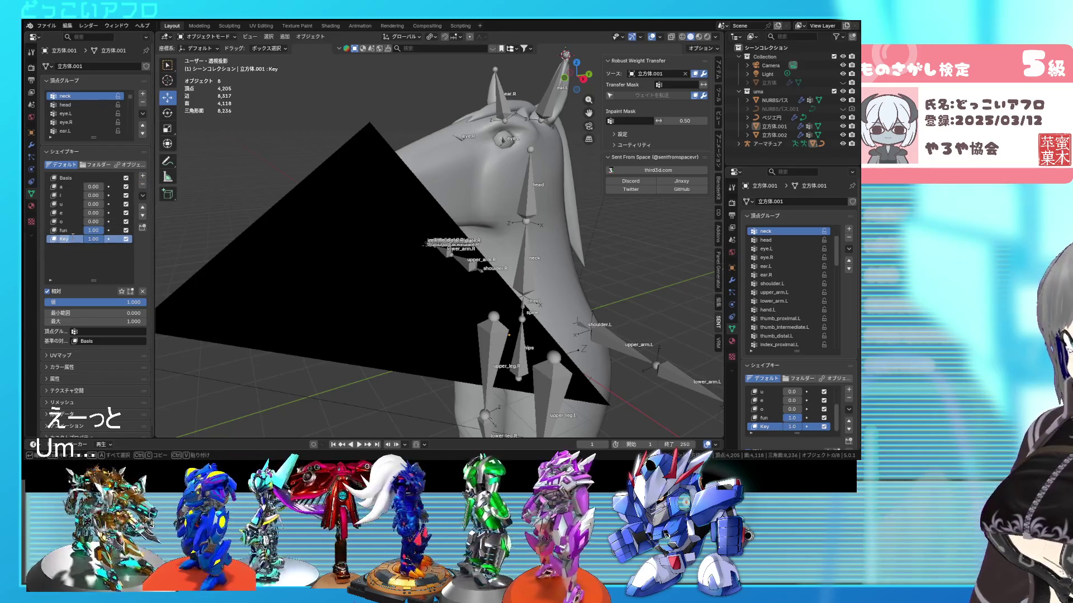
pyautogui.click(143, 177)
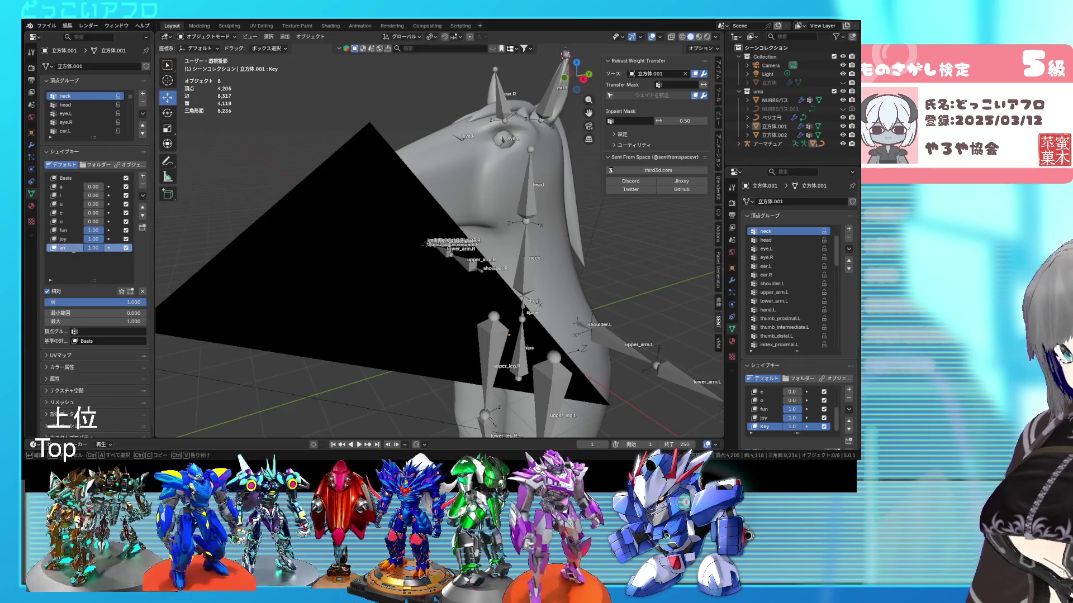
pyautogui.write('angry')
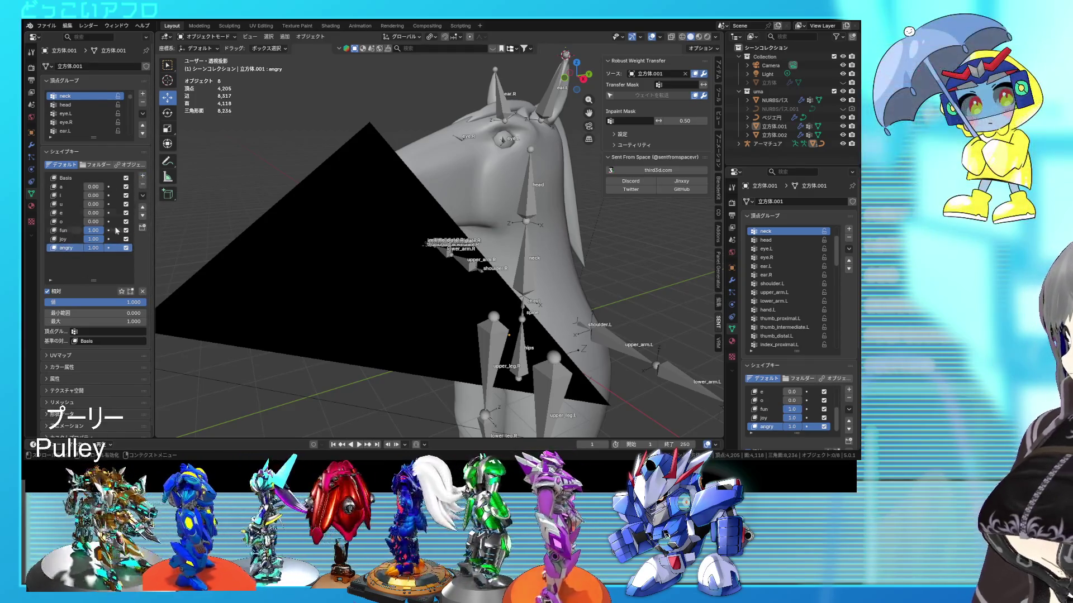
pyautogui.click(143, 177)
pyautogui.write('sad')
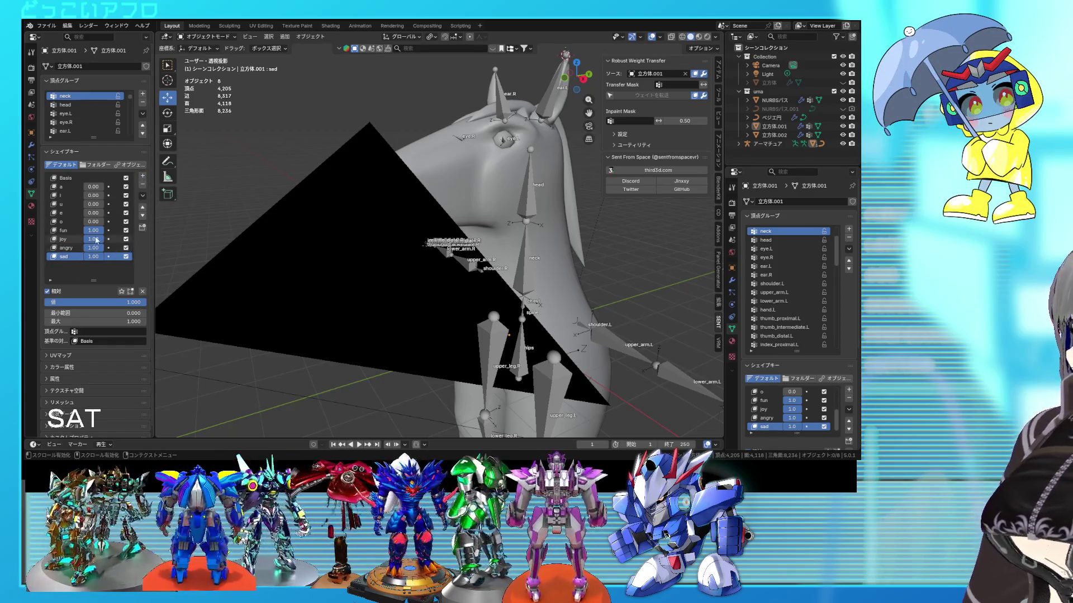
pyautogui.hotkey('ctrl', 'z')
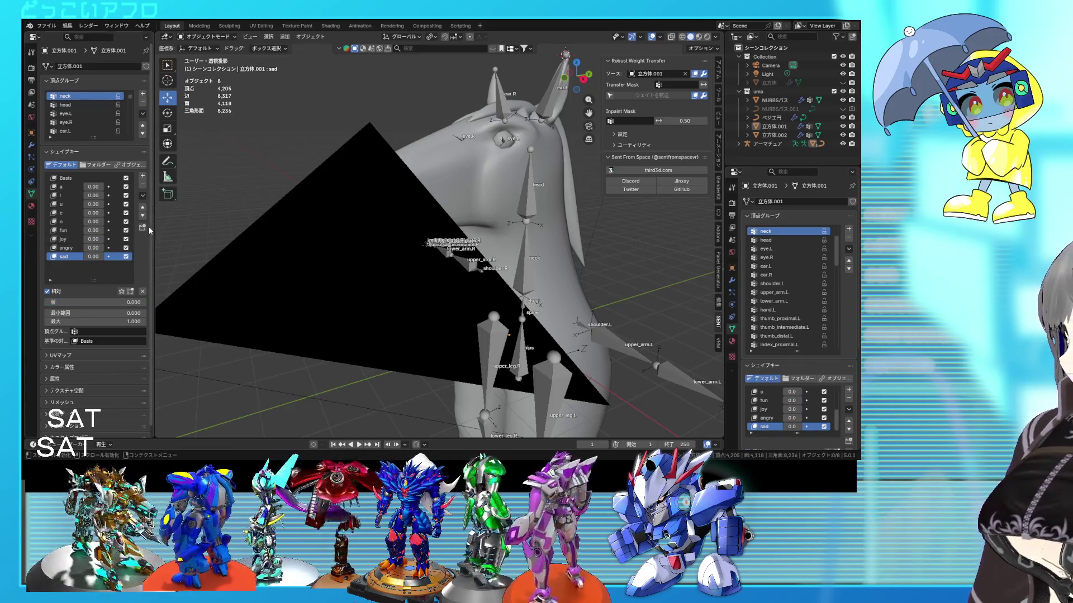
# Add a blin shape key, move it up above fun, then delete it.
pyautogui.click(143, 176)
pyautogui.click(143, 208)
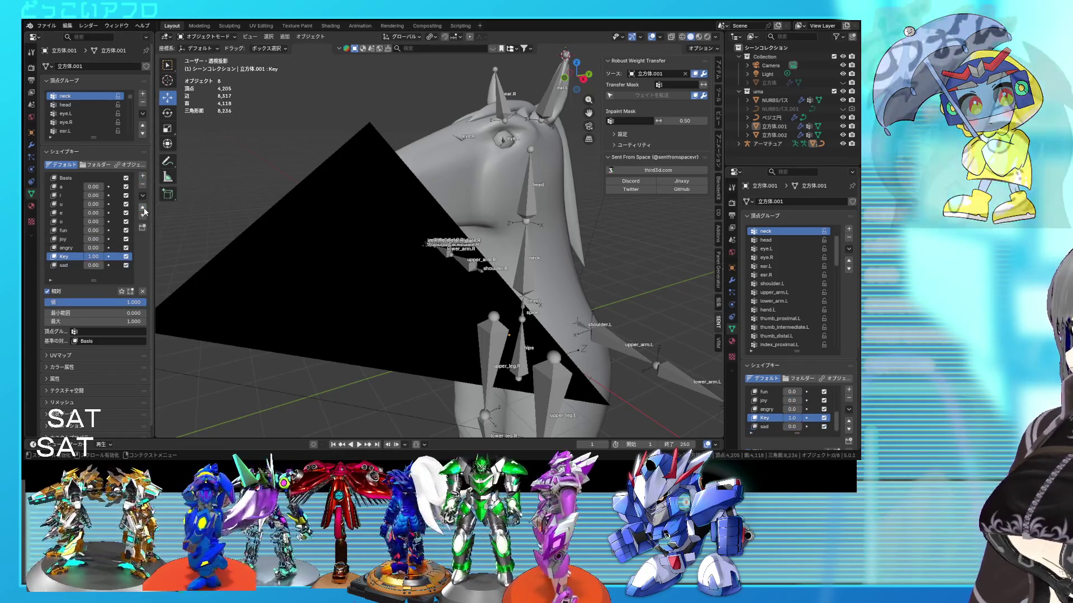
pyautogui.click(143, 207)
pyautogui.click(143, 208)
pyautogui.click(143, 207)
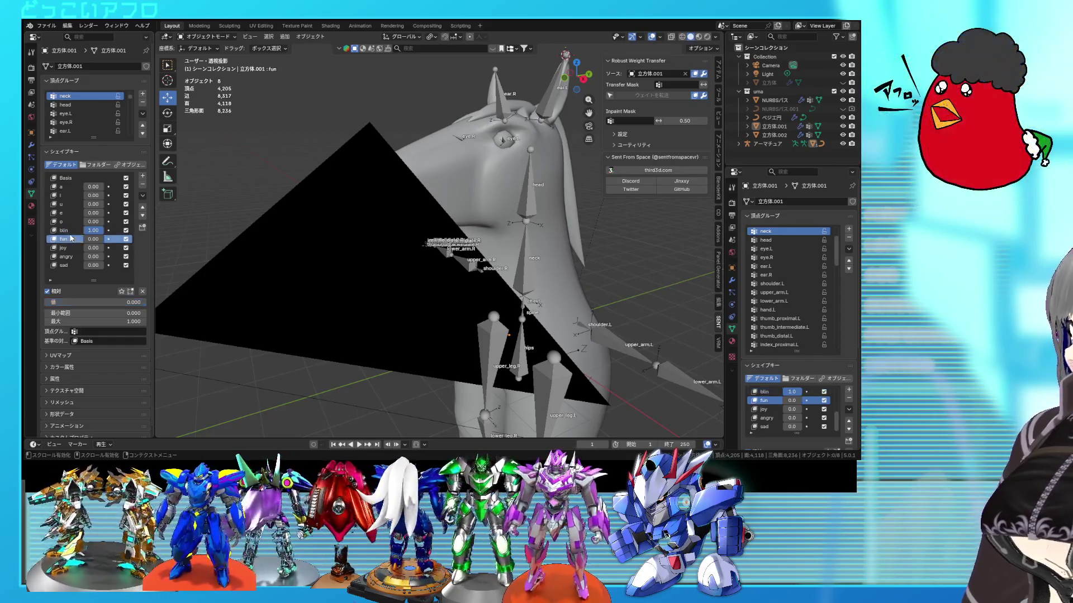
pyautogui.click(73, 230)
pyautogui.click(143, 185)
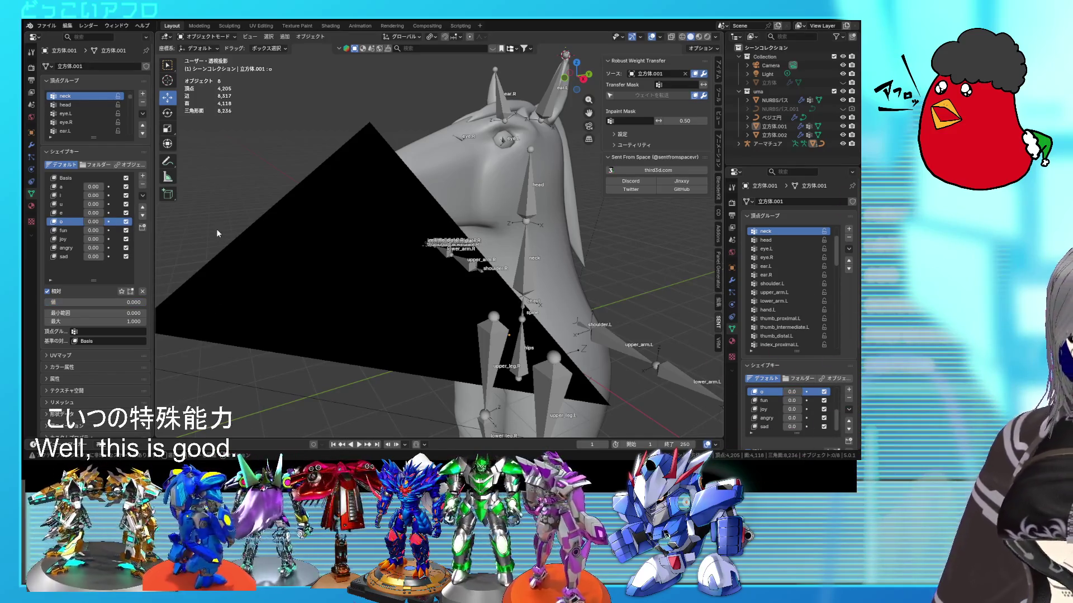
pyautogui.moveTo(439, 204)
pyautogui.mouseDown(button='middle')
pyautogui.moveTo(480, 207)
pyautogui.moveTo(439, 204)
pyautogui.mouseUp(button='middle')
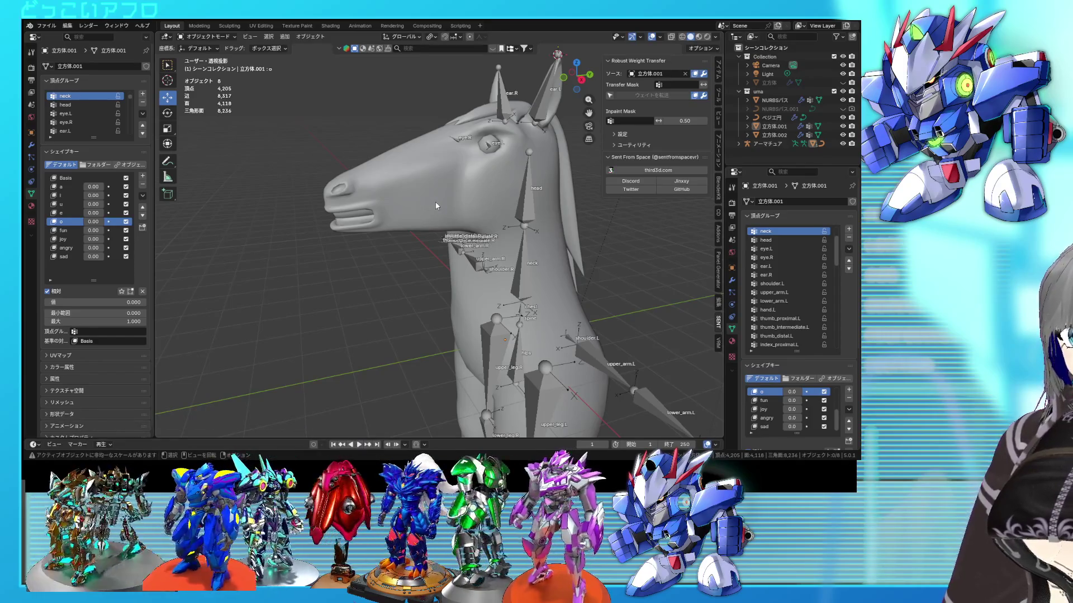
# Select the edge loop around the horse's eye socket and bevel it.
pyautogui.scroll(5, 503, 170)
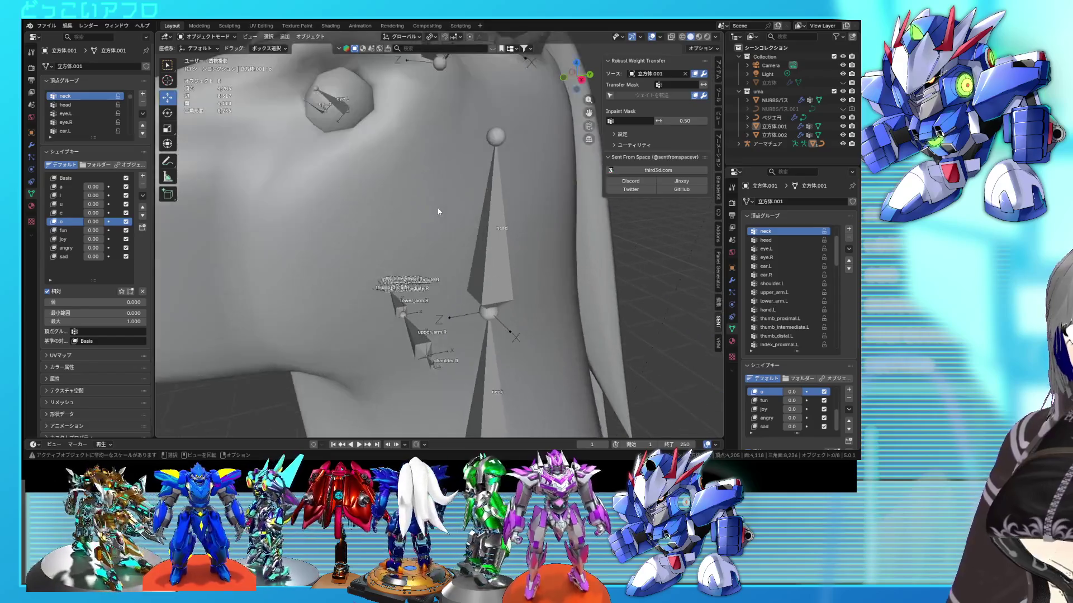
pyautogui.press('Tab')
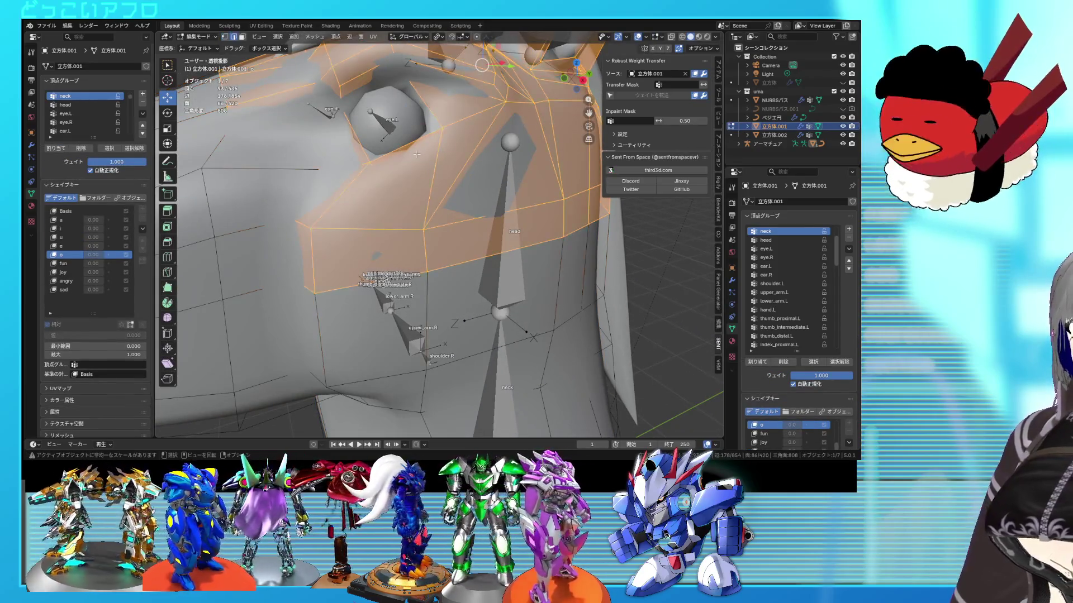
pyautogui.click(366, 151)
pyautogui.hotkey('shift', 'z')
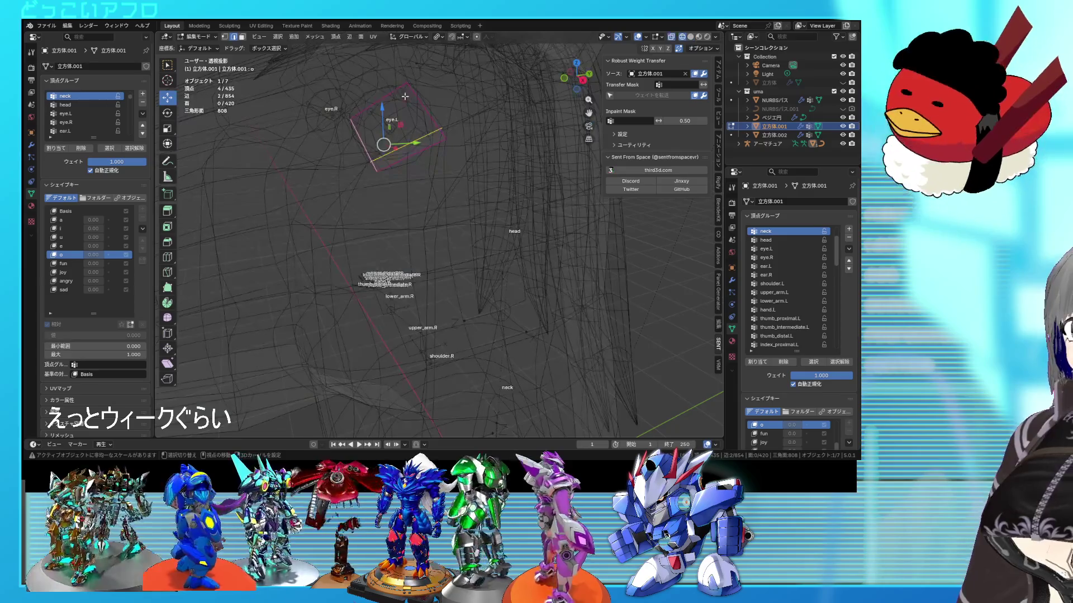
pyautogui.click(432, 113)
pyautogui.hotkey('shift', 'z')
pyautogui.click(363, 123)
pyautogui.keyDown('alt'); pyautogui.click(439, 120); pyautogui.keyUp('alt')
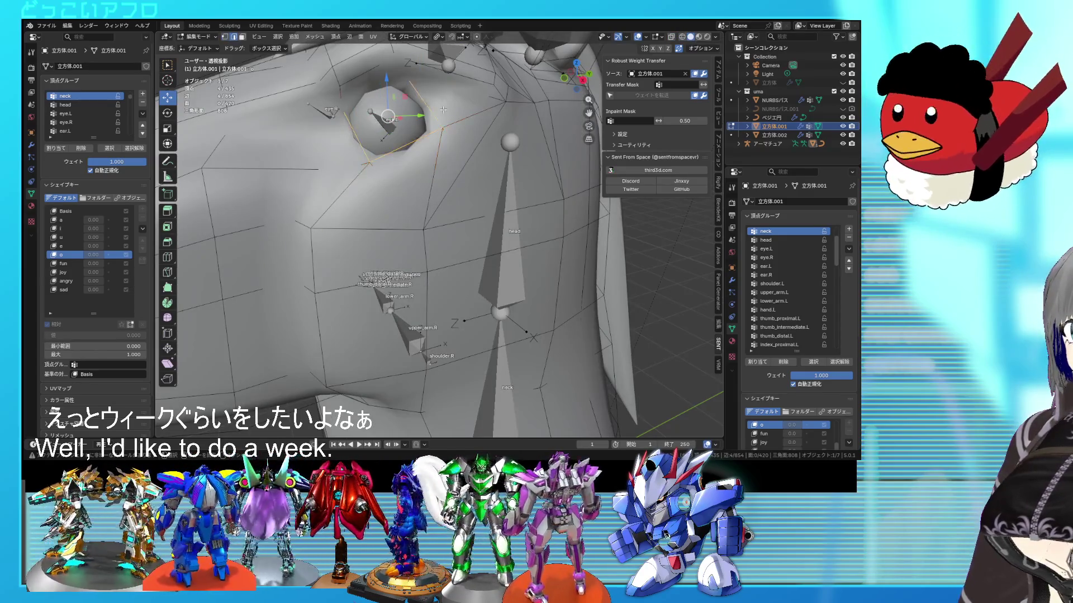
pyautogui.hotkey('ctrl', 'b')
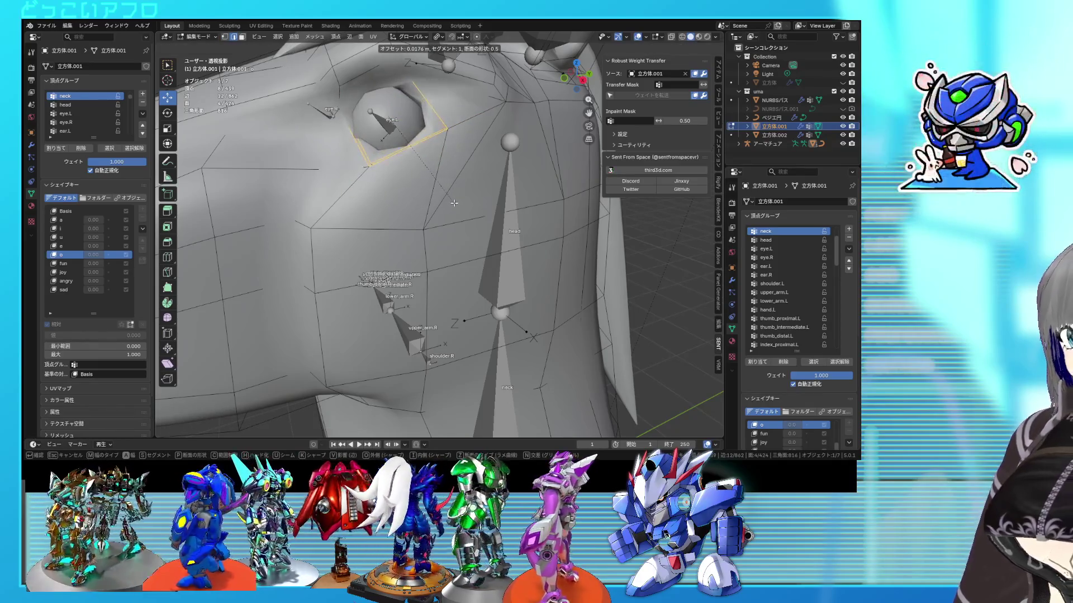
pyautogui.click(456, 204)
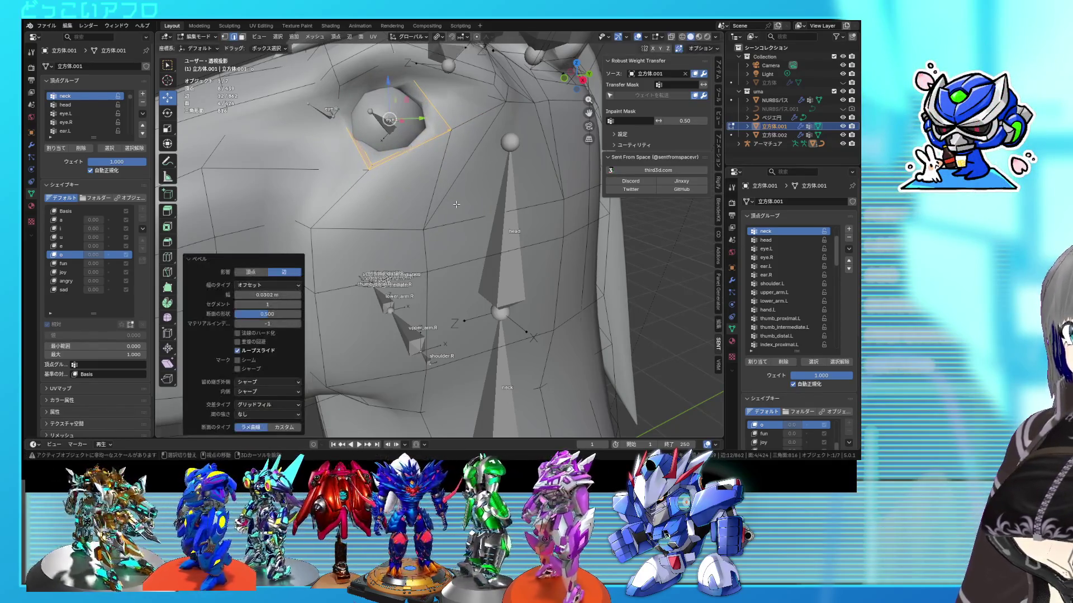
pyautogui.hotkey('alt', 'z')
pyautogui.hotkey('alt', 'z')
pyautogui.press('Tab')
# Shrink the eyeball mesh to 0.961 and move it to fit the bevelled socket.
pyautogui.click(392, 173)
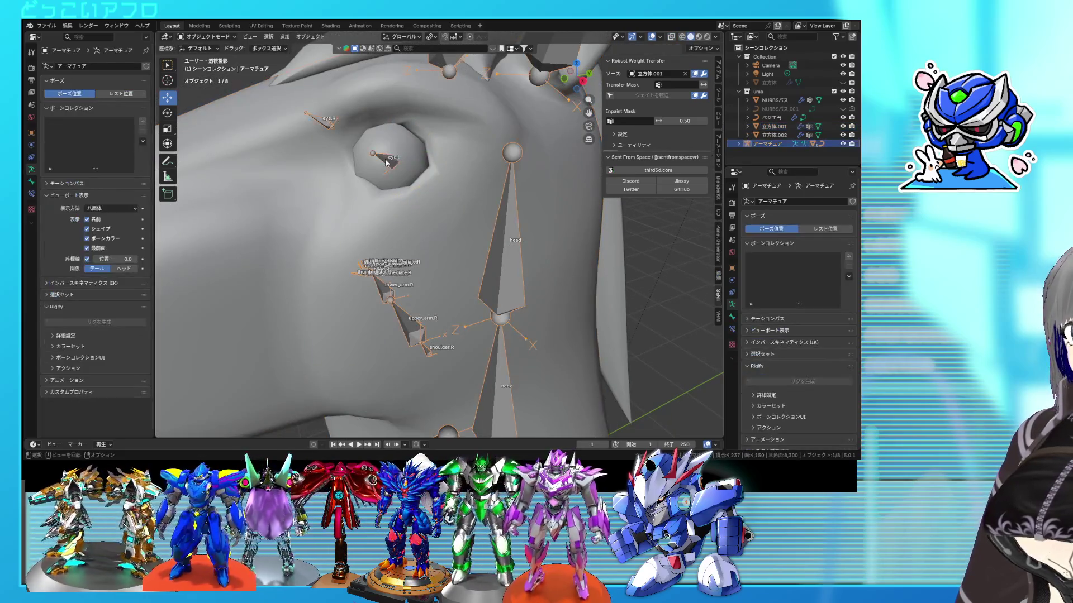
pyautogui.press('s')
pyautogui.click(429, 196)
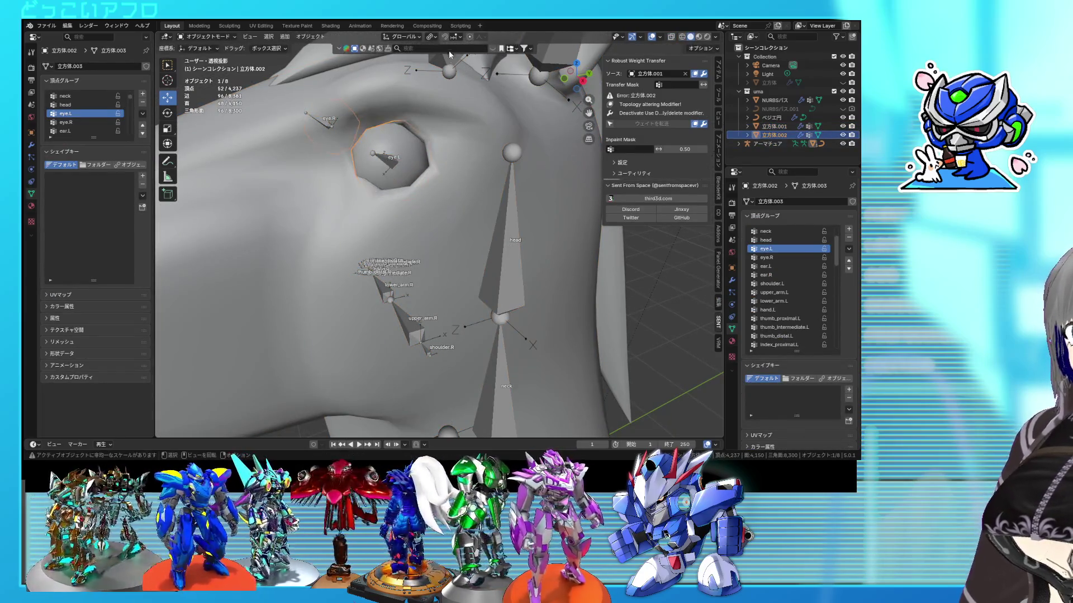
pyautogui.press('Tab')
pyautogui.press('s')
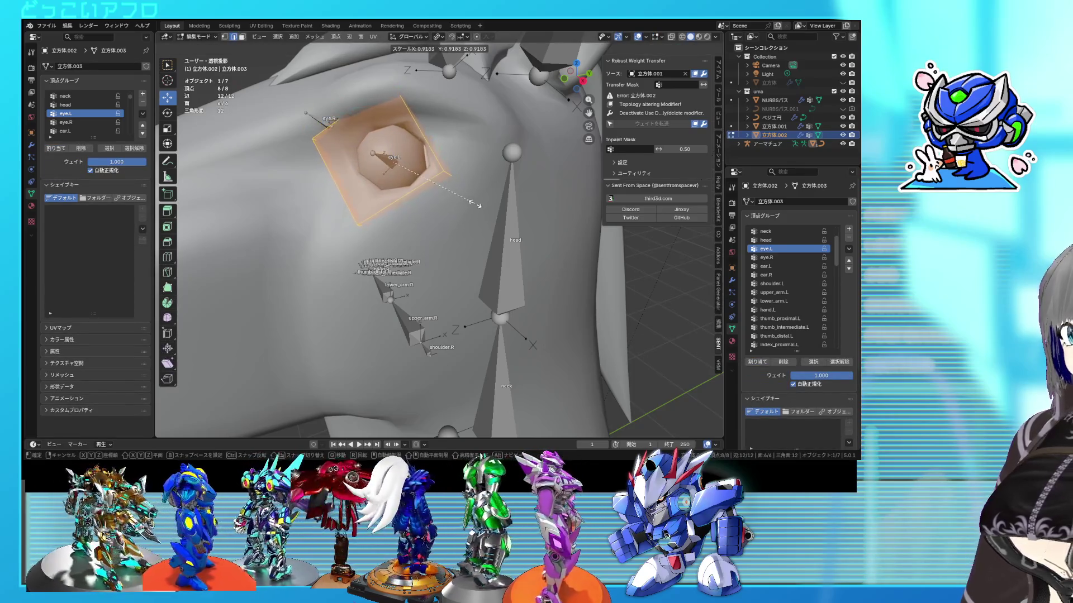
pyautogui.click(478, 203)
pyautogui.press('g')
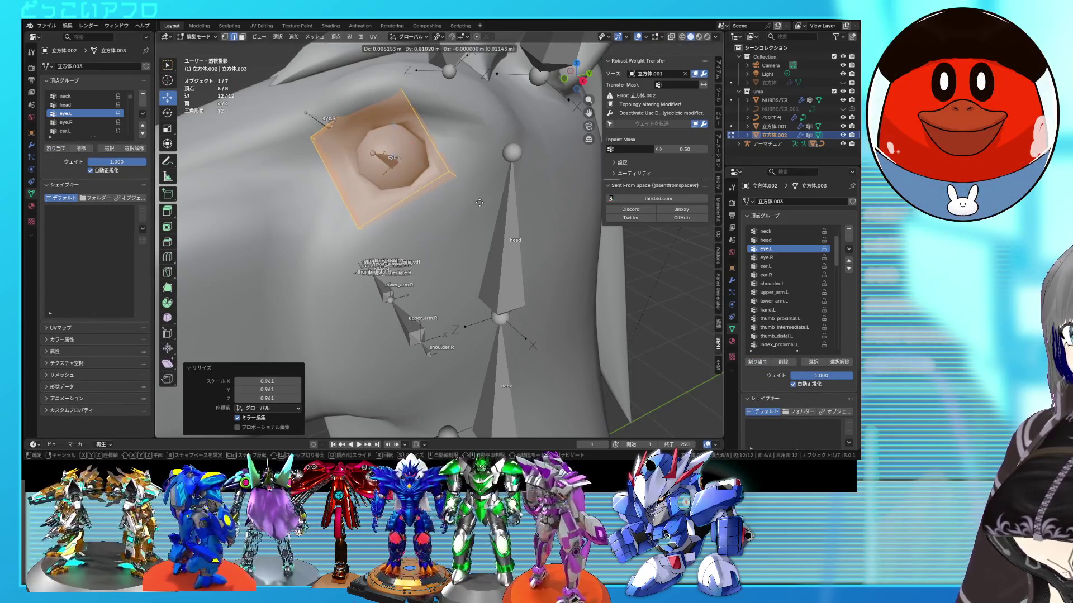
pyautogui.click(482, 201)
pyautogui.scroll(-5, 524, 244)
pyautogui.press('Tab')
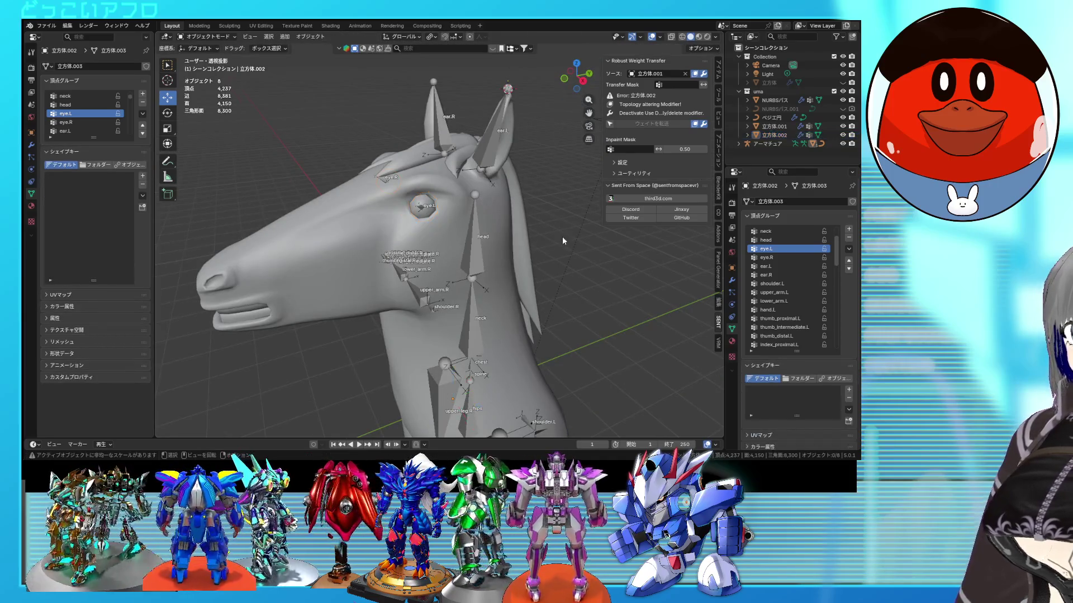
# Check the horse head mesh around the eye in Edit Mode, then orbit around it.
pyautogui.scroll(4, 525, 245)
pyautogui.click(450, 185)
pyautogui.press('Tab')
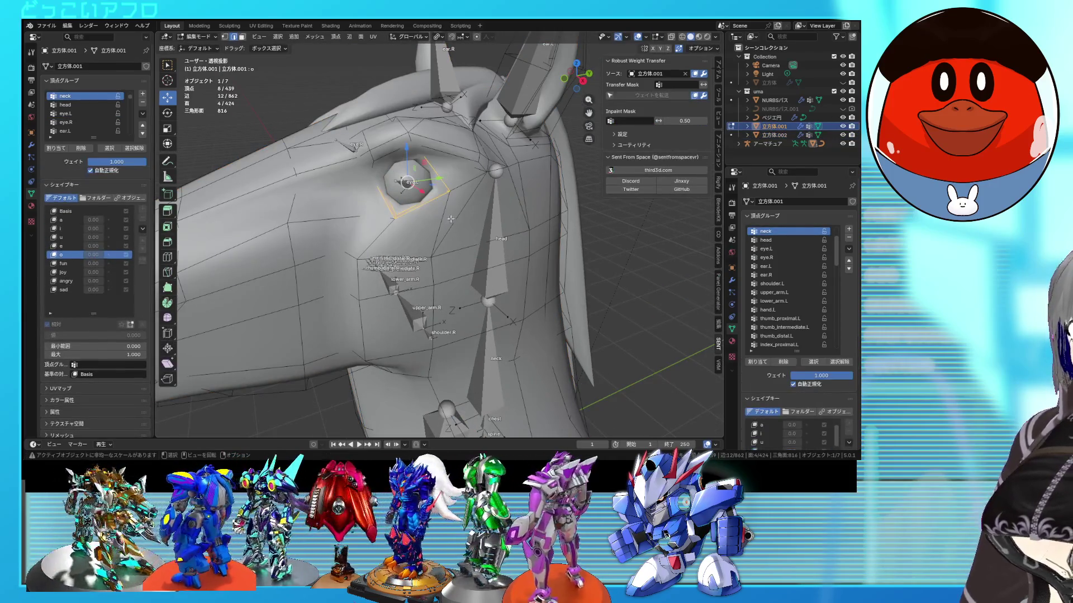
pyautogui.press('Tab')
pyautogui.moveTo(460, 217)
pyautogui.mouseDown(button='middle')
pyautogui.moveTo(400, 212)
pyautogui.moveTo(494, 230)
pyautogui.moveTo(450, 222)
pyautogui.moveTo(461, 251)
pyautogui.moveTo(549, 257)
pyautogui.moveTo(454, 260)
pyautogui.moveTo(514, 250)
pyautogui.moveTo(350, 236)
pyautogui.moveTo(383, 240)
pyautogui.mouseUp(button='middle')
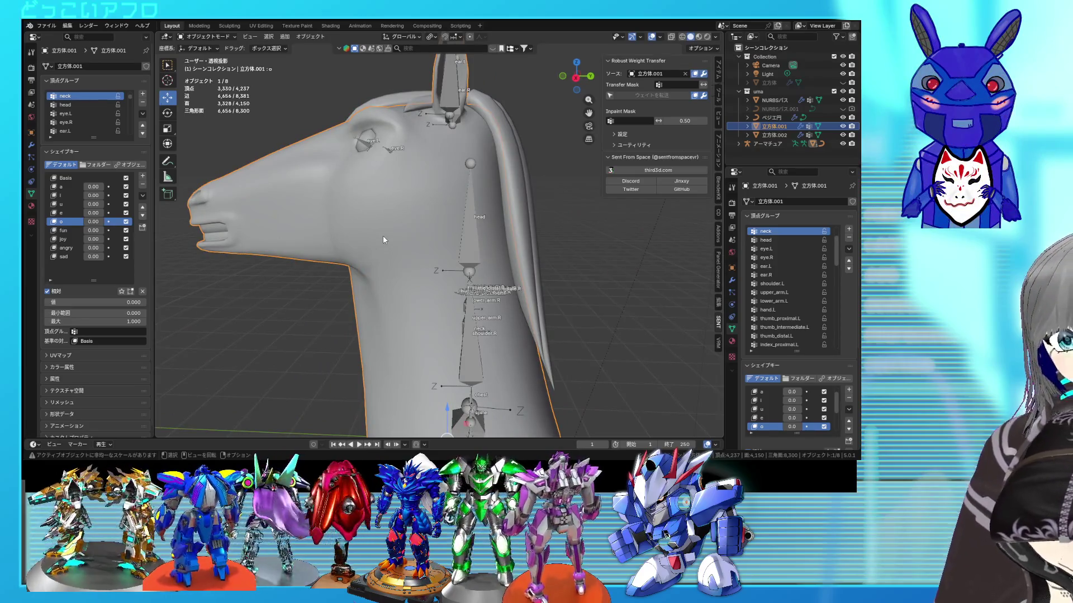
pyautogui.moveTo(383, 239); pyautogui.dragTo(478, 248, button='middle')
pyautogui.moveTo(467, 186)
pyautogui.mouseDown(button='middle')
pyautogui.moveTo(478, 185)
pyautogui.moveTo(334, 150)
pyautogui.moveTo(461, 228)
pyautogui.moveTo(571, 263)
pyautogui.moveTo(611, 258)
pyautogui.moveTo(523, 254)
pyautogui.moveTo(491, 240)
pyautogui.moveTo(474, 260)
pyautogui.moveTo(581, 279)
pyautogui.moveTo(572, 282)
pyautogui.moveTo(565, 263)
pyautogui.moveTo(506, 254)
pyautogui.mouseUp(button='middle')
pyautogui.press('Tab')
pyautogui.click(411, 170)
pyautogui.press('g')
pyautogui.click(457, 225)
pyautogui.press('g')
pyautogui.click(489, 232)
pyautogui.press('Tab')
pyautogui.click(579, 277)
pyautogui.hotkey('ctrl', 's')
pyautogui.scroll(-4, 555, 261)
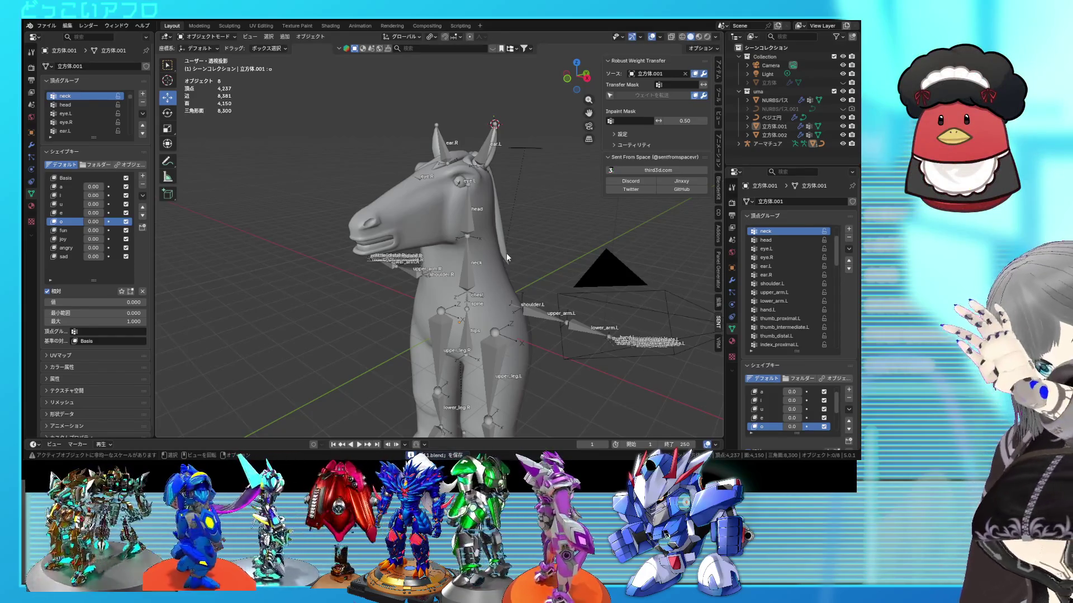
pyautogui.scroll(2, 510, 253)
pyautogui.moveTo(548, 258); pyautogui.dragTo(501, 234, button='middle')
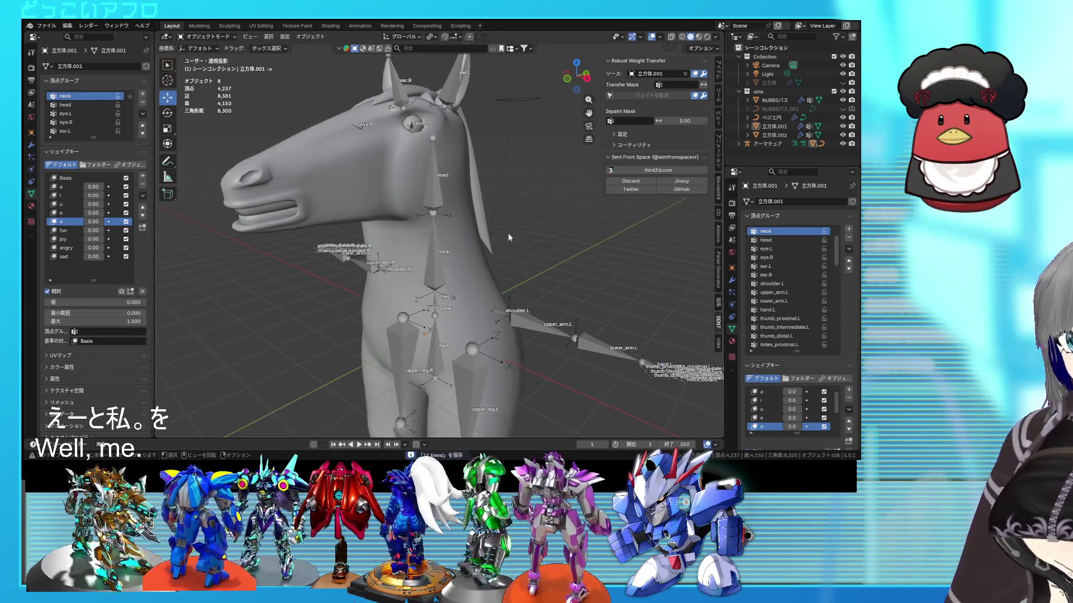
pyautogui.moveTo(544, 304); pyautogui.dragTo(487, 304, button='middle')
pyautogui.scroll(-4, 487, 304)
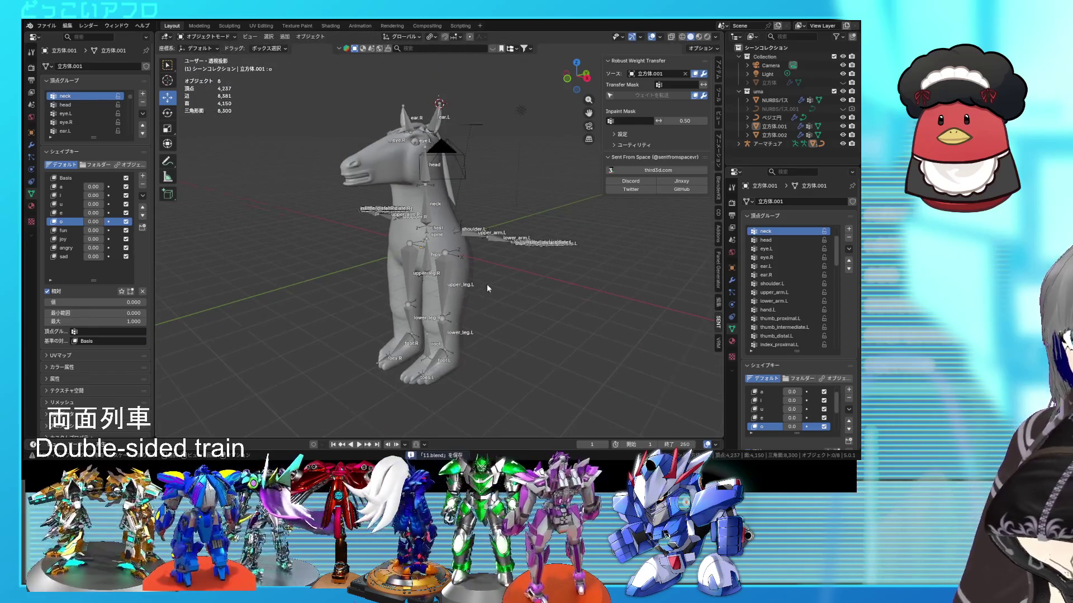
pyautogui.click(652, 38)
pyautogui.moveTo(514, 195)
pyautogui.mouseDown(button='middle')
pyautogui.moveTo(481, 196)
pyautogui.moveTo(588, 186)
pyautogui.moveTo(467, 188)
pyautogui.moveTo(479, 183)
pyautogui.mouseUp(button='middle')
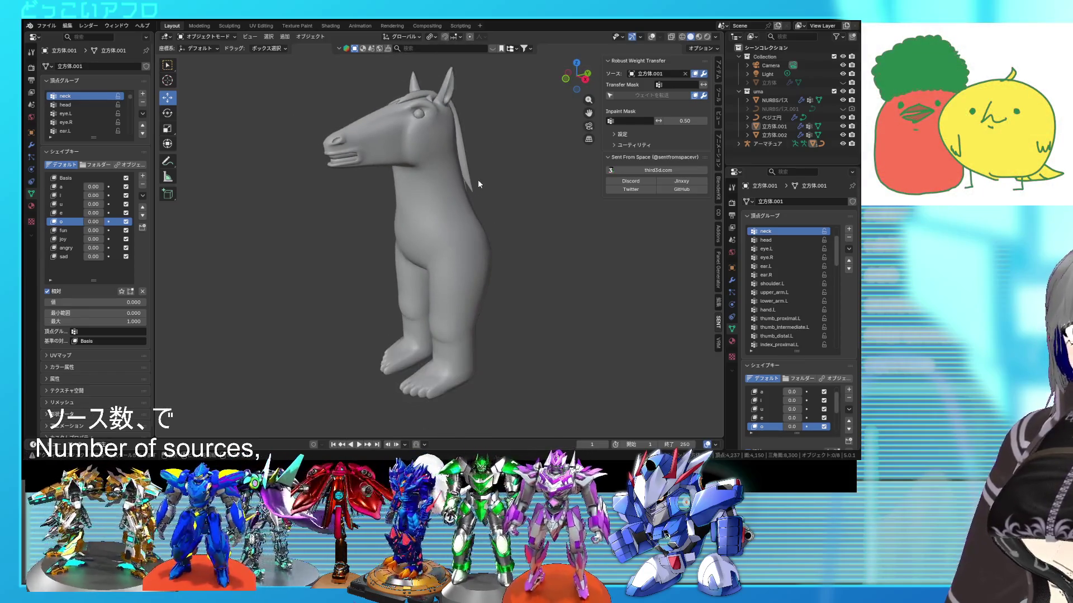
pyautogui.click(652, 38)
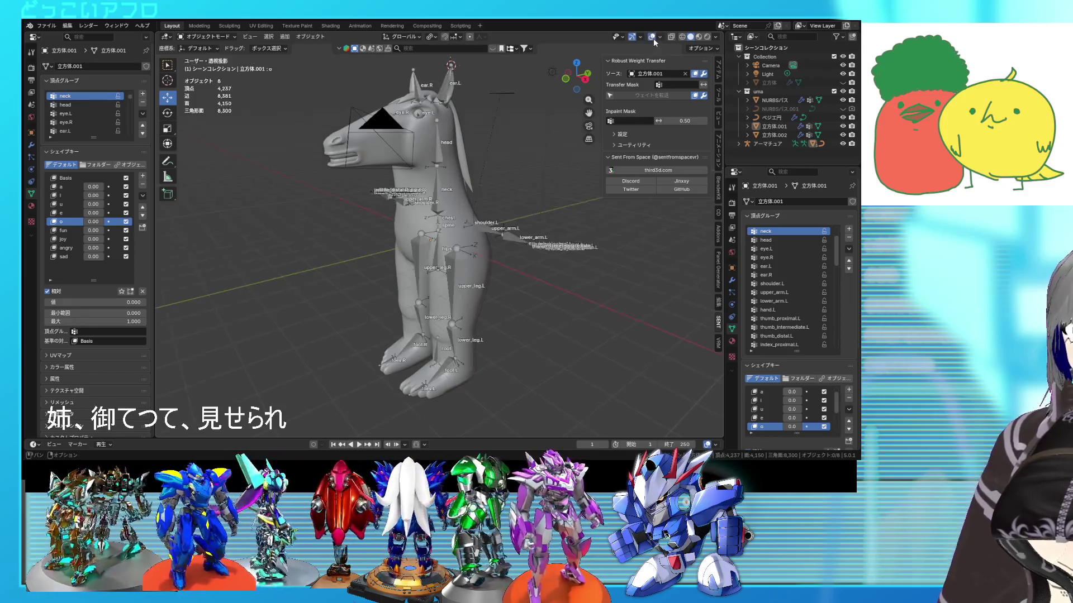
# Hide the armature's bone names, then rotate the neck and chest bones in Pose Mode and save.
pyautogui.click(461, 276)
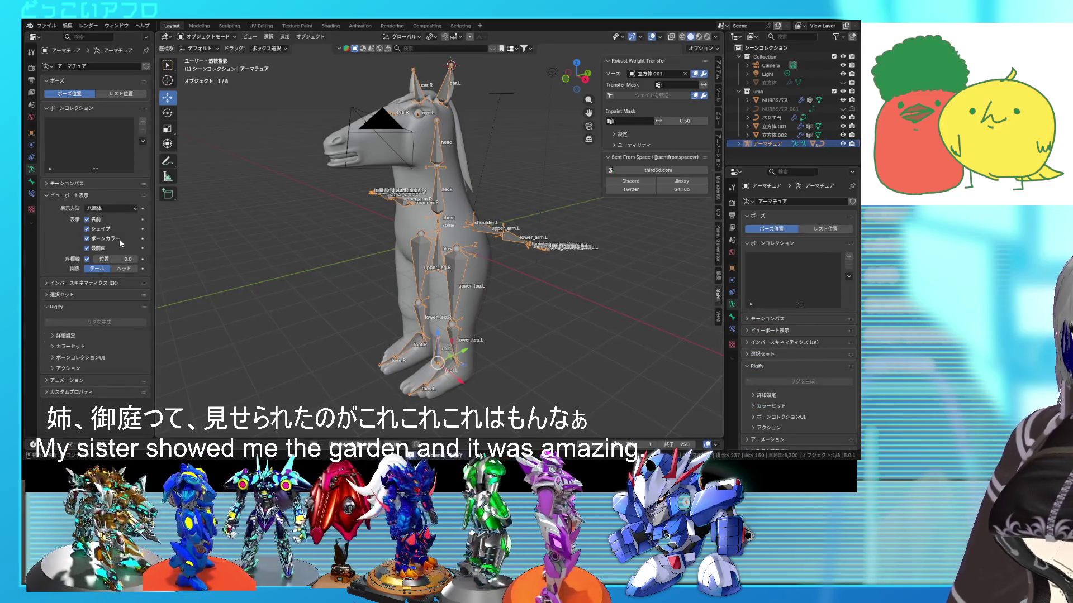
pyautogui.click(98, 221)
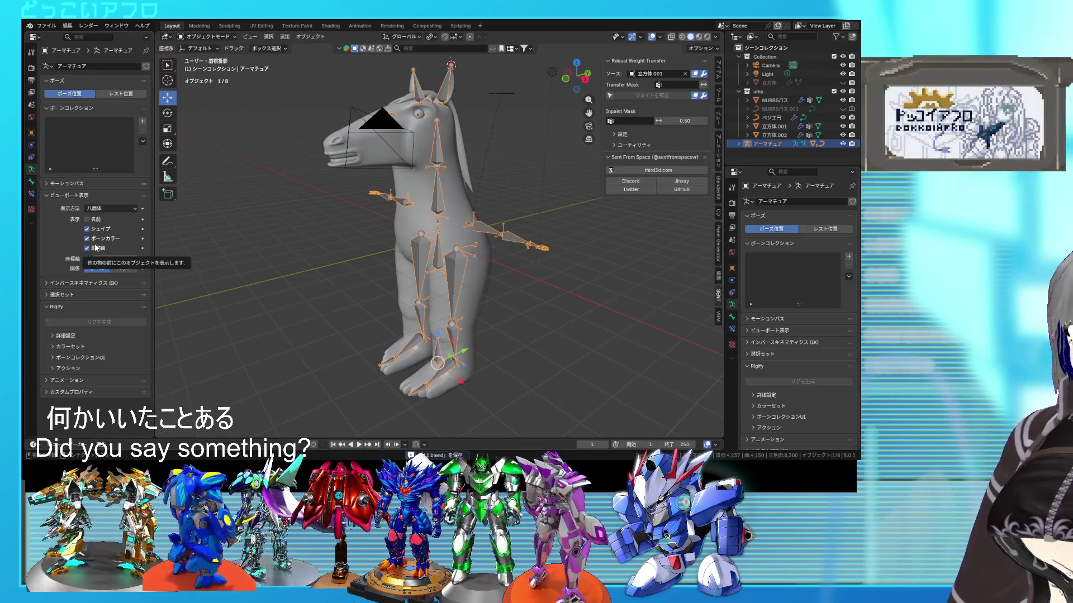
pyautogui.hotkey('ctrl', 'Tab')
pyautogui.click(438, 206)
pyautogui.keyDown('shift'); pyautogui.click(439, 229); pyautogui.keyUp('shift')
pyautogui.moveTo(416, 220); pyautogui.dragTo(412, 226)
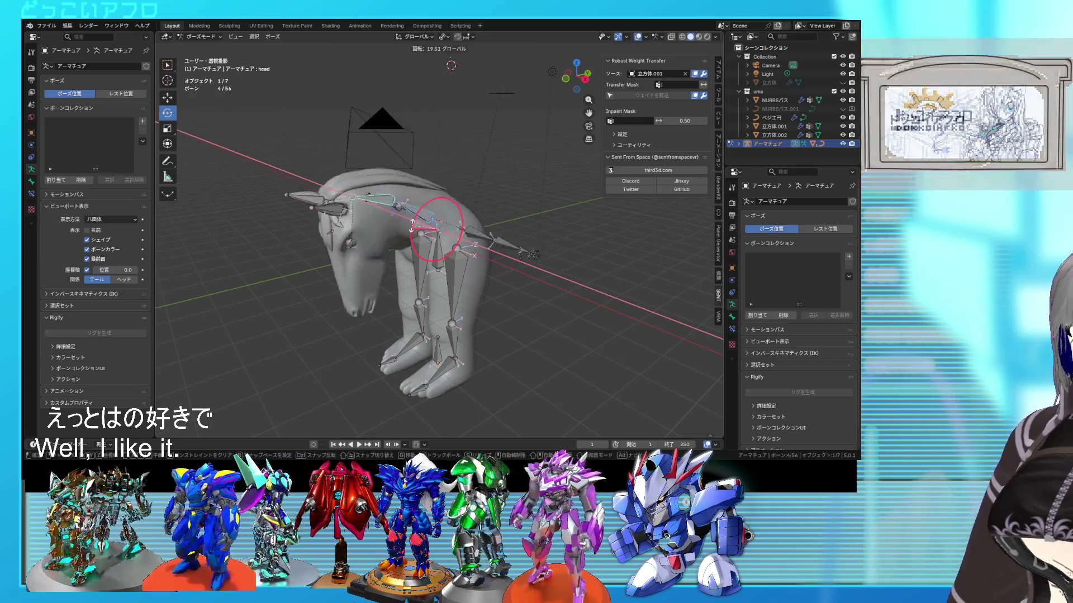
pyautogui.rightClick(413, 225)
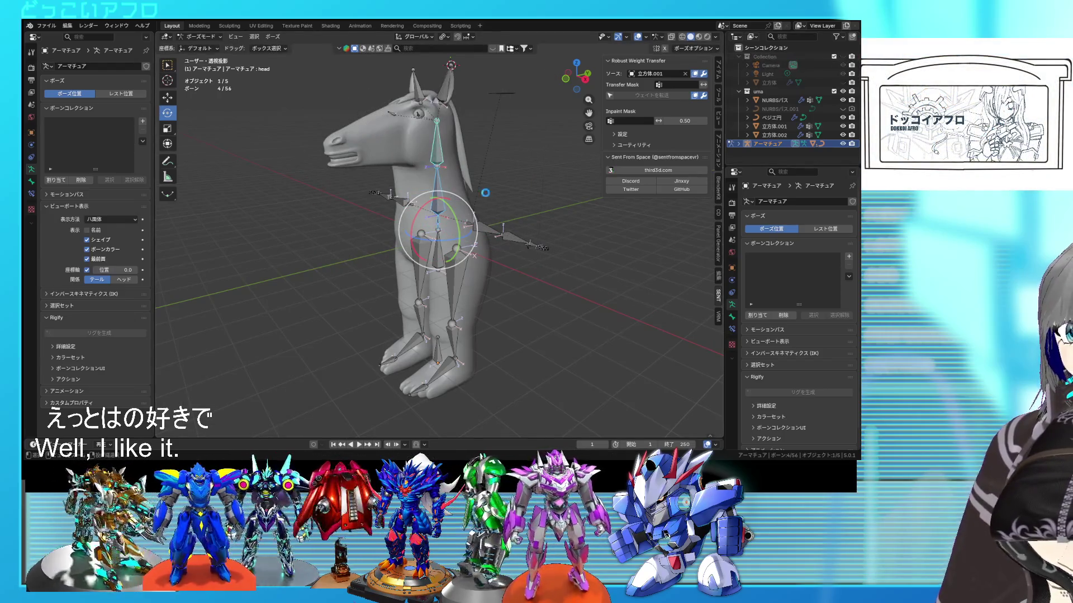
pyautogui.moveTo(414, 224)
pyautogui.mouseDown()
pyautogui.moveTo(418, 234)
pyautogui.moveTo(420, 215)
pyautogui.mouseUp()
pyautogui.hotkey('ctrl', 's')
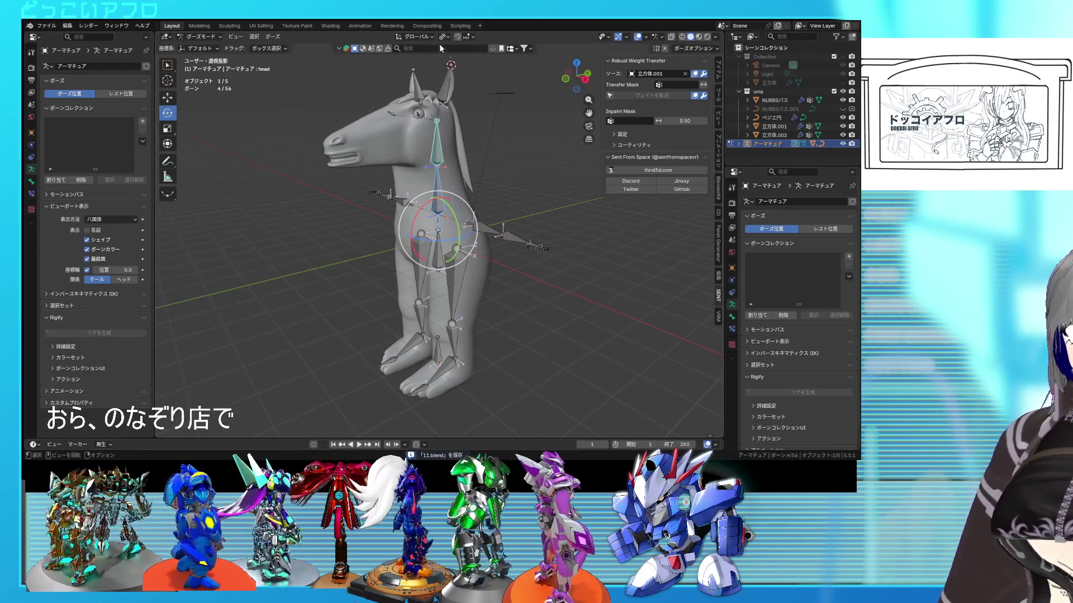
# Tilt the head back and forth to test deformation, then hide the bones to view the mesh.
pyautogui.moveTo(491, 145)
pyautogui.mouseDown(button='middle')
pyautogui.moveTo(518, 204)
pyautogui.moveTo(511, 237)
pyautogui.mouseUp(button='middle')
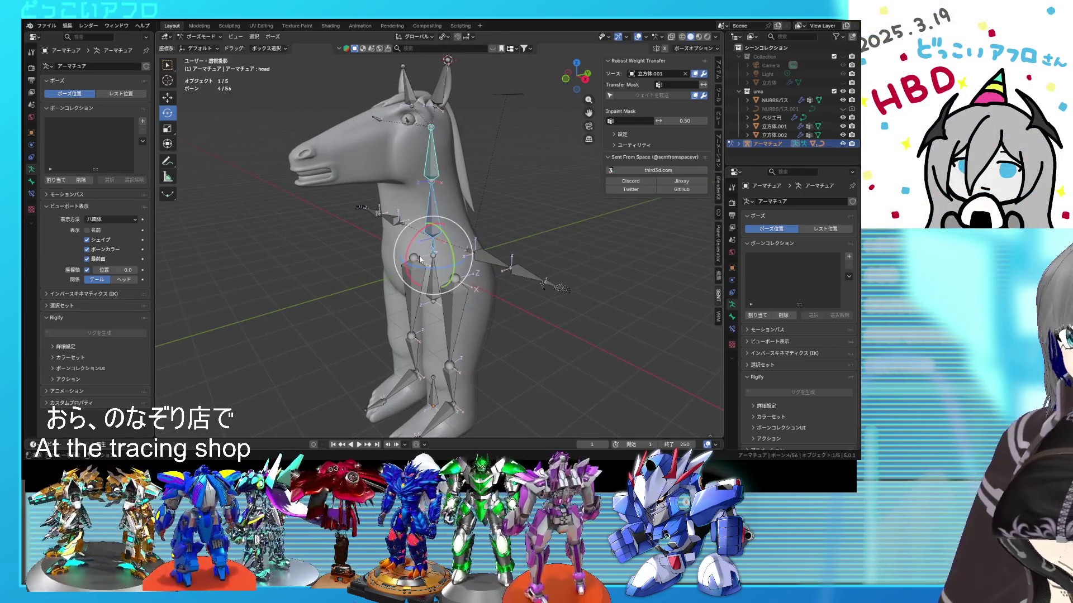
pyautogui.moveTo(415, 229)
pyautogui.mouseDown()
pyautogui.moveTo(413, 246)
pyautogui.moveTo(430, 224)
pyautogui.moveTo(413, 245)
pyautogui.moveTo(418, 227)
pyautogui.mouseUp()
pyautogui.moveTo(424, 234); pyautogui.dragTo(431, 247, button='middle')
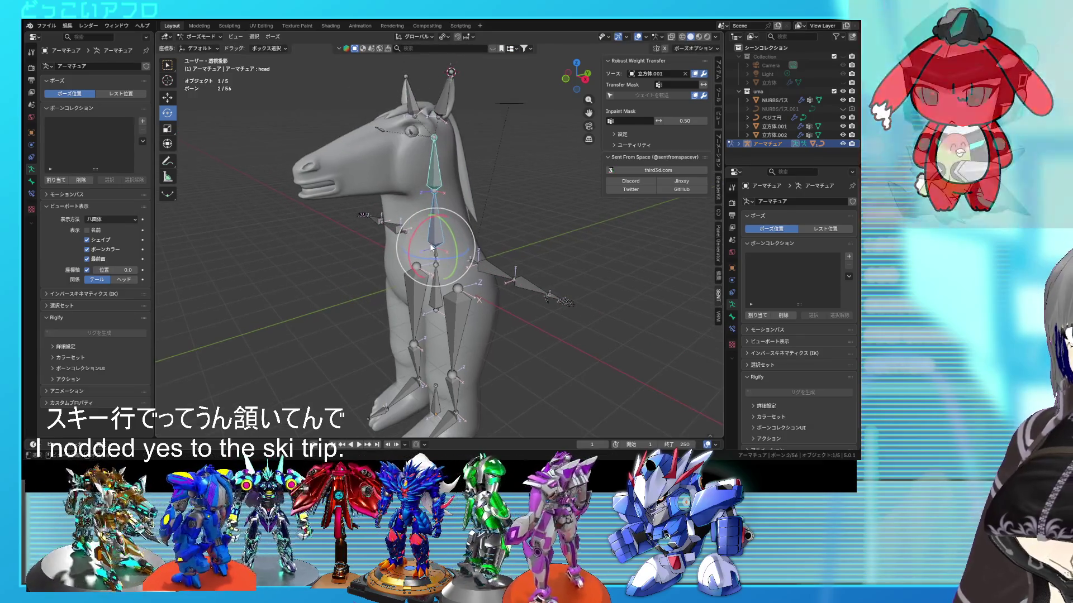
pyautogui.click(637, 38)
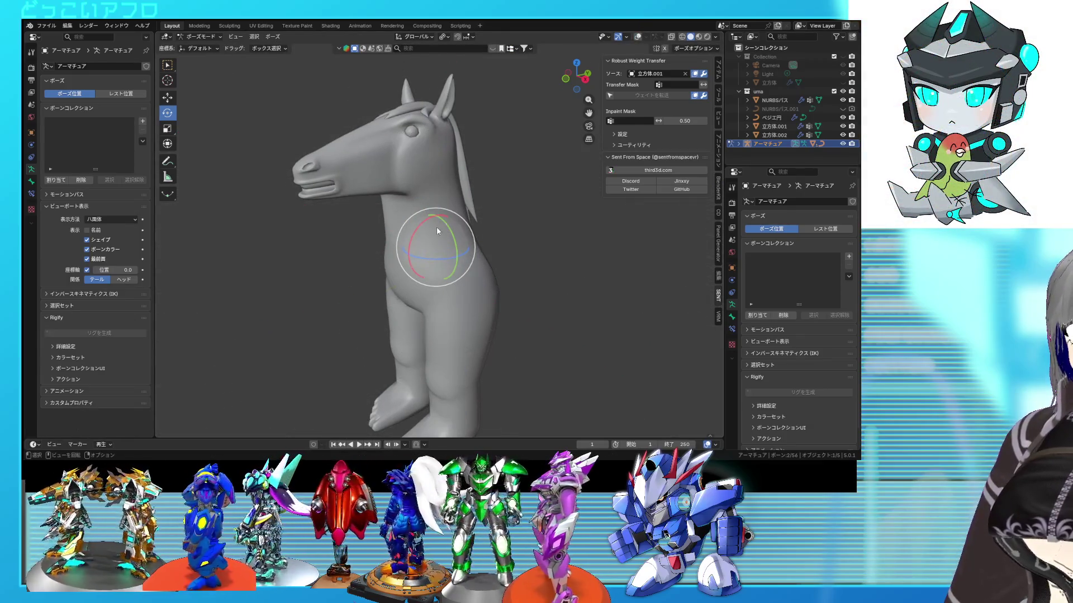
pyautogui.moveTo(420, 233); pyautogui.dragTo(448, 248)
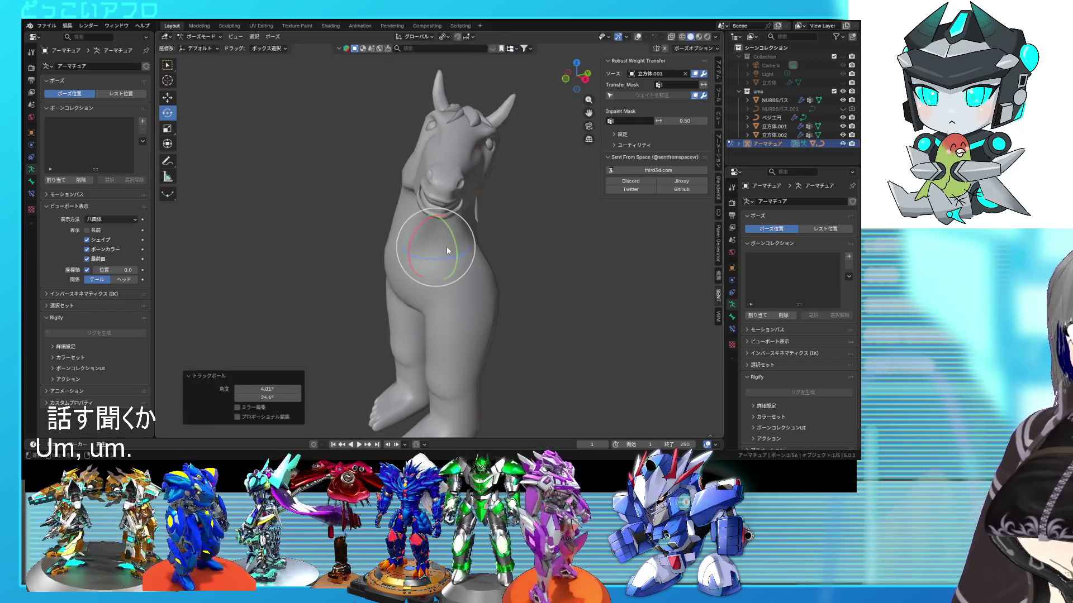
pyautogui.hotkey('ctrl', 'z')
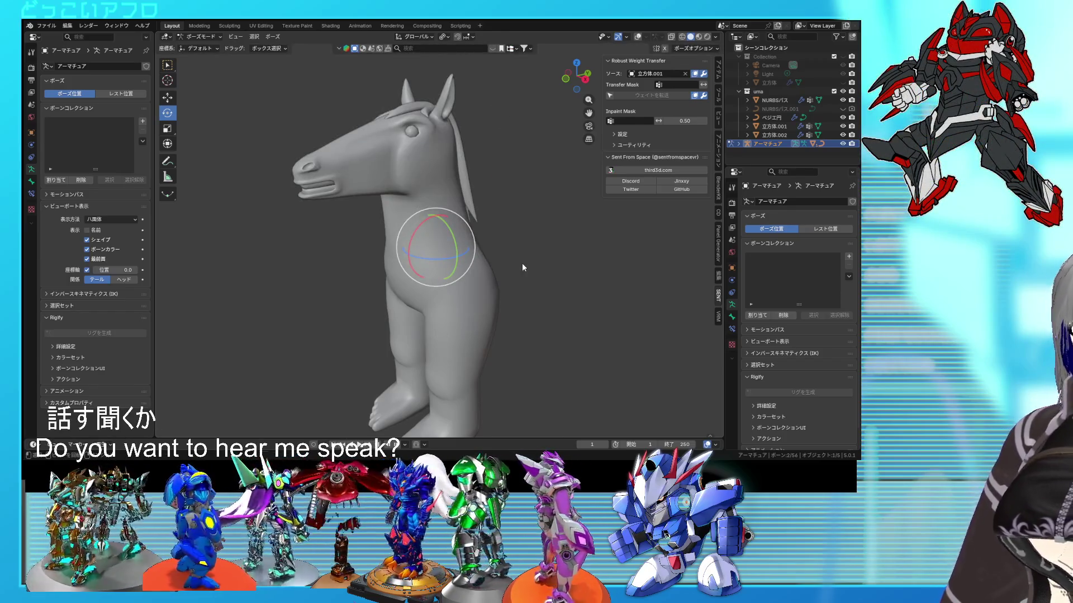
pyautogui.press('r')
pyautogui.press('r')
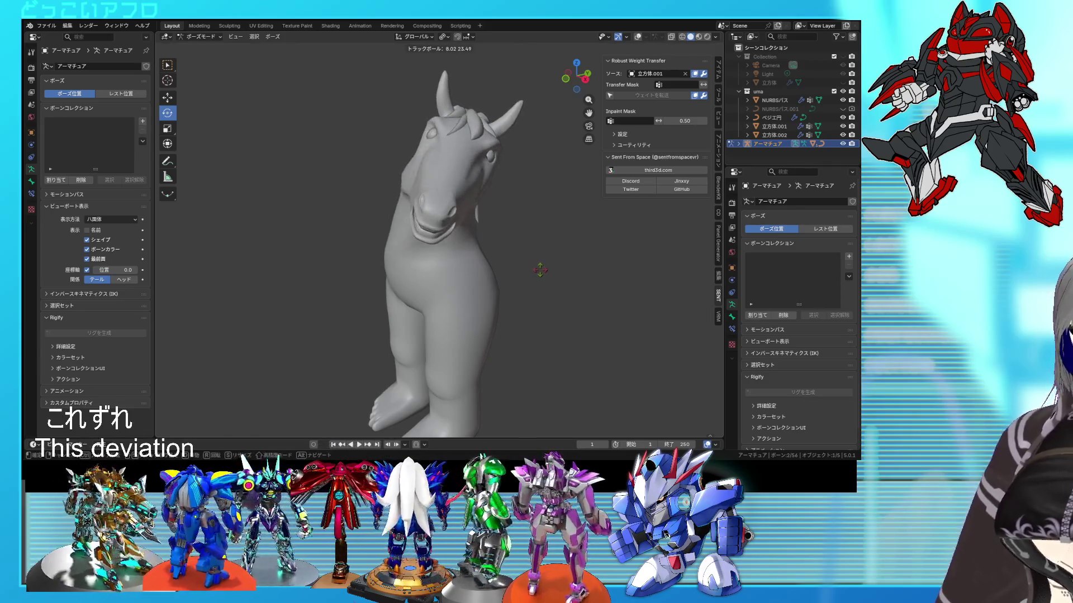
pyautogui.press('Escape')
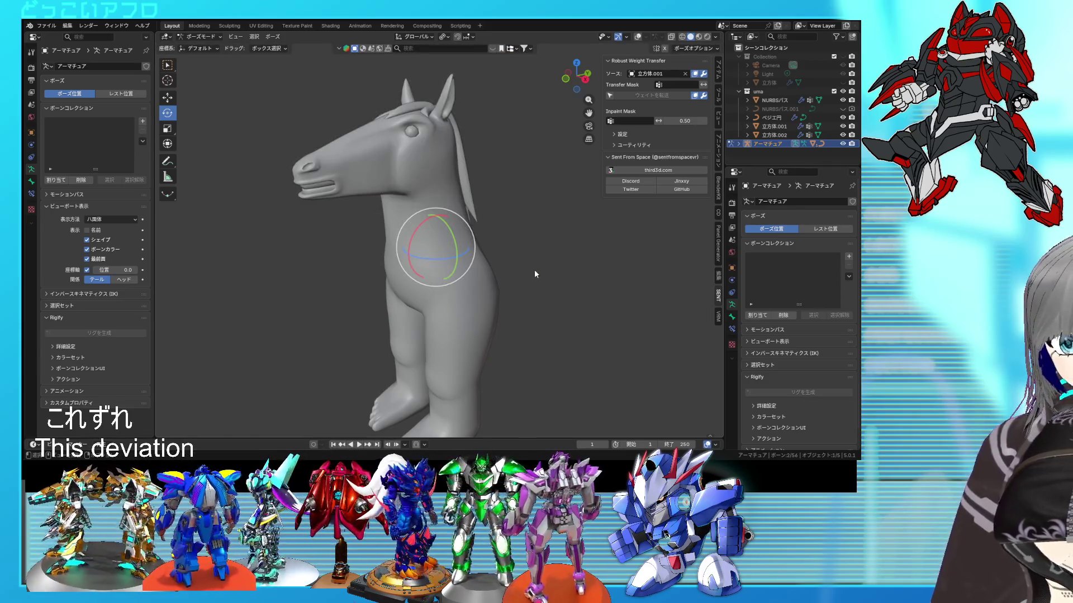
pyautogui.press('r')
pyautogui.press('r')
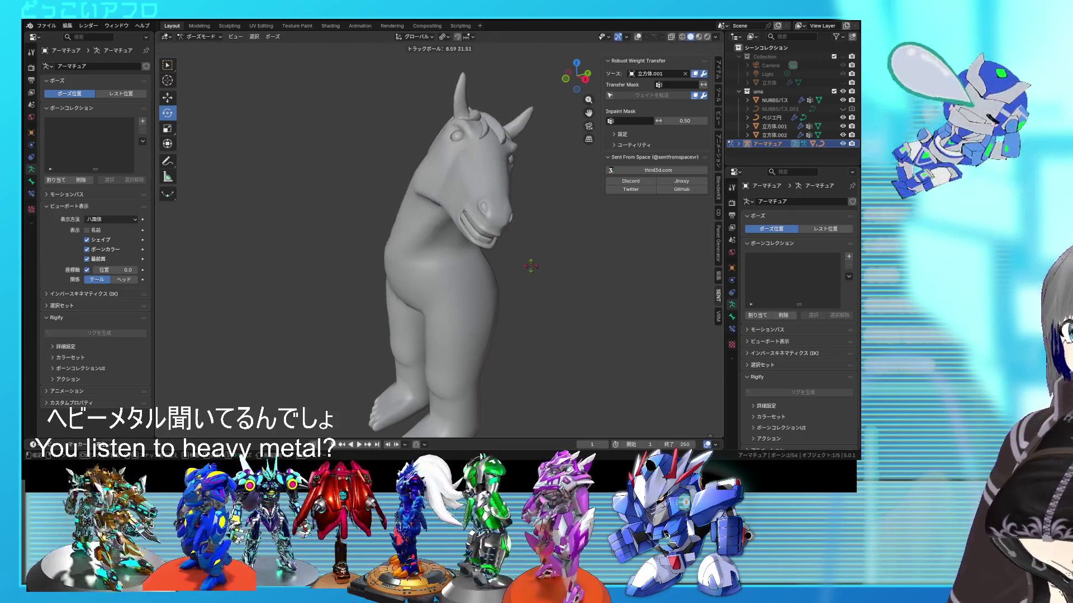
pyautogui.click(525, 261)
pyautogui.moveTo(524, 261)
pyautogui.mouseDown(button='middle')
pyautogui.moveTo(635, 264)
pyautogui.moveTo(531, 254)
pyautogui.mouseUp(button='middle')
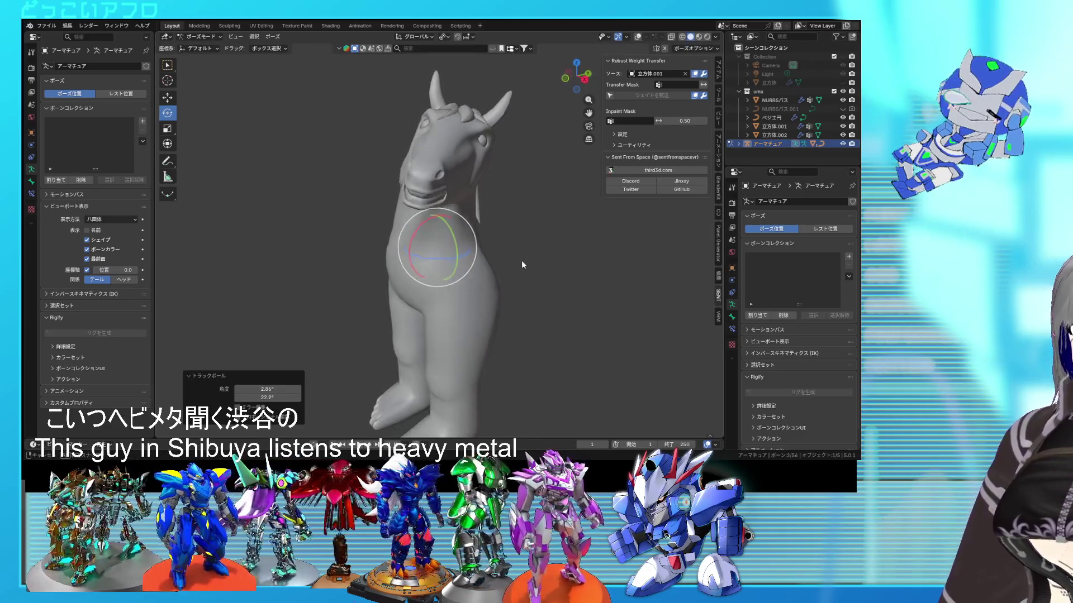
pyautogui.hotkey('ctrl', 'z')
pyautogui.press('r')
pyautogui.moveTo(481, 256); pyautogui.dragTo(546, 263)
pyautogui.moveTo(544, 265)
pyautogui.mouseDown(button='middle')
pyautogui.moveTo(626, 257)
pyautogui.moveTo(395, 237)
pyautogui.moveTo(396, 249)
pyautogui.moveTo(547, 263)
pyautogui.mouseUp(button='middle')
pyautogui.hotkey('ctrl', 'z')
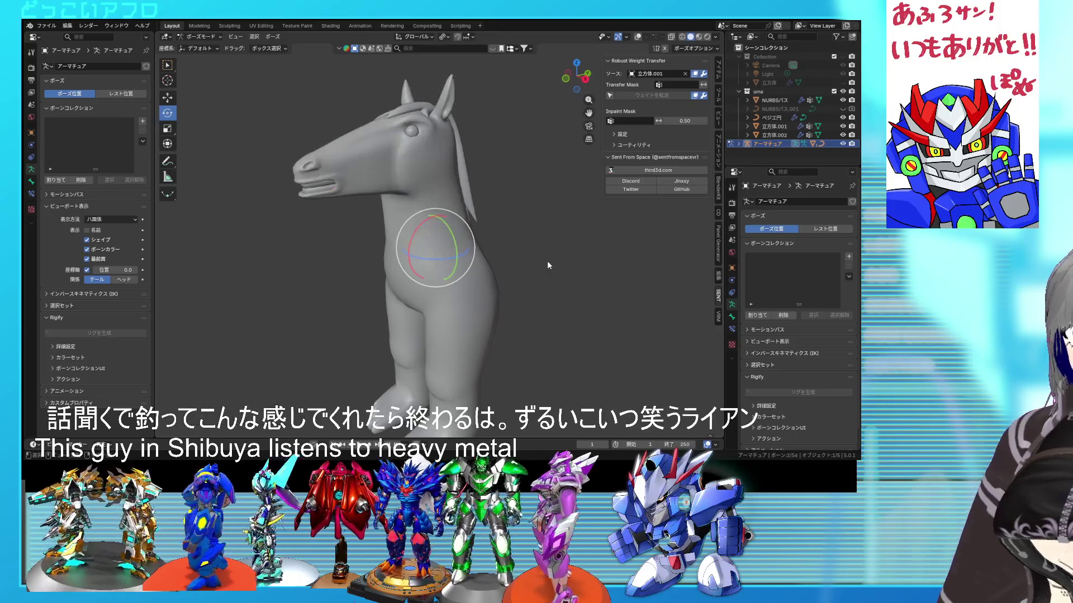
pyautogui.press('r')
pyautogui.press('r')
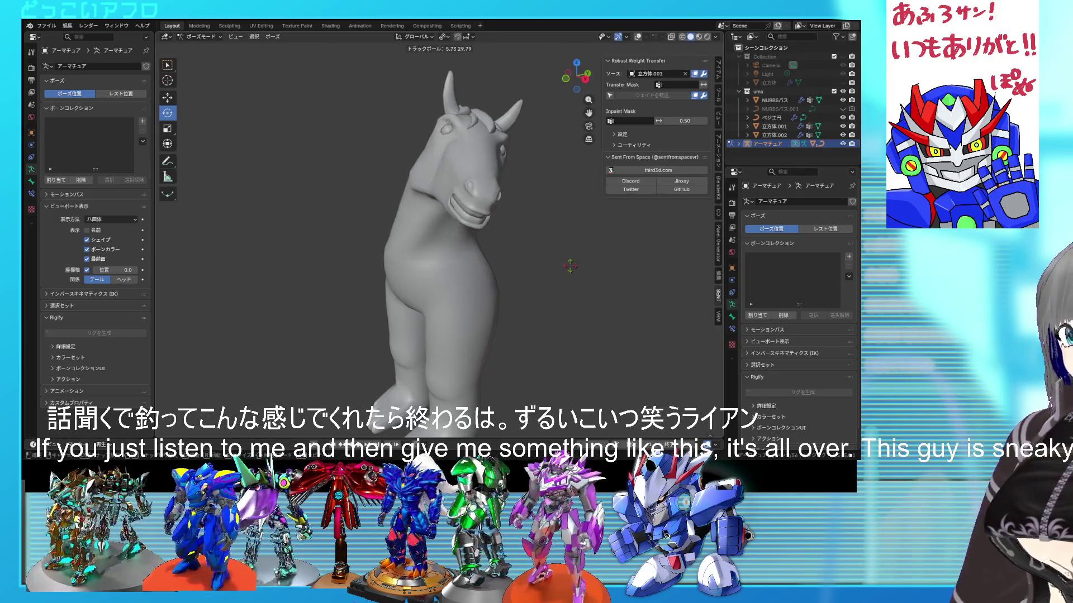
pyautogui.click(565, 265)
pyautogui.press('r')
pyautogui.press('r')
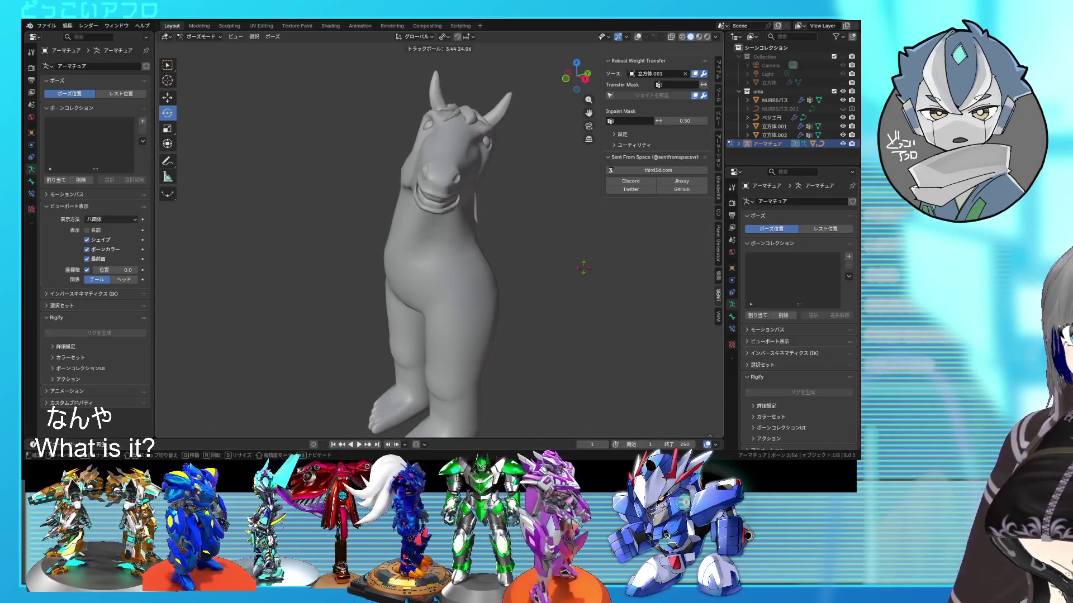
pyautogui.click(582, 272)
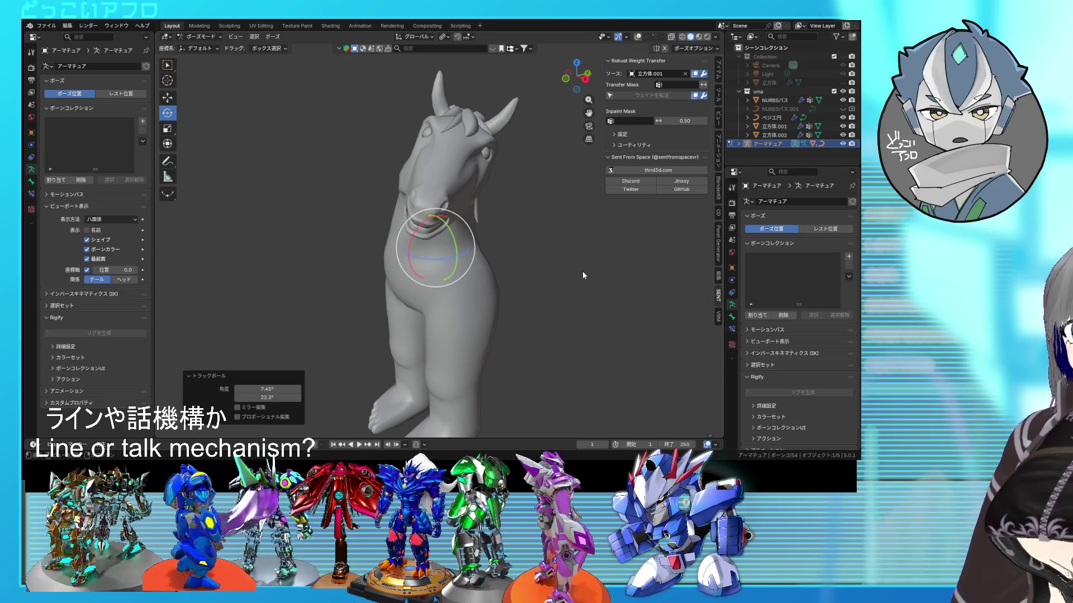
pyautogui.hotkey('ctrl', 'z')
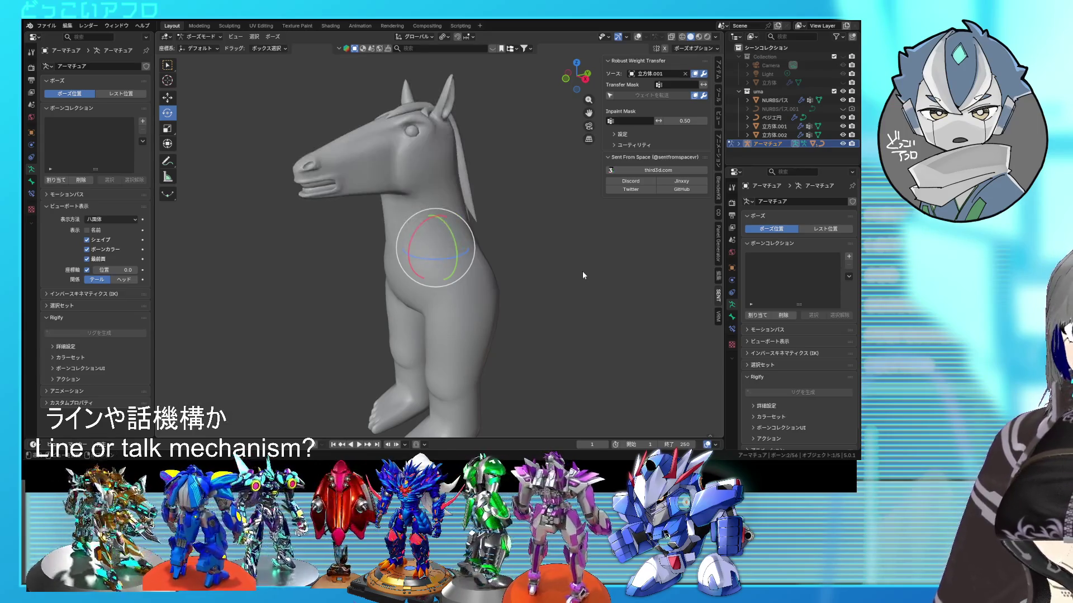
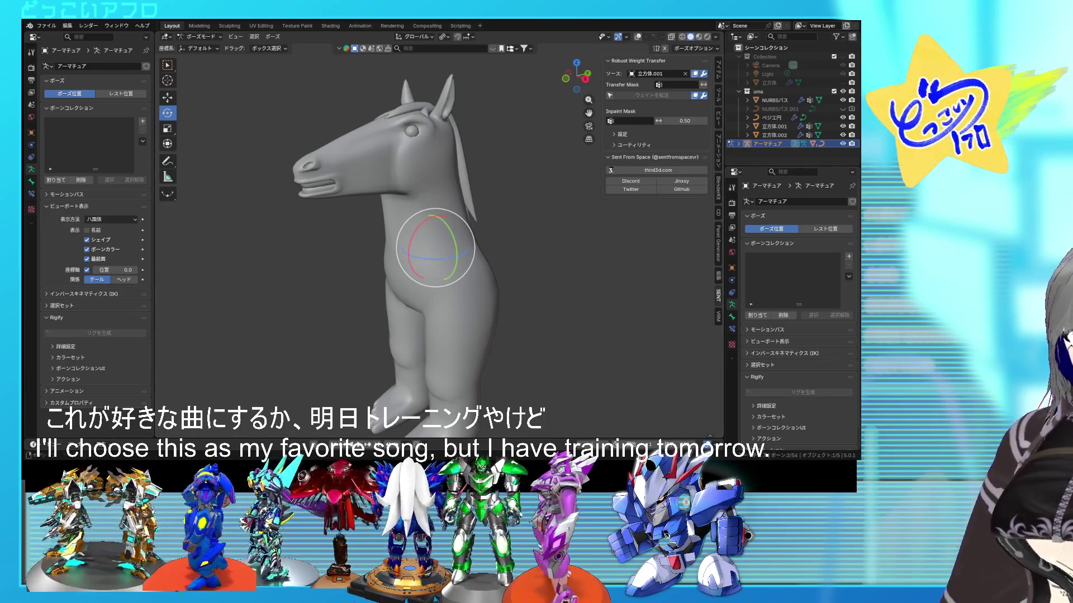
# Trackball-rotate the head bone twice to test how the head deforms.
pyautogui.press('r')
pyautogui.press('r')
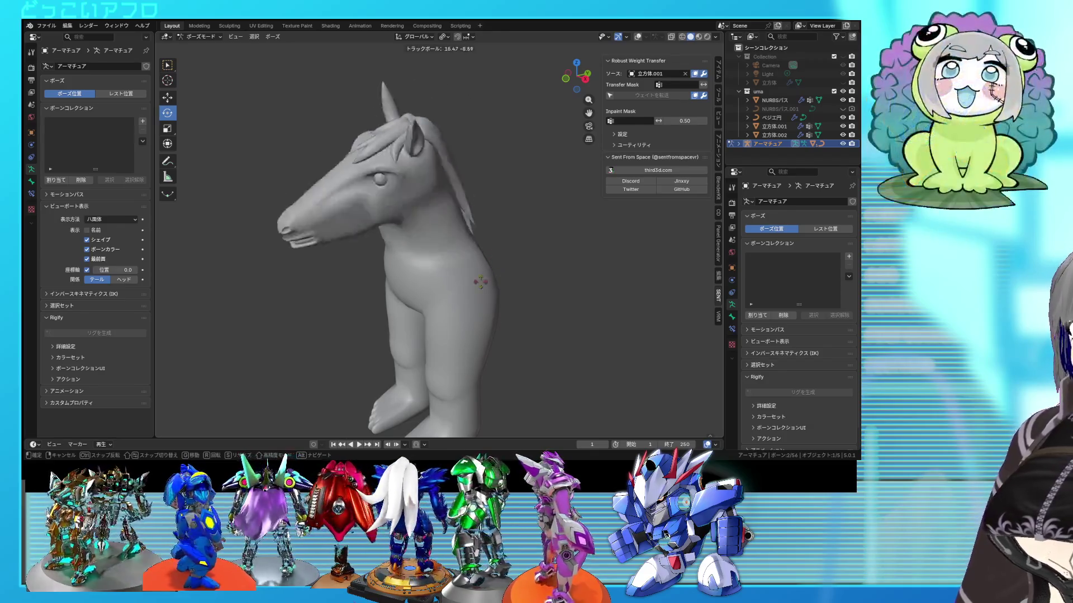
pyautogui.click(419, 268)
pyautogui.moveTo(416, 241)
pyautogui.mouseDown()
pyautogui.moveTo(391, 250)
pyautogui.moveTo(403, 232)
pyautogui.moveTo(369, 272)
pyautogui.moveTo(388, 192)
pyautogui.moveTo(372, 268)
pyautogui.moveTo(385, 211)
pyautogui.moveTo(383, 294)
pyautogui.moveTo(390, 214)
pyautogui.moveTo(384, 246)
pyautogui.moveTo(389, 223)
pyautogui.moveTo(405, 256)
pyautogui.moveTo(394, 204)
pyautogui.moveTo(403, 257)
pyautogui.moveTo(395, 219)
pyautogui.mouseUp()
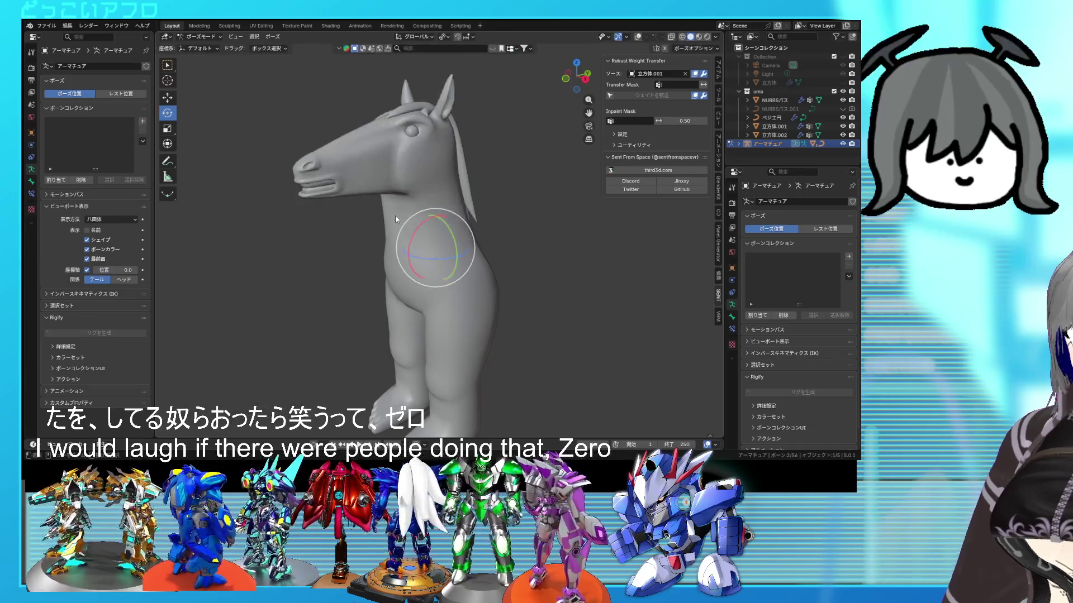
pyautogui.press('r')
pyautogui.press('r')
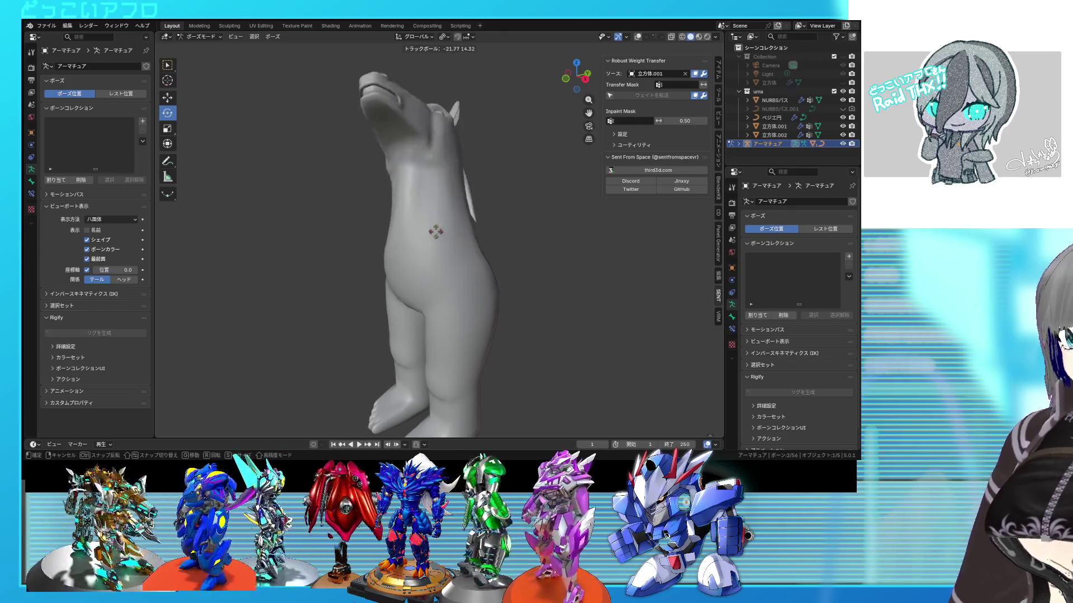
pyautogui.click(436, 235)
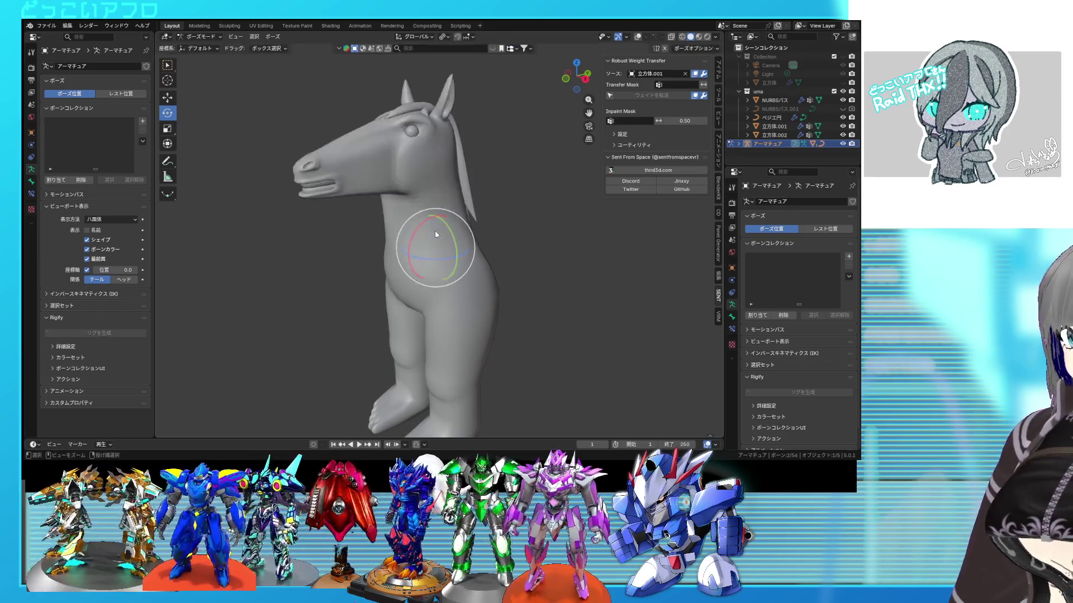
pyautogui.keyDown('ctrl'); pyautogui.moveTo(437, 234); pyautogui.dragTo(441, 302, button='middle'); pyautogui.keyUp('ctrl')
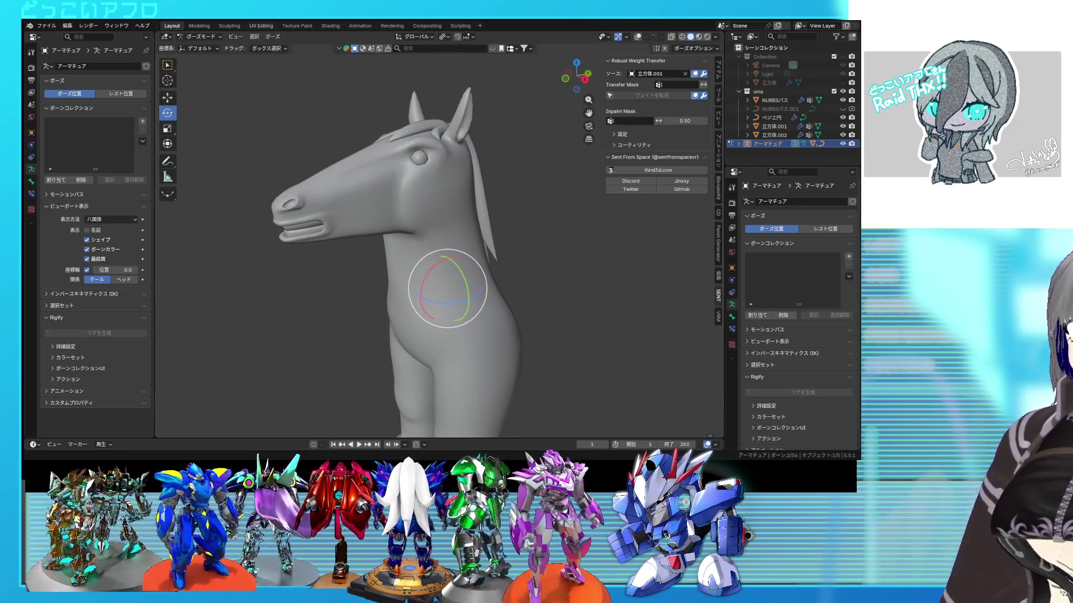
# Leave Pose Mode and open the horse head mesh in Edit Mode.
pyautogui.hotkey('ctrl', 'Tab')
pyautogui.moveTo(391, 224)
pyautogui.mouseDown(button='middle')
pyautogui.moveTo(441, 237)
pyautogui.moveTo(354, 197)
pyautogui.moveTo(400, 208)
pyautogui.moveTo(374, 205)
pyautogui.mouseUp(button='middle')
pyautogui.click(412, 210)
pyautogui.scroll(3, 412, 209)
pyautogui.press('Tab')
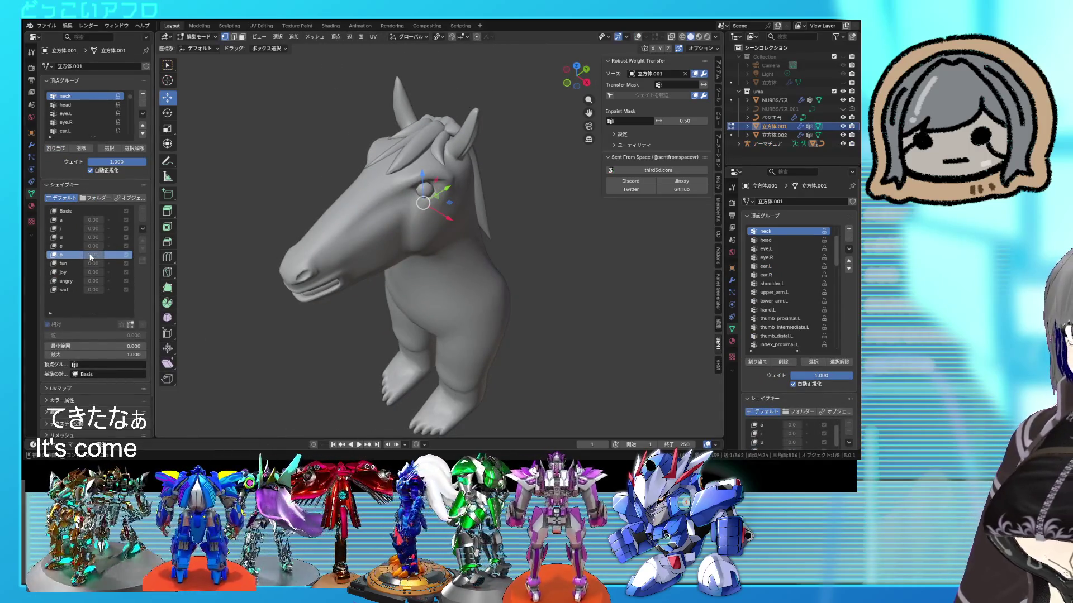
# Reset the horse mesh's o shape key to 0 and briefly check the eye mesh.
pyautogui.press('Tab')
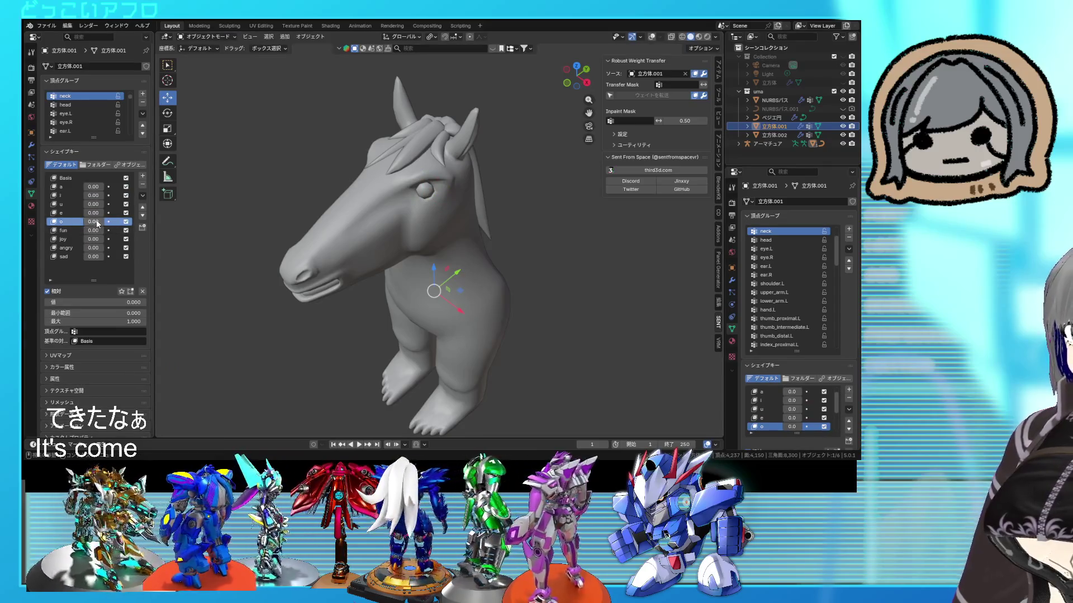
pyautogui.moveTo(95, 303); pyautogui.dragTo(51, 302)
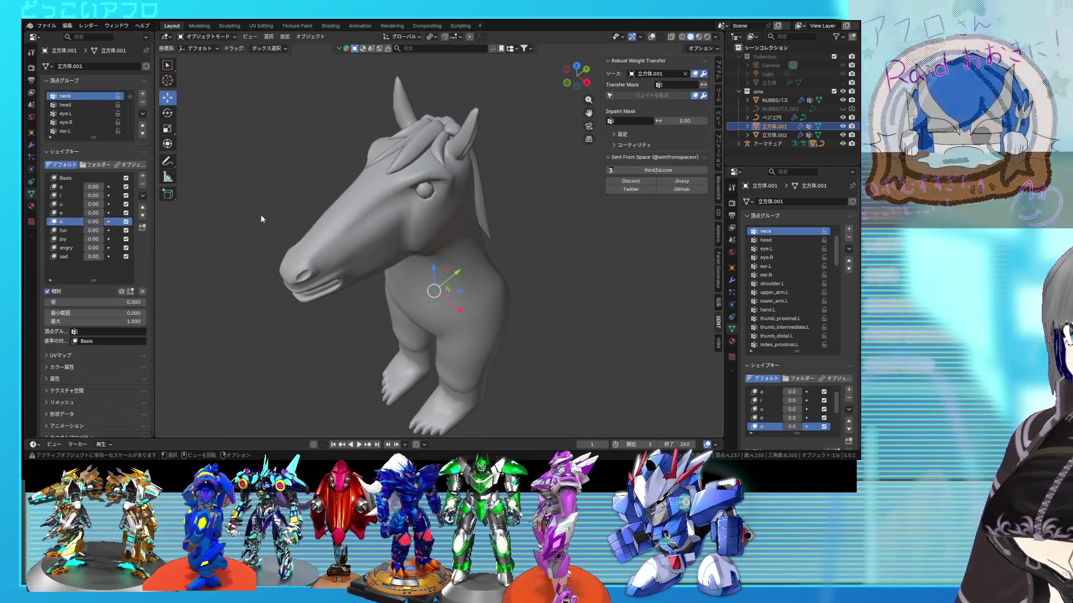
pyautogui.click(442, 243)
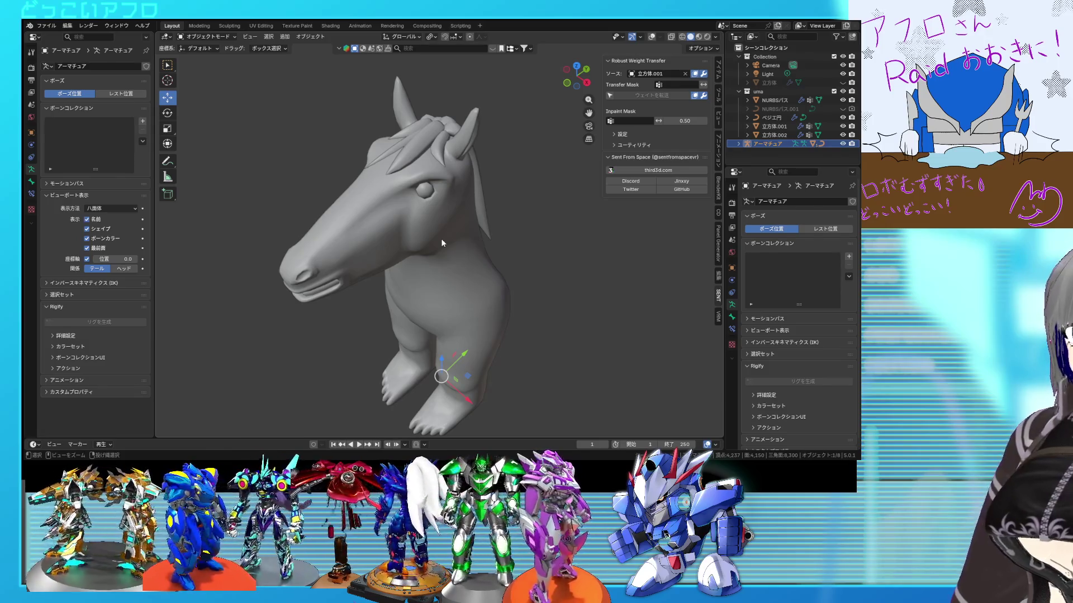
pyautogui.click(442, 242)
pyautogui.press('Tab')
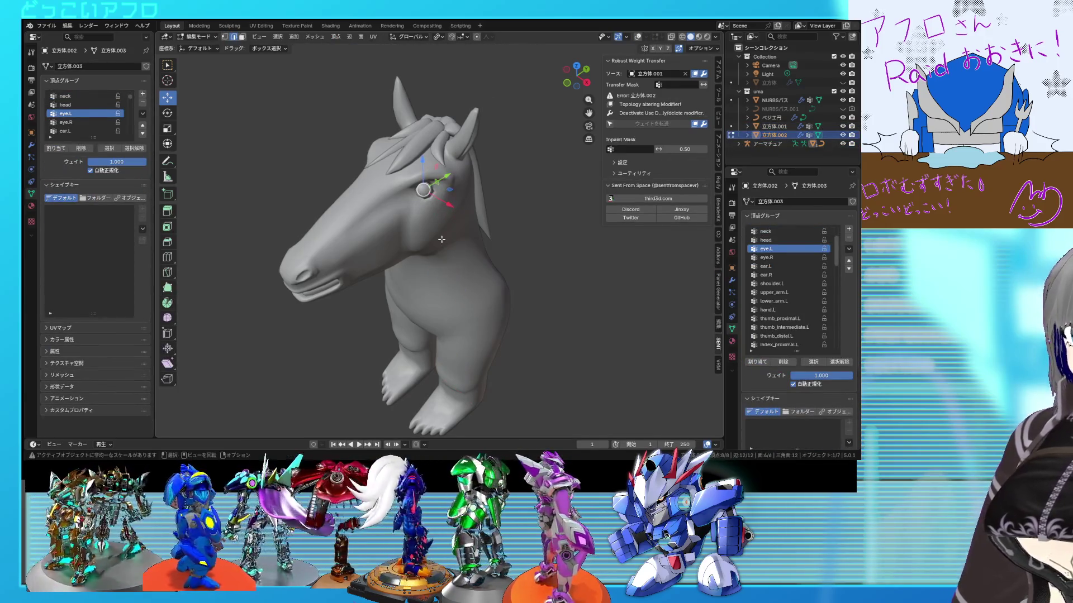
pyautogui.press('Tab')
# Remove the leftover shape key from the head mesh, save, and make Basis active.
pyautogui.click(442, 243)
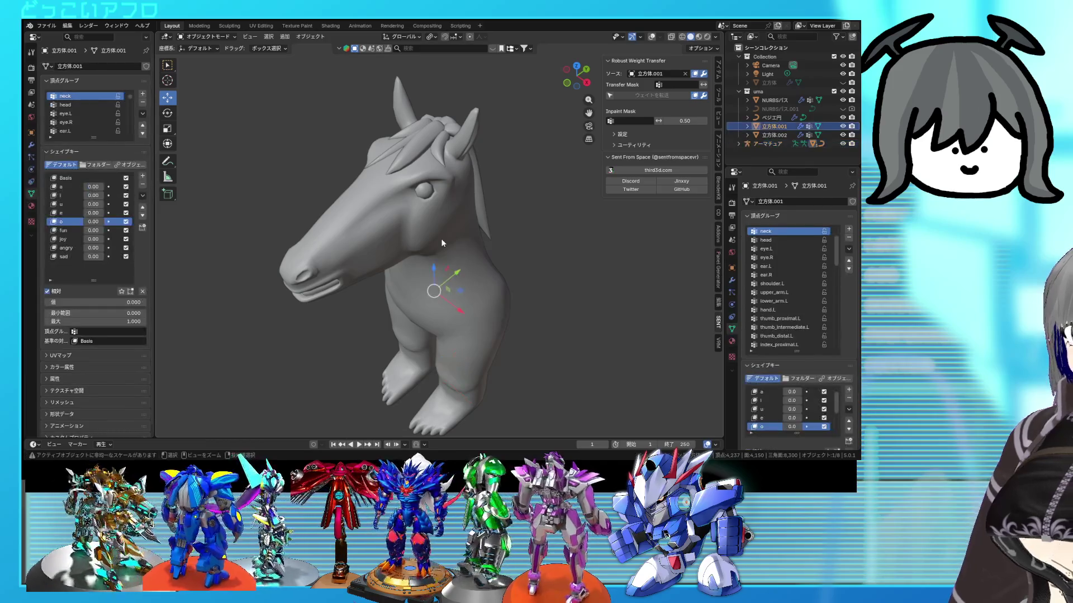
pyautogui.press('Tab')
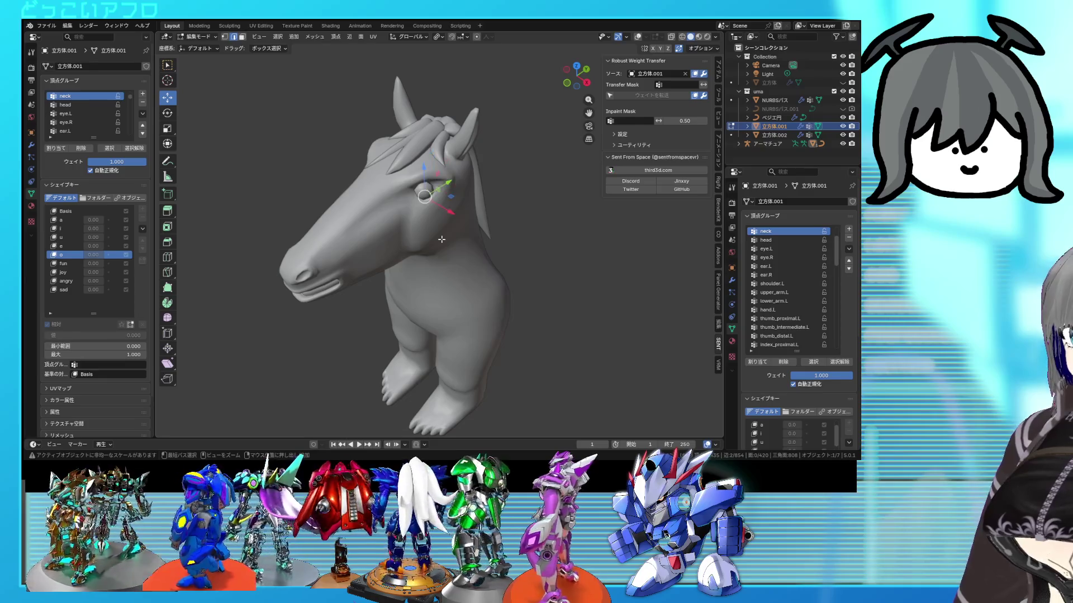
pyautogui.press('Tab')
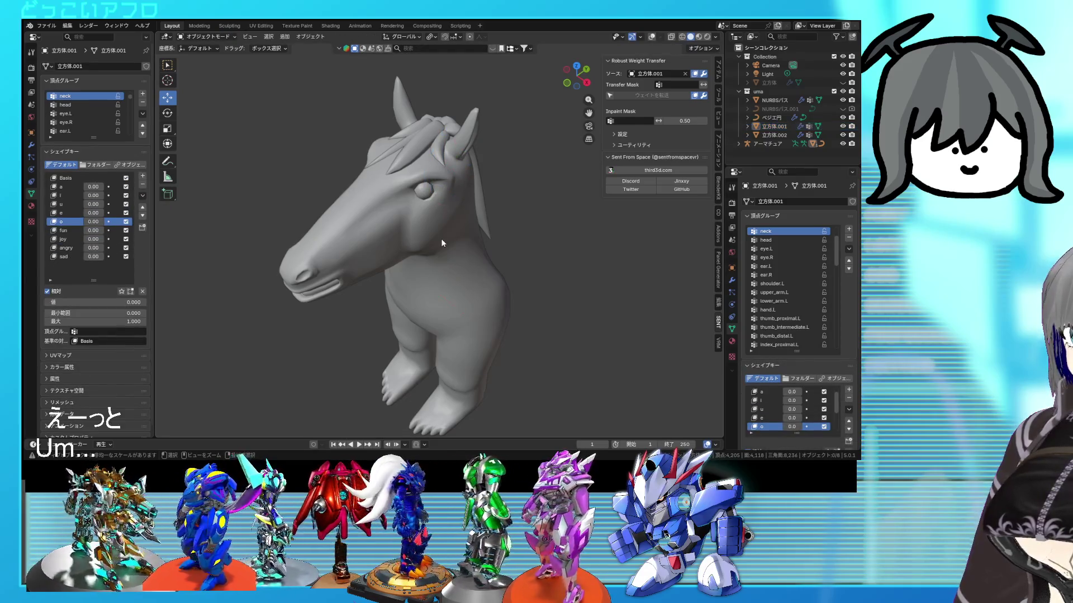
pyautogui.hotkey('ctrl', 'z')
pyautogui.hotkey('ctrl', 's')
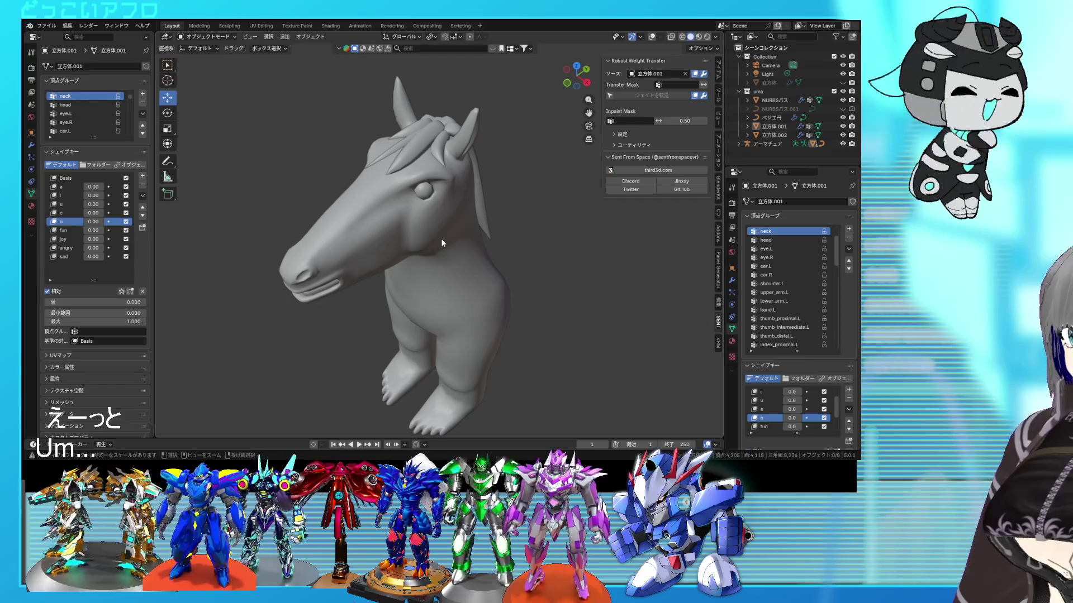
pyautogui.click(67, 178)
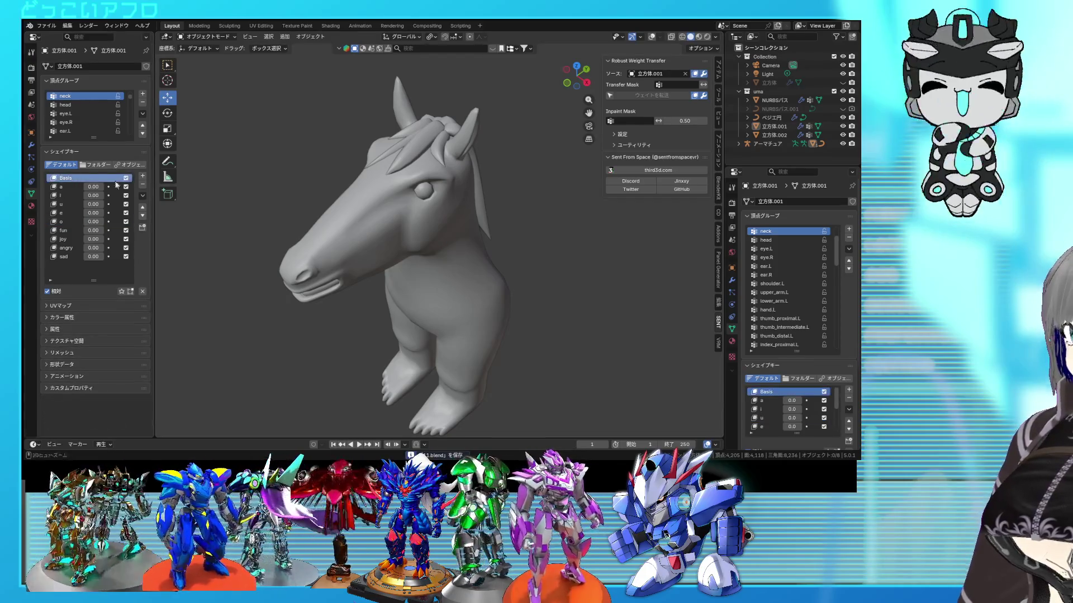
# Reselect the horse head mesh, enter Edit Mode, and save the file again.
pyautogui.moveTo(386, 227)
pyautogui.mouseDown(button='middle')
pyautogui.moveTo(366, 209)
pyautogui.moveTo(428, 214)
pyautogui.moveTo(399, 222)
pyautogui.mouseUp(button='middle')
pyautogui.scroll(1, 365, 209)
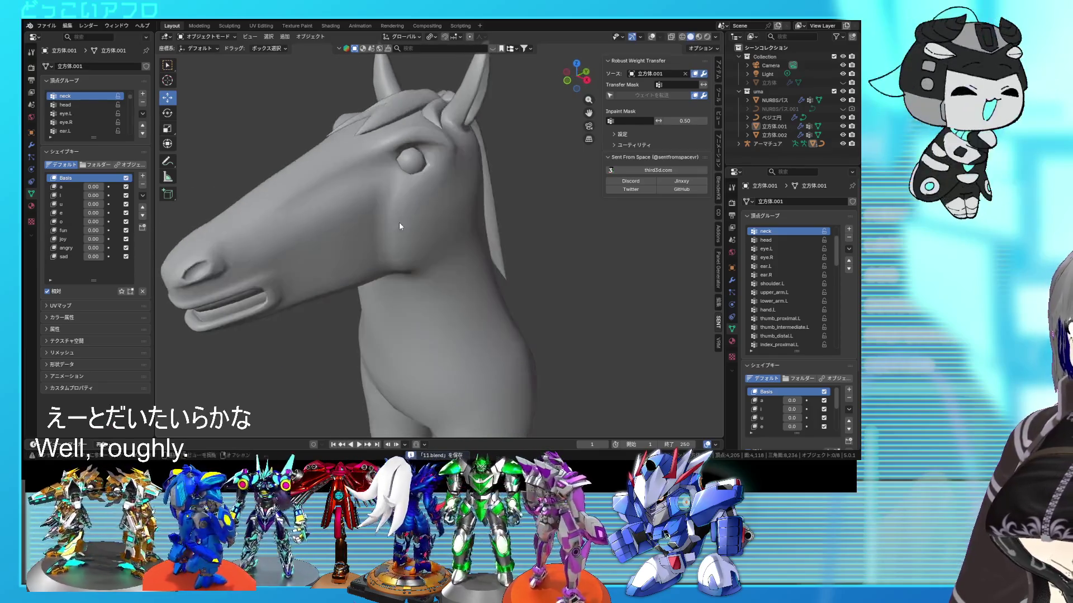
pyautogui.moveTo(358, 162); pyautogui.dragTo(377, 176, button='middle')
pyautogui.scroll(-1, 377, 177)
pyautogui.click(378, 177)
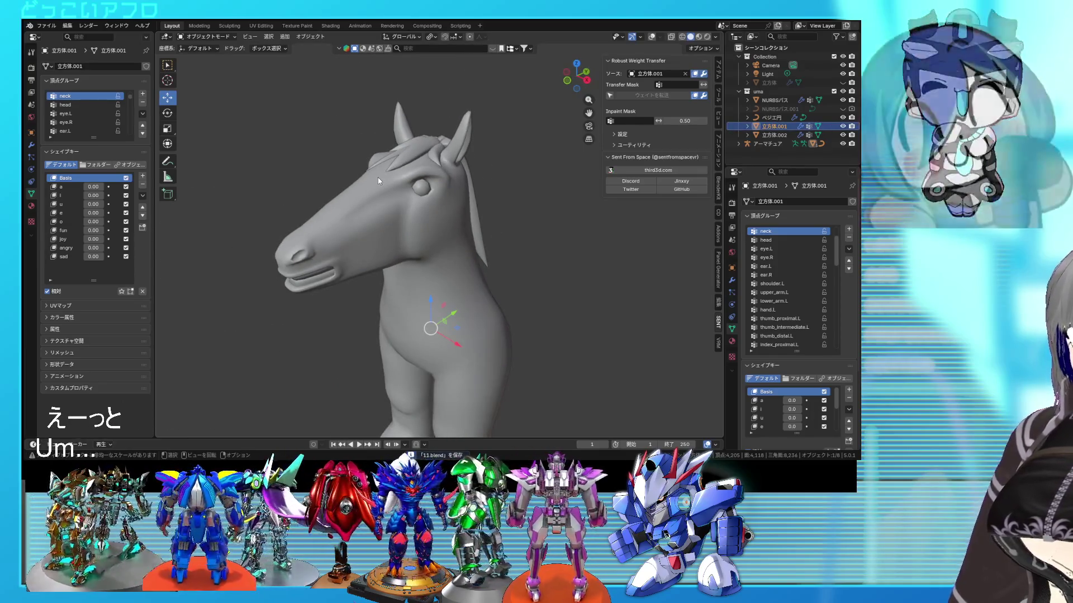
pyautogui.press('Tab')
pyautogui.moveTo(425, 223)
pyautogui.mouseDown(button='middle')
pyautogui.moveTo(391, 203)
pyautogui.moveTo(416, 205)
pyautogui.mouseUp(button='middle')
pyautogui.hotkey('ctrl', 's')
# Add a 12-sided cone for the unicorn horn and scale it to 0.489.
pyautogui.press('Tab')
pyautogui.hotkey('shift', 'a')
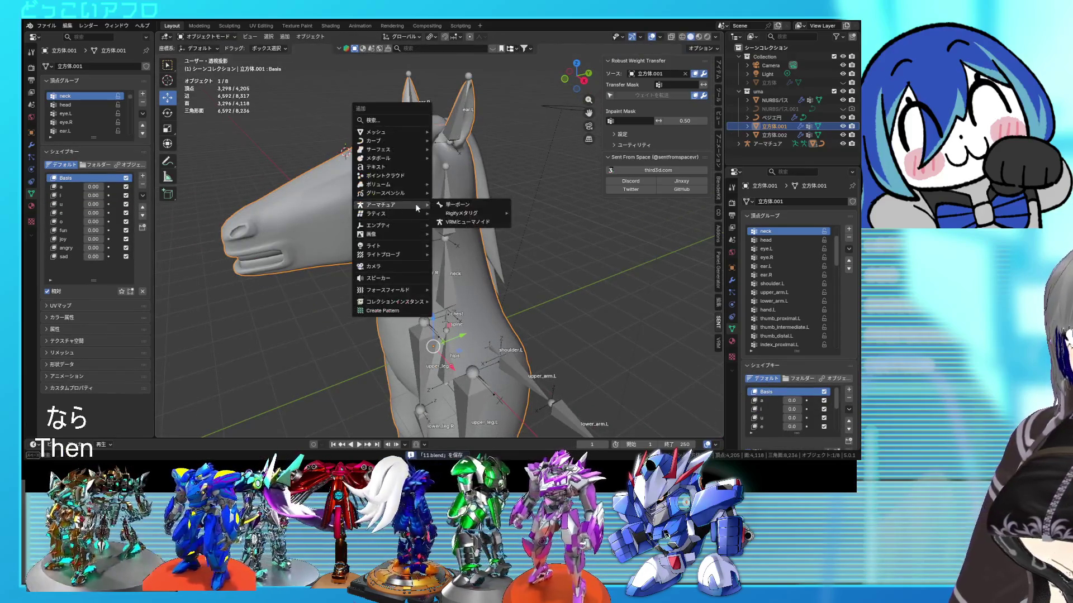
pyautogui.moveTo(390, 132)
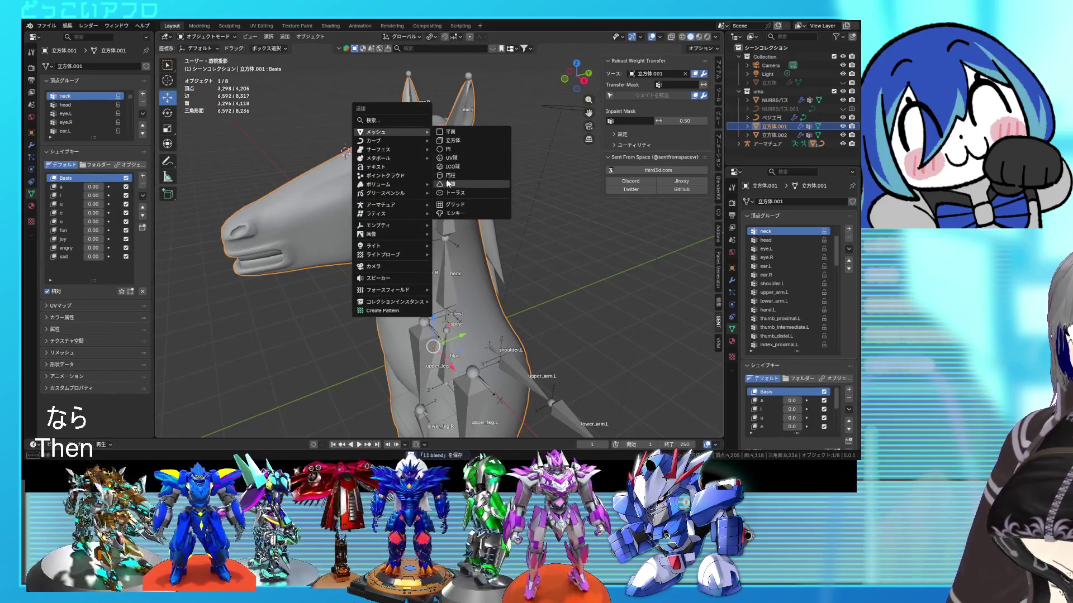
pyautogui.click(448, 184)
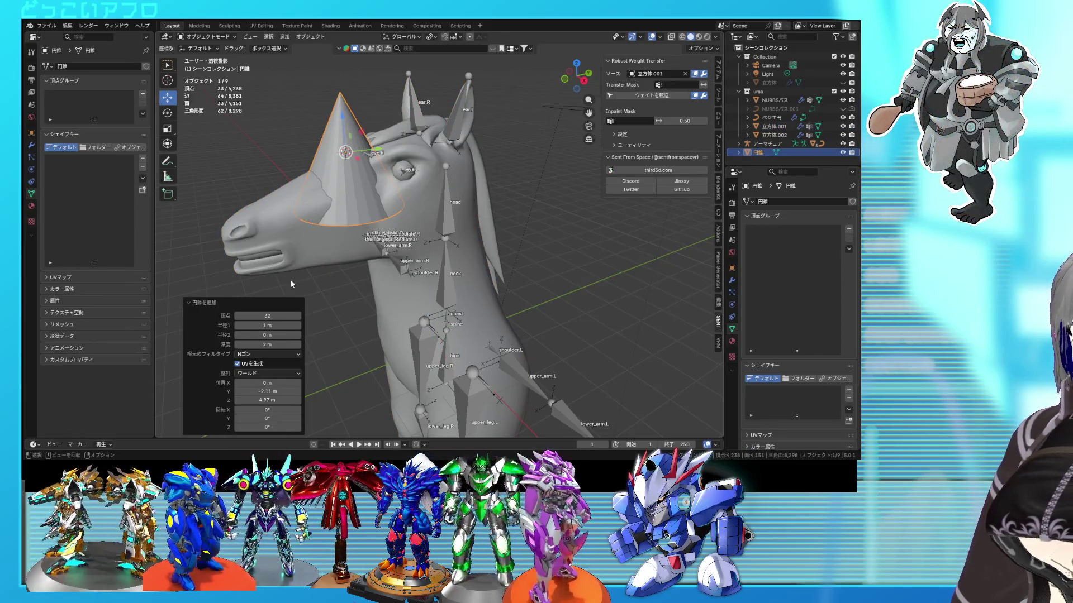
pyautogui.write('12')
pyautogui.press('Return')
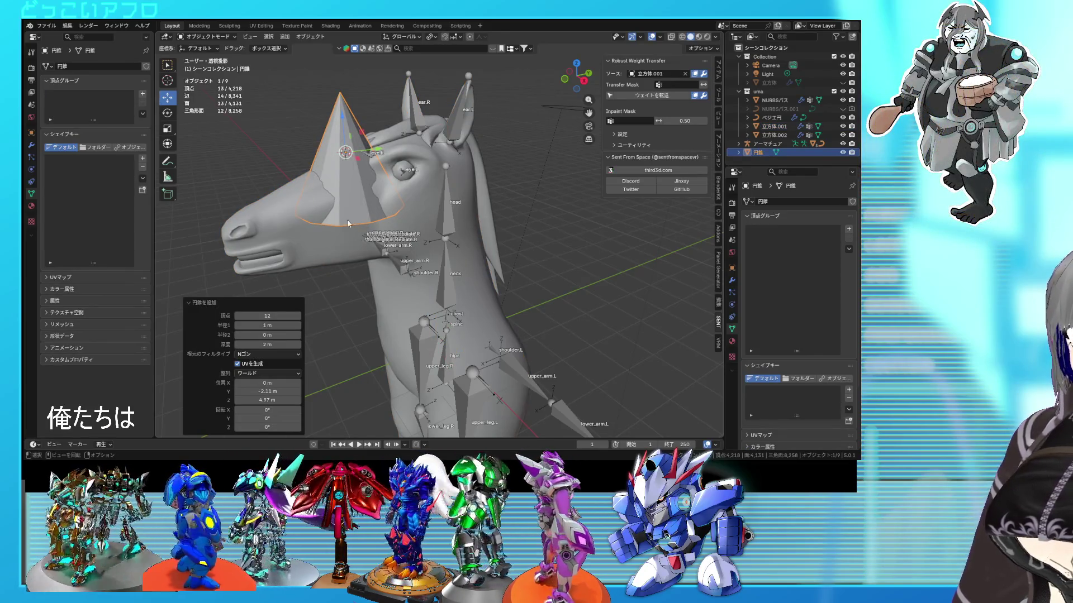
pyautogui.rightClick(336, 175)
pyautogui.click(326, 156)
pyautogui.press('s')
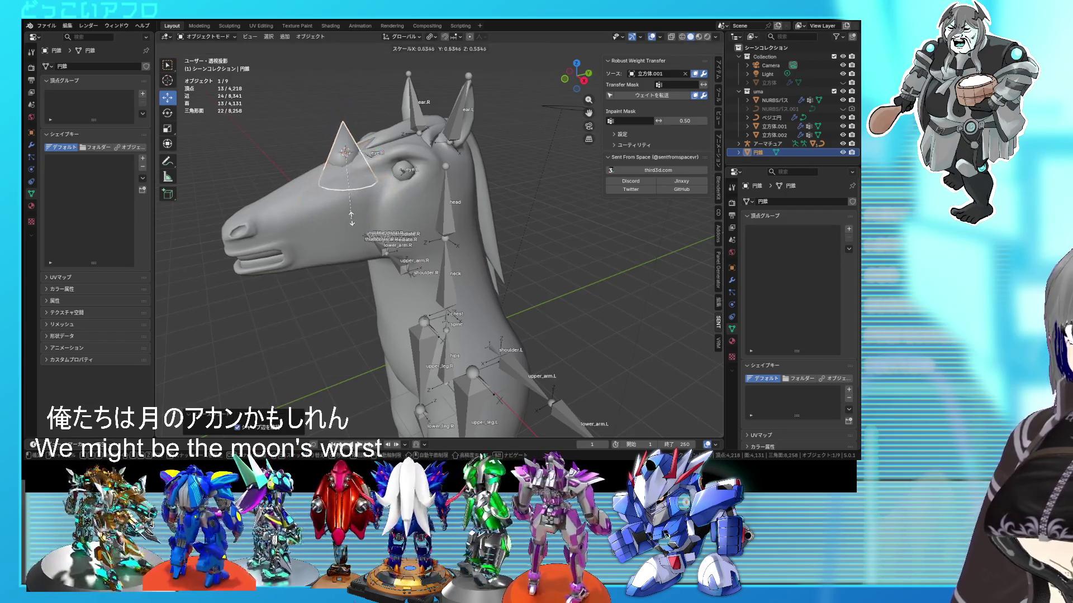
pyautogui.press('Return')
# Tilt the cone forward over the forehead and rescale it to 0.521.
pyautogui.press('KP_1')
pyautogui.press('KP_3')
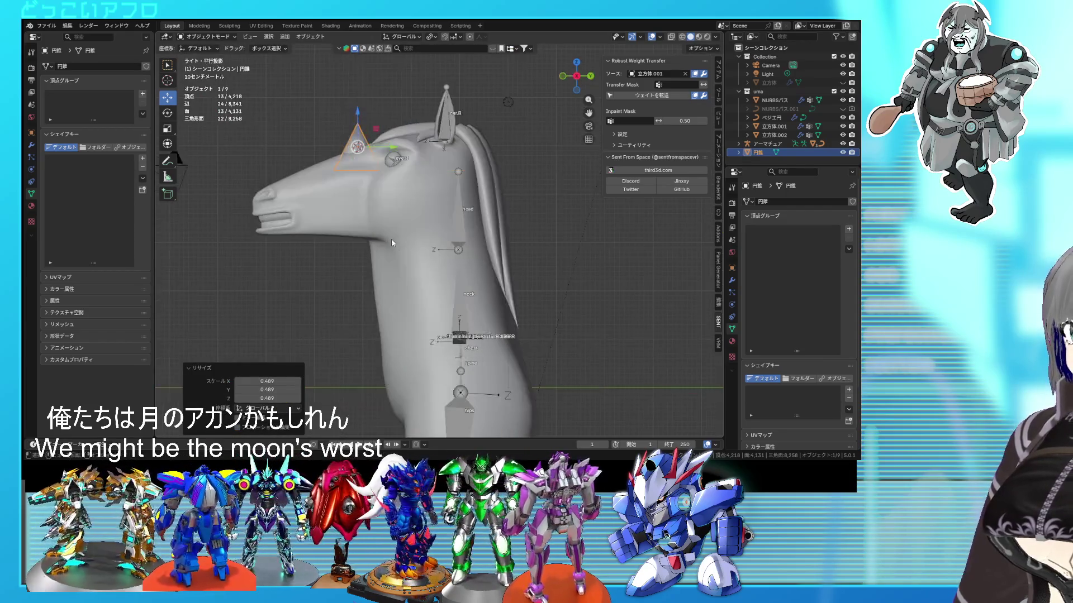
pyautogui.press('r')
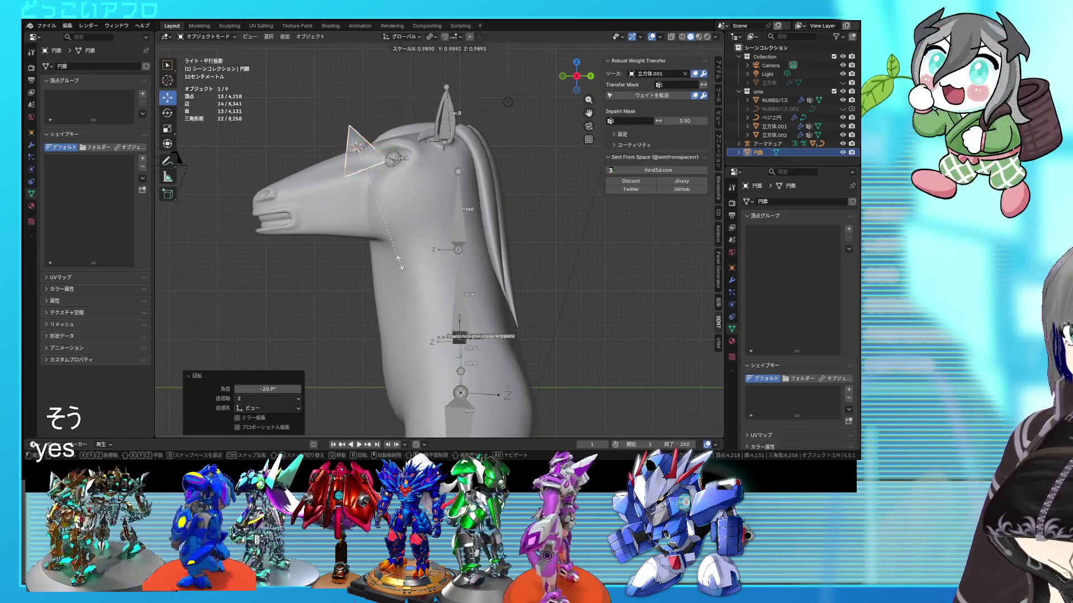
pyautogui.moveTo(385, 219); pyautogui.dragTo(440, 252, button='middle')
pyautogui.press('s')
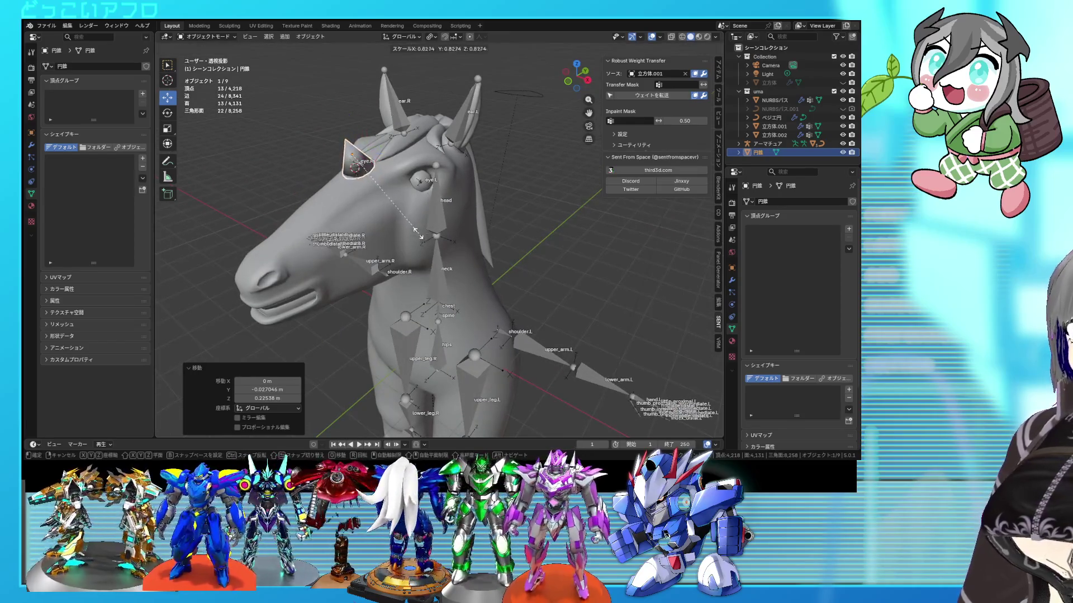
pyautogui.click(398, 201)
pyautogui.press('KP_3')
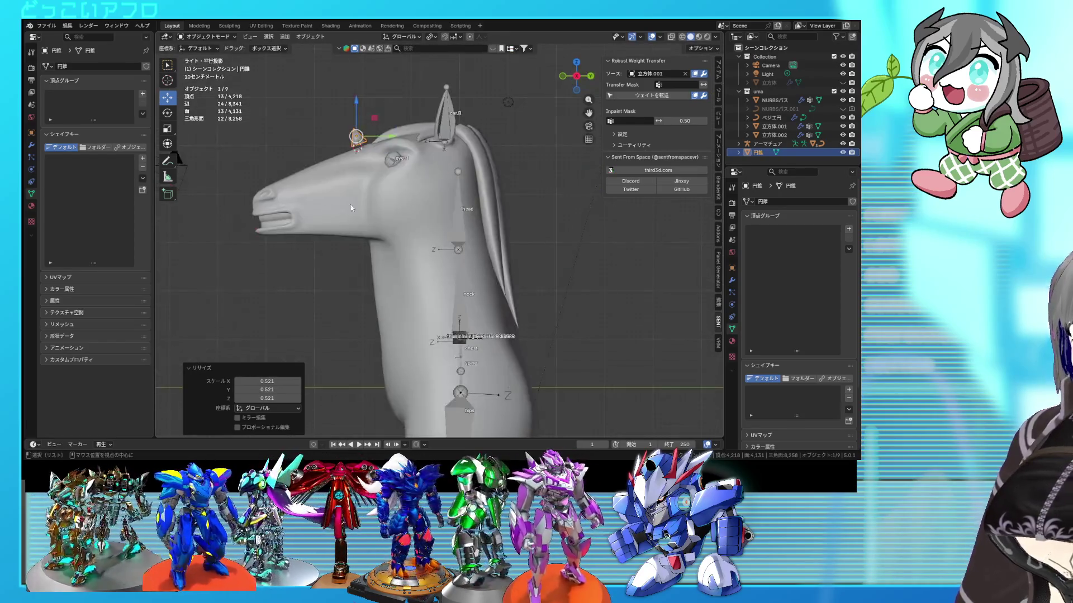
# Stretch the cone's tip into a long unicorn horn.
pyautogui.press('Tab')
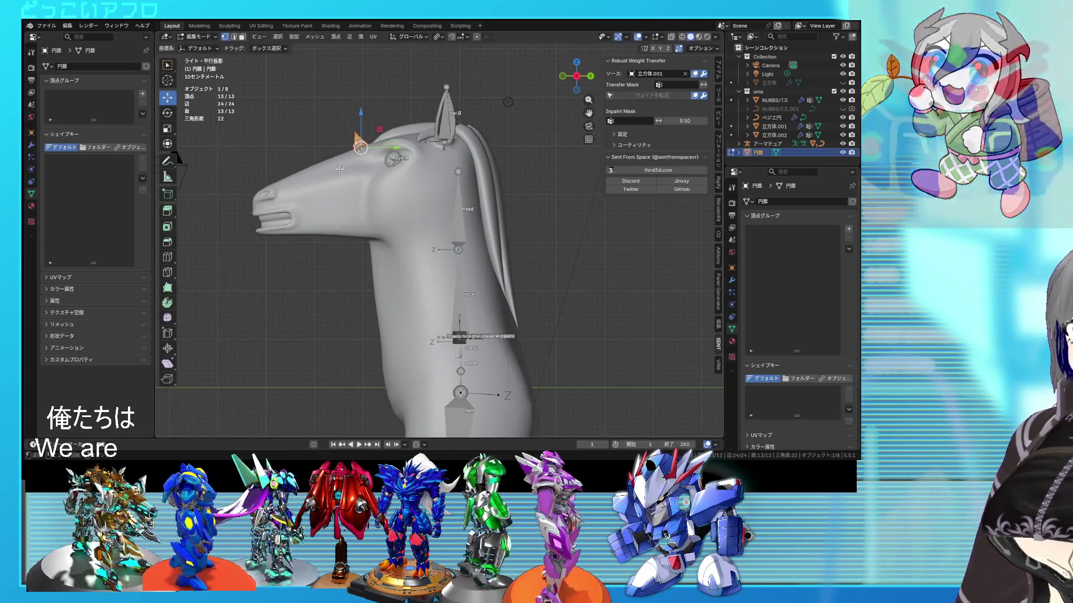
pyautogui.scroll(-3, 420, 241)
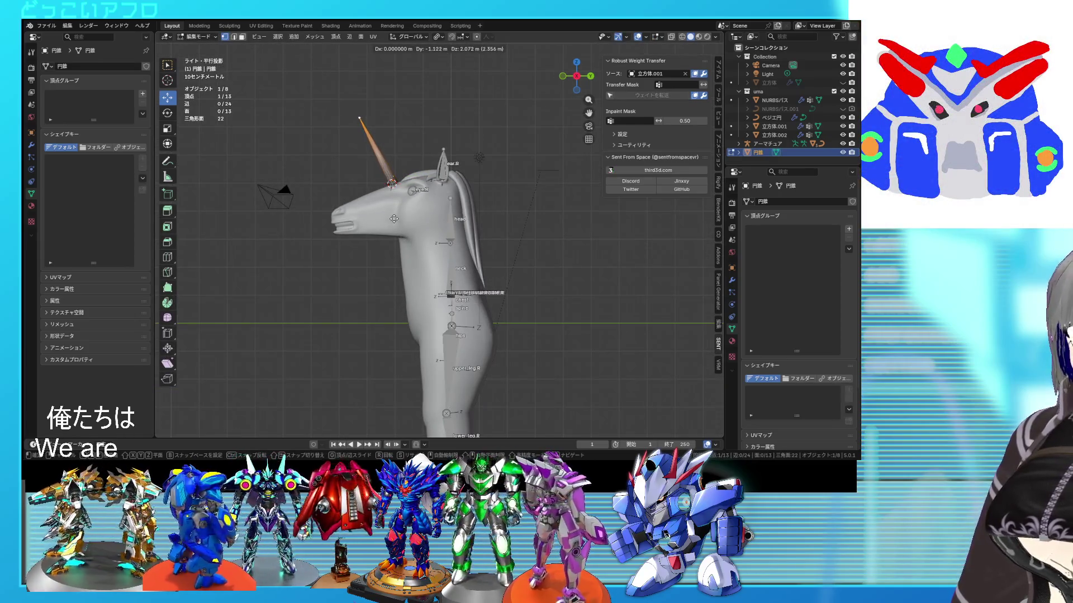
pyautogui.click(394, 218)
pyautogui.press('Tab')
# Select the horn with the armature active and bring up the Set Parent To options.
pyautogui.click(559, 294)
pyautogui.moveTo(559, 294)
pyautogui.mouseDown(button='middle')
pyautogui.moveTo(617, 326)
pyautogui.moveTo(663, 335)
pyautogui.moveTo(565, 301)
pyautogui.mouseUp(button='middle')
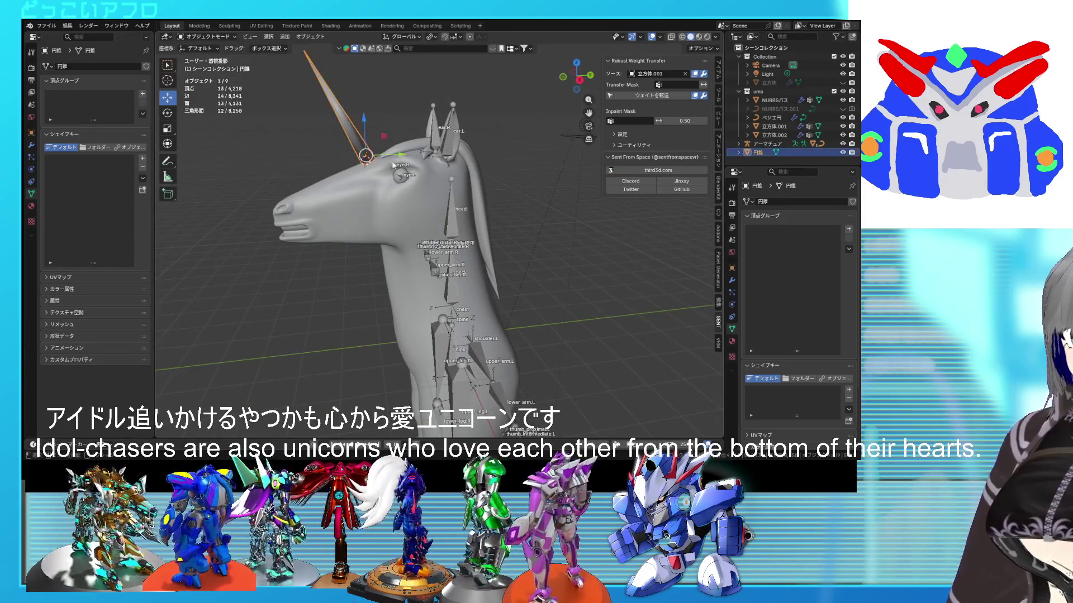
pyautogui.keyDown('shift'); pyautogui.click(452, 207); pyautogui.keyUp('shift')
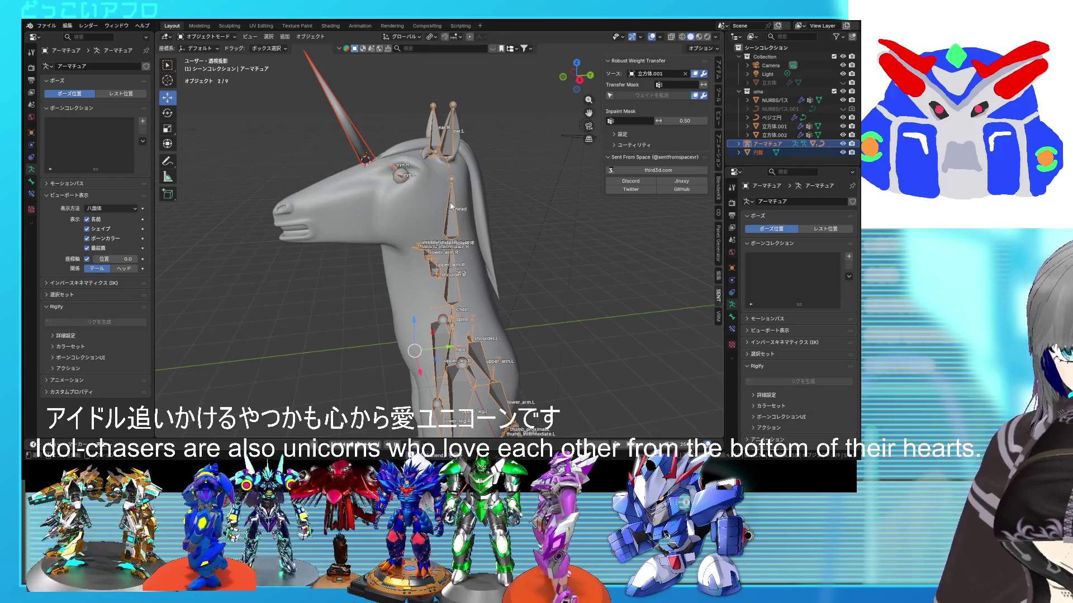
pyautogui.hotkey('ctrl', 'p')
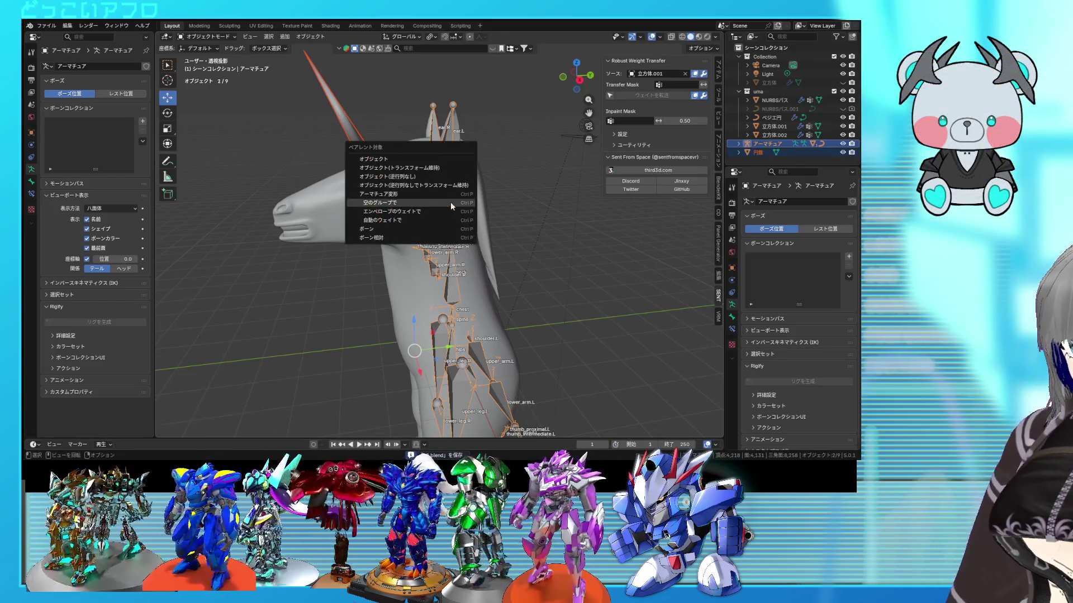
# Parent the horn to the armature With Empty Groups and pick its head vertex group.
pyautogui.click(452, 204)
pyautogui.click(359, 143)
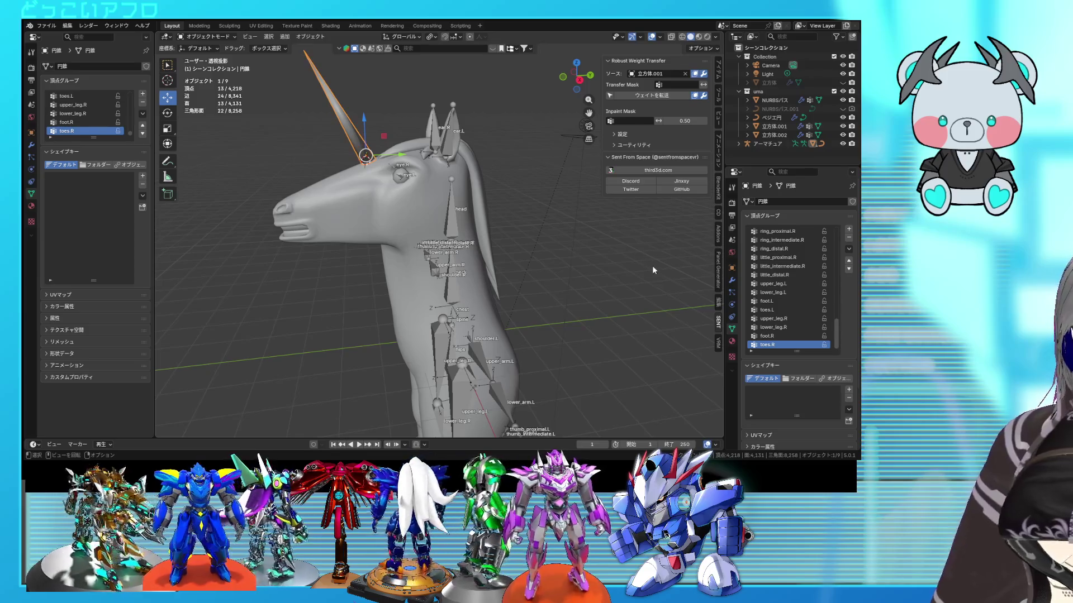
pyautogui.press('Tab')
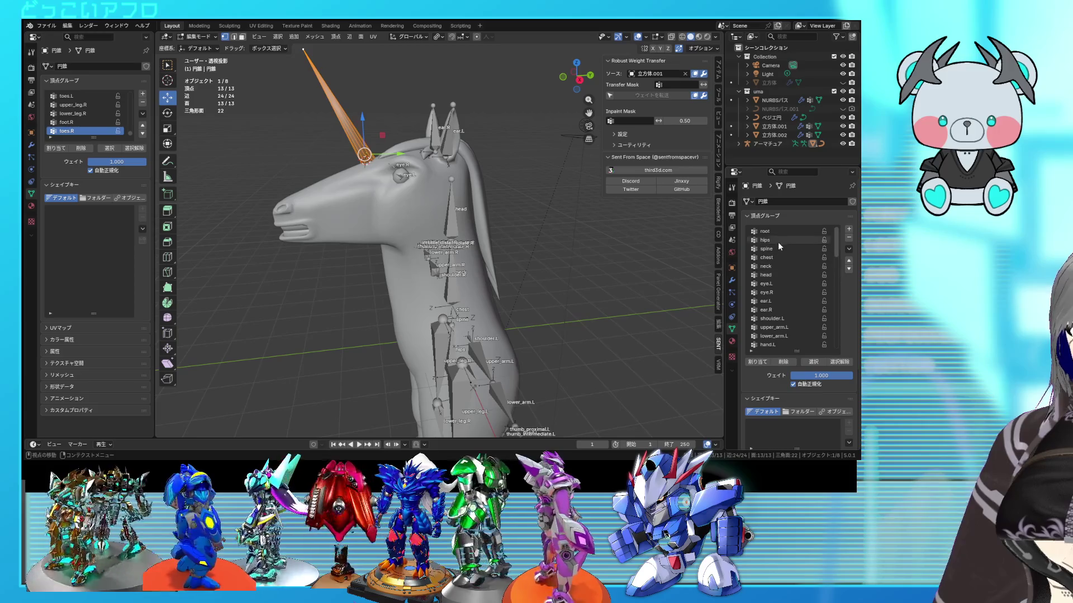
pyautogui.click(771, 274)
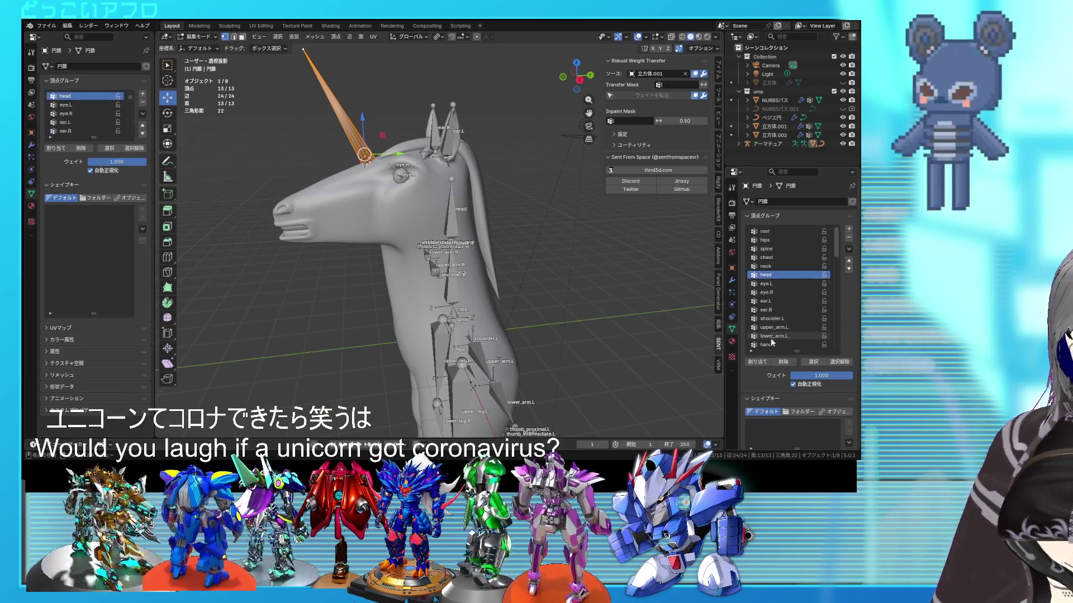
pyautogui.hotkey('shift', 'z')
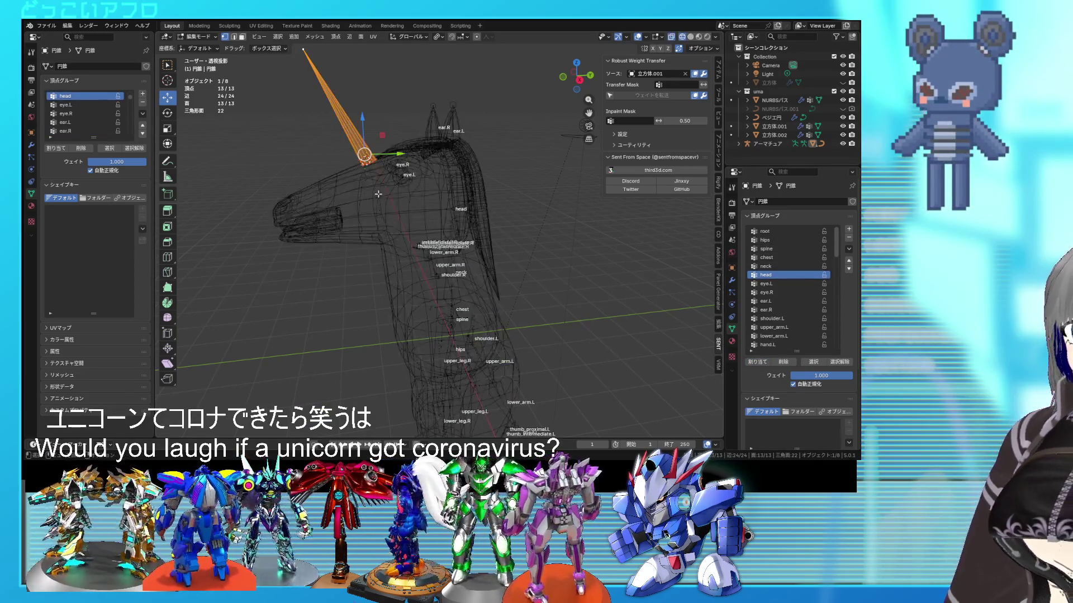
pyautogui.press('x')
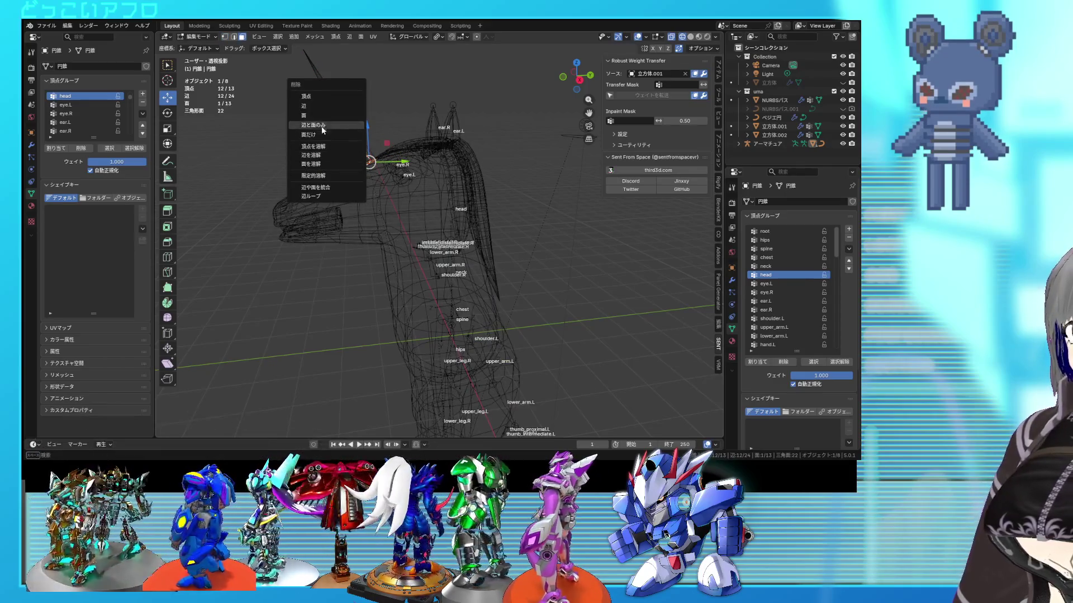
pyautogui.press('Escape')
pyautogui.hotkey('shift', 'z')
pyautogui.press('Tab')
# Save the file as 11.blend and hide the overlays to view the whole unicorn.
pyautogui.moveTo(322, 133)
pyautogui.mouseDown(button='middle')
pyautogui.moveTo(561, 232)
pyautogui.moveTo(535, 241)
pyautogui.moveTo(476, 218)
pyautogui.moveTo(498, 247)
pyautogui.mouseUp(button='middle')
pyautogui.scroll(2, 536, 241)
pyautogui.hotkey('ctrl', 's')
pyautogui.click(651, 36)
pyautogui.scroll(-2, 475, 218)
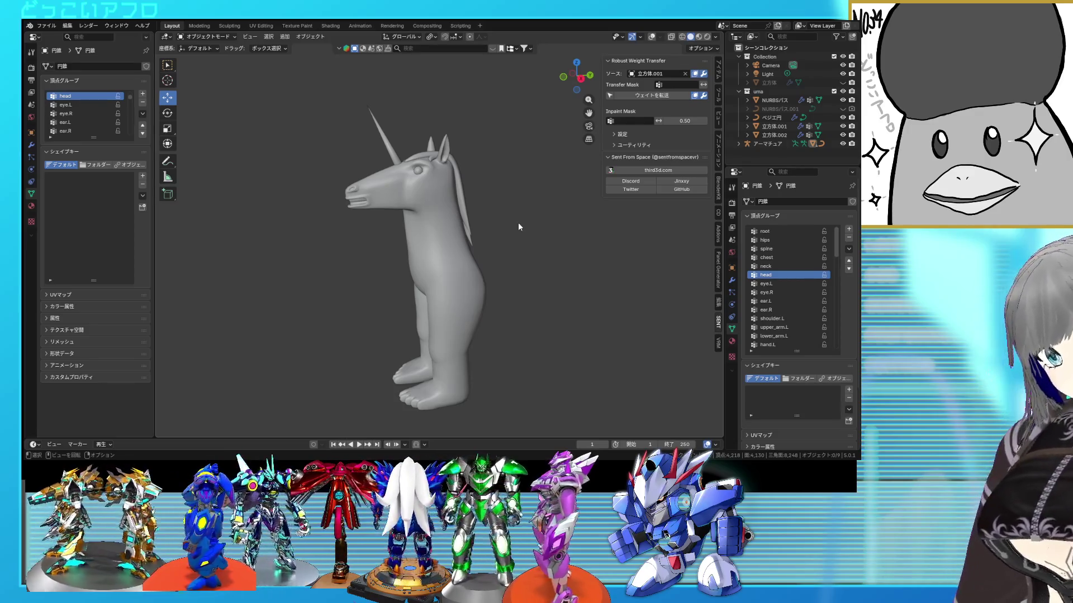
pyautogui.moveTo(477, 287)
pyautogui.mouseDown(button='middle')
pyautogui.moveTo(461, 347)
pyautogui.moveTo(500, 319)
pyautogui.moveTo(554, 316)
pyautogui.moveTo(475, 332)
pyautogui.moveTo(542, 342)
pyautogui.moveTo(521, 355)
pyautogui.moveTo(526, 344)
pyautogui.moveTo(475, 333)
pyautogui.moveTo(470, 345)
pyautogui.mouseUp(button='middle')
# Add an extra edge loop on the body mesh's left lower leg.
pyautogui.click(461, 347)
pyautogui.hotkey('shift', 'z')
pyautogui.hotkey('shift', 'z')
pyautogui.press('Tab')
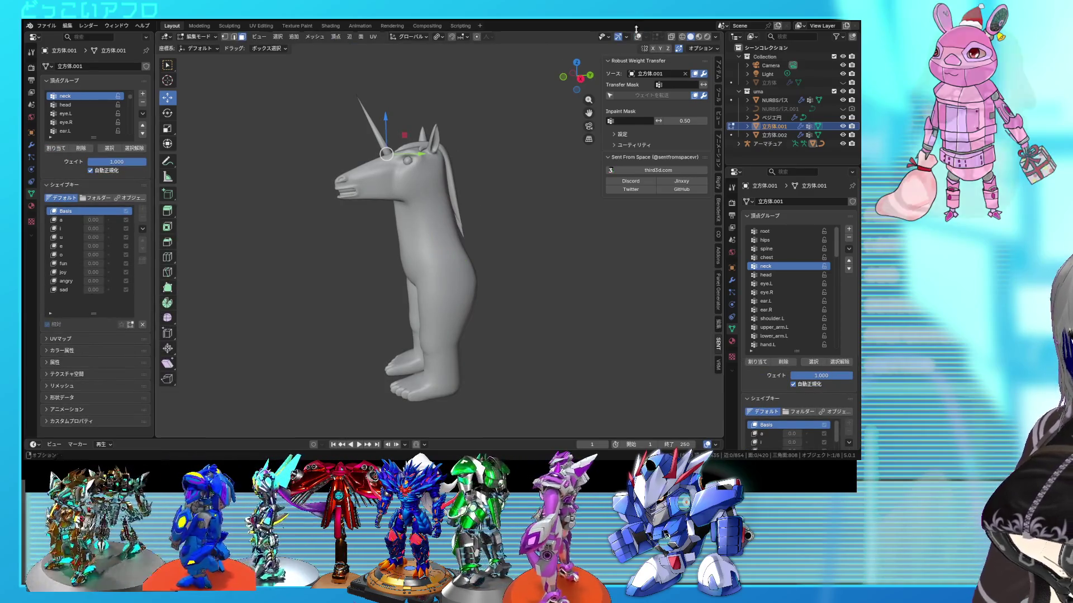
pyautogui.hotkey('shift', 'alt', 'z')
pyautogui.moveTo(447, 343); pyautogui.dragTo(459, 286, button='middle')
pyautogui.scroll(4, 459, 286)
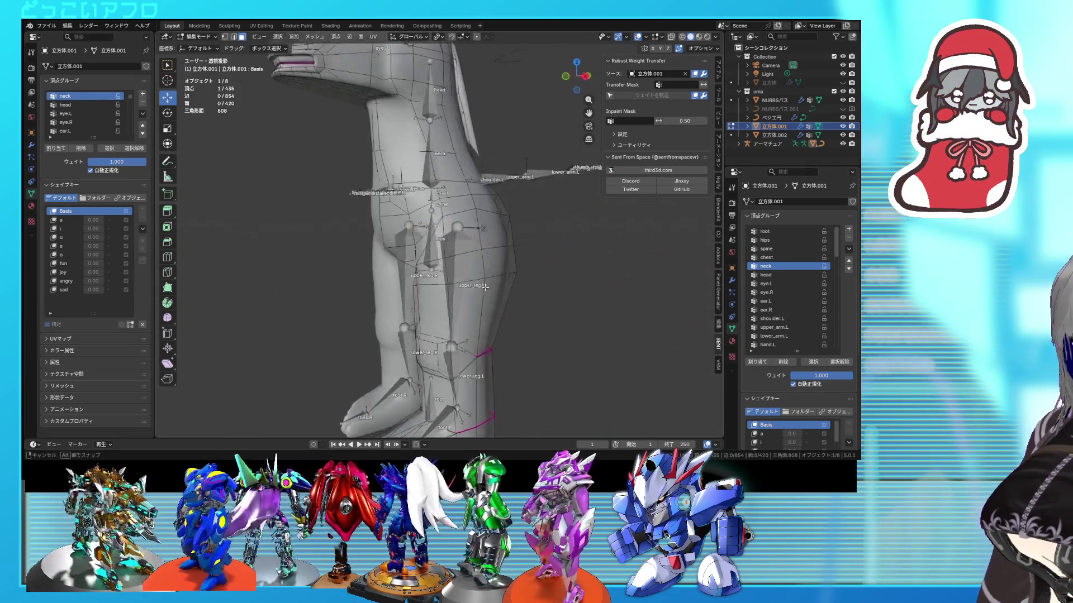
pyautogui.press('Tab')
pyautogui.press('Tab')
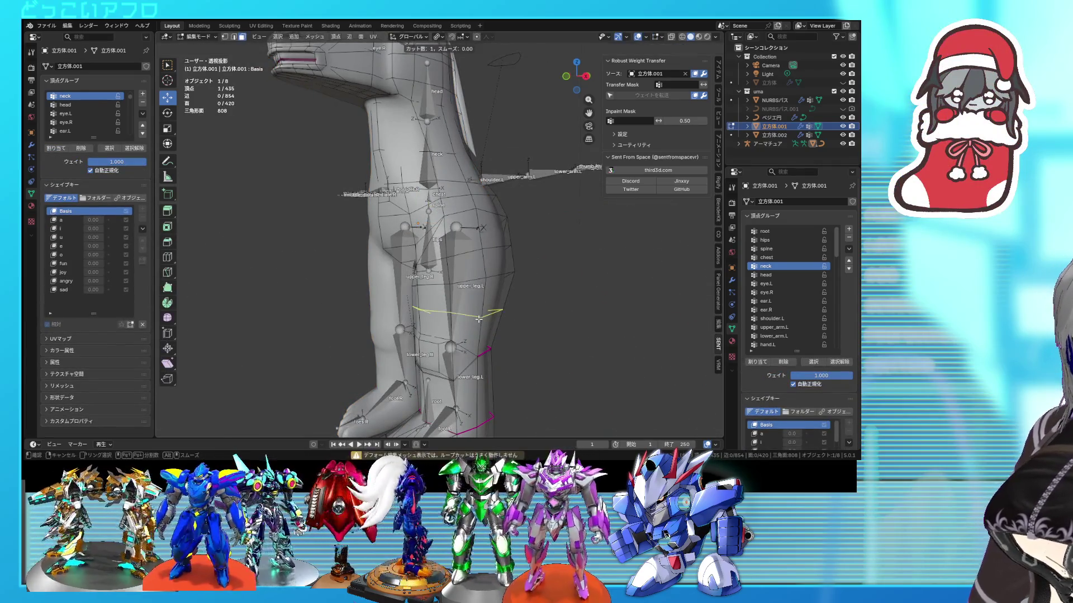
pyautogui.click(486, 352)
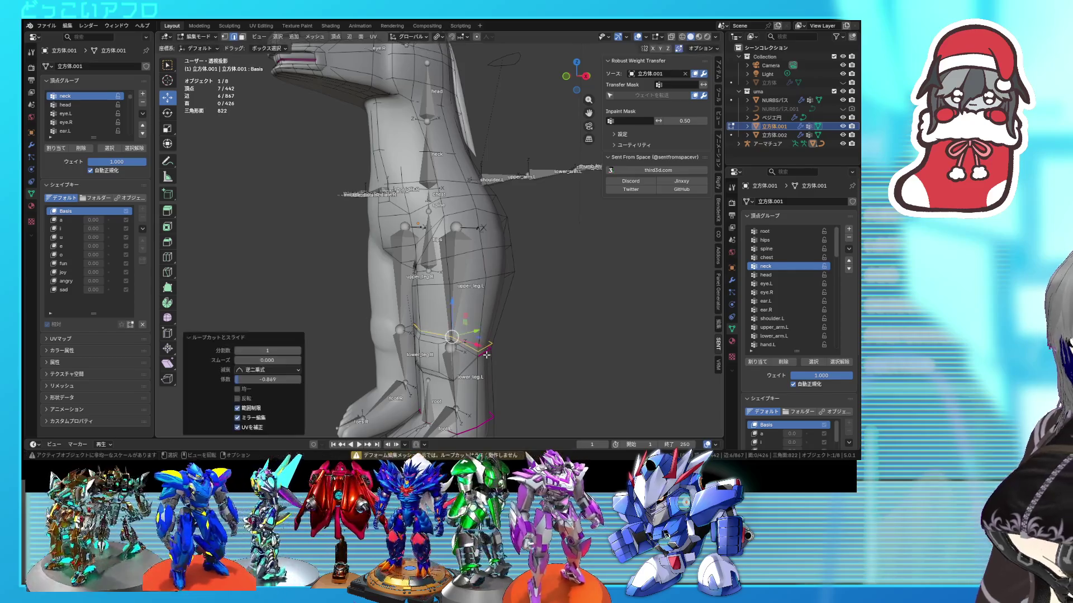
pyautogui.scroll(-5, 495, 352)
pyautogui.press('Tab')
pyautogui.moveTo(501, 352)
pyautogui.mouseDown(button='middle')
pyautogui.moveTo(619, 346)
pyautogui.moveTo(477, 345)
pyautogui.mouseUp(button='middle')
# In Pose Mode, bend upper_leg.L forward and lower_leg.L down, then return to Object Mode.
pyautogui.click(455, 292)
pyautogui.hotkey('ctrl', 'Tab')
pyautogui.click(457, 296)
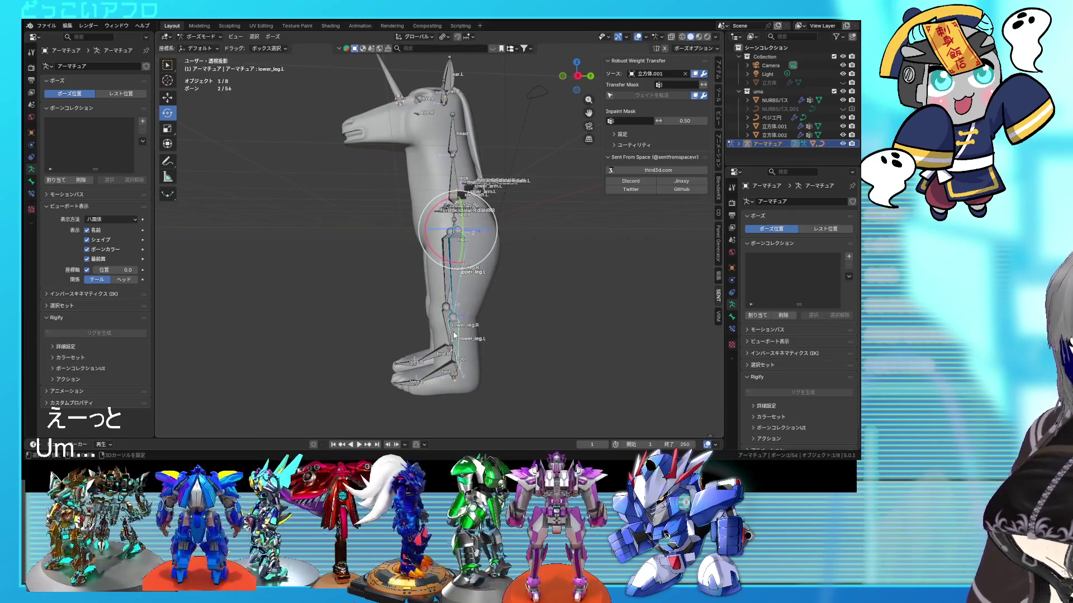
pyautogui.press('r')
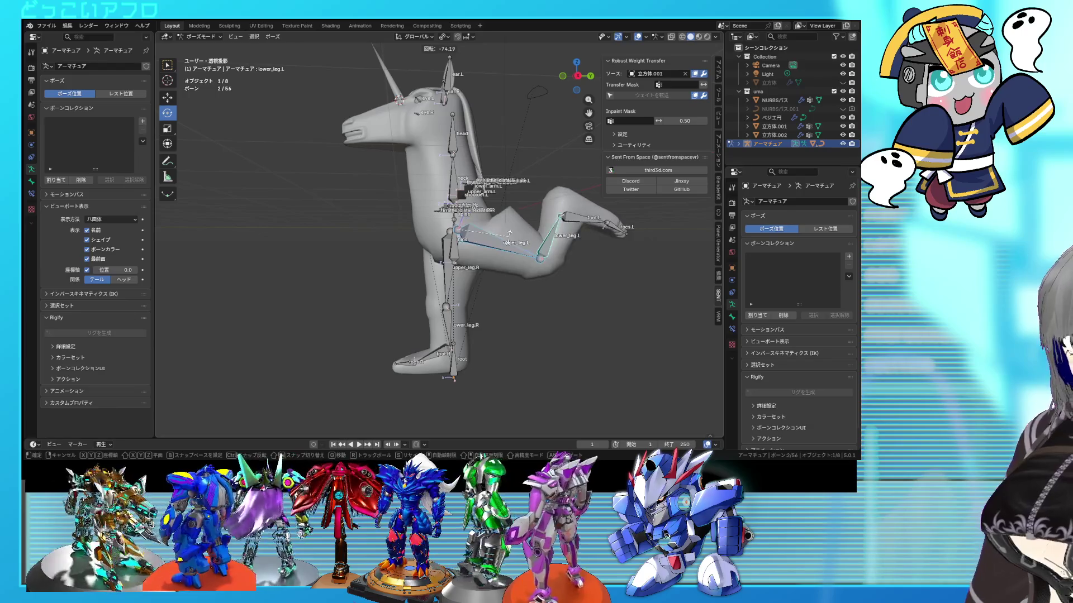
pyautogui.rightClick(511, 238)
pyautogui.moveTo(461, 268); pyautogui.dragTo(520, 285)
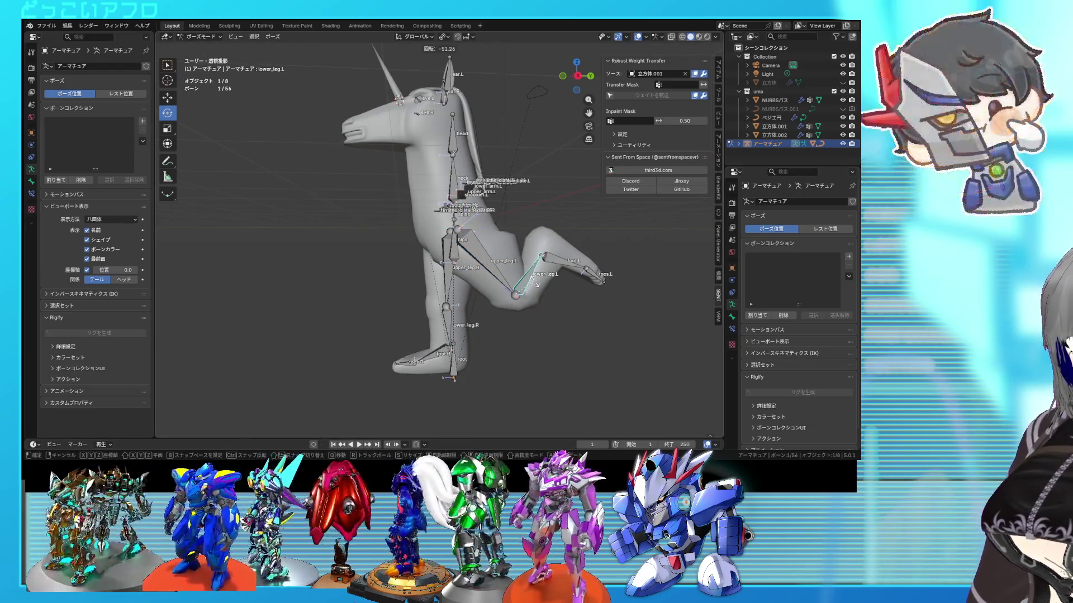
pyautogui.rightClick(528, 296)
pyautogui.moveTo(523, 300); pyautogui.dragTo(507, 307)
pyautogui.moveTo(507, 307)
pyautogui.mouseDown(button='middle')
pyautogui.moveTo(442, 315)
pyautogui.moveTo(358, 299)
pyautogui.moveTo(515, 313)
pyautogui.mouseUp(button='middle')
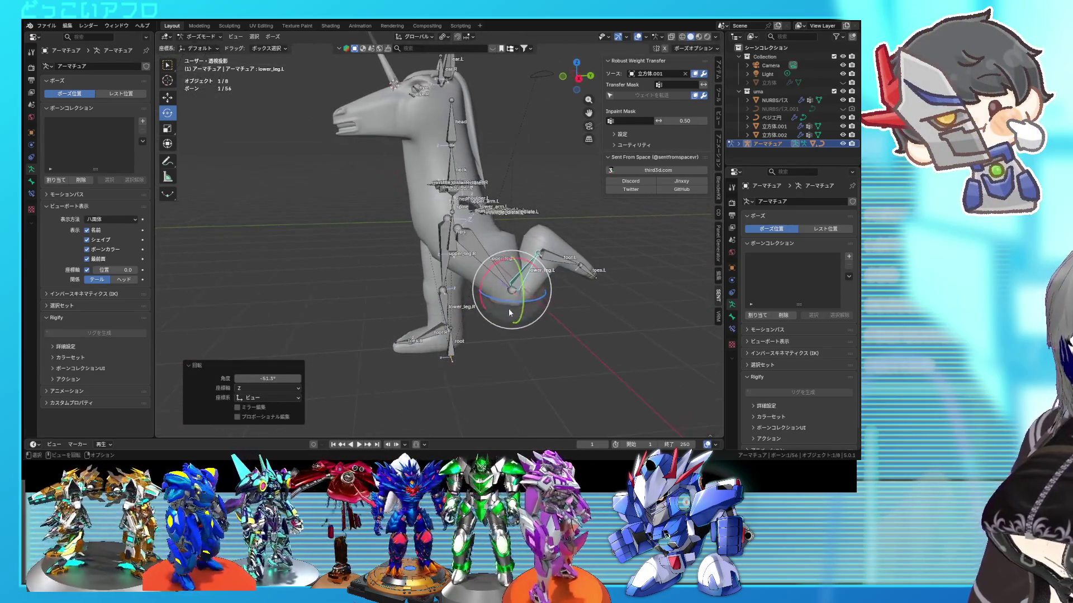
pyautogui.click(195, 47)
pyautogui.click(518, 254)
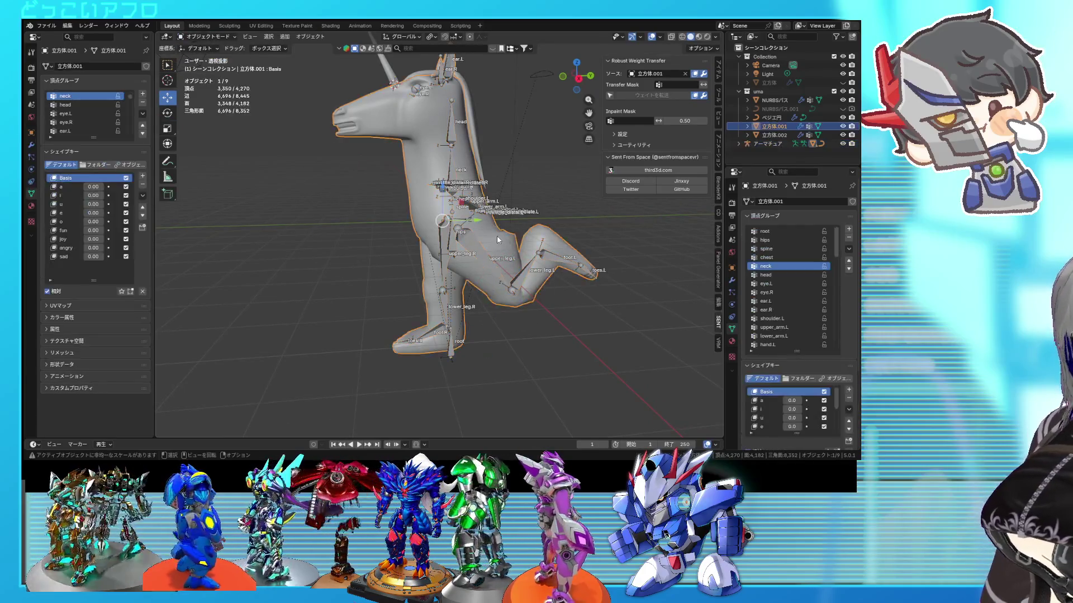
# Dissolve the extra leg edge loop, leaving the body at 435 vertices, then re-enter Pose Mode.
pyautogui.press('Tab')
pyautogui.scroll(3, 518, 254)
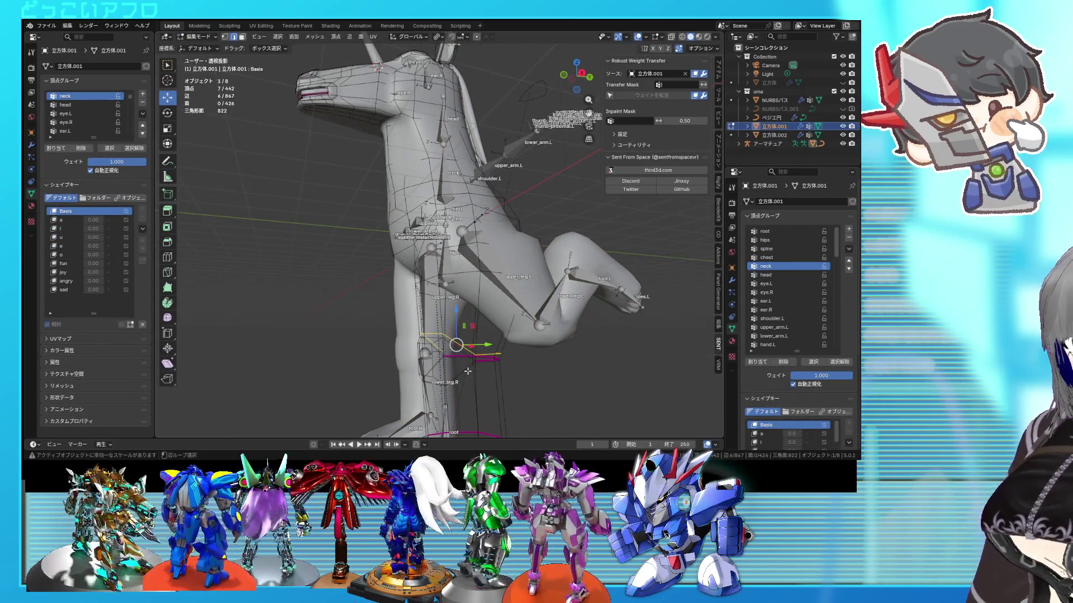
pyautogui.press('x')
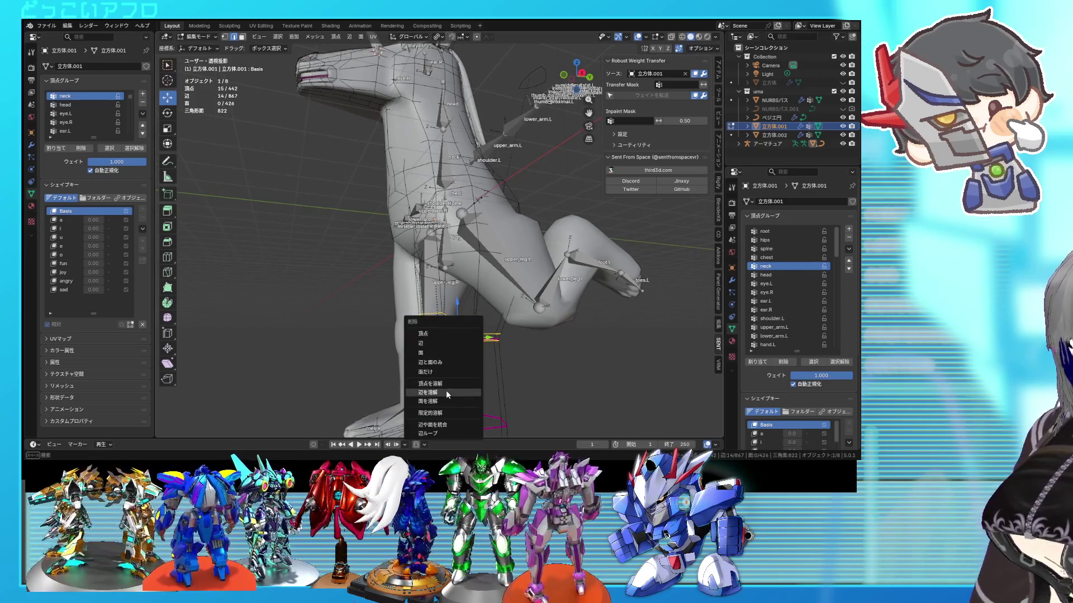
pyautogui.click(446, 390)
pyautogui.moveTo(491, 310)
pyautogui.mouseDown(button='middle')
pyautogui.moveTo(444, 340)
pyautogui.moveTo(456, 310)
pyautogui.moveTo(459, 332)
pyautogui.moveTo(320, 321)
pyautogui.mouseUp(button='middle')
pyautogui.click(446, 317)
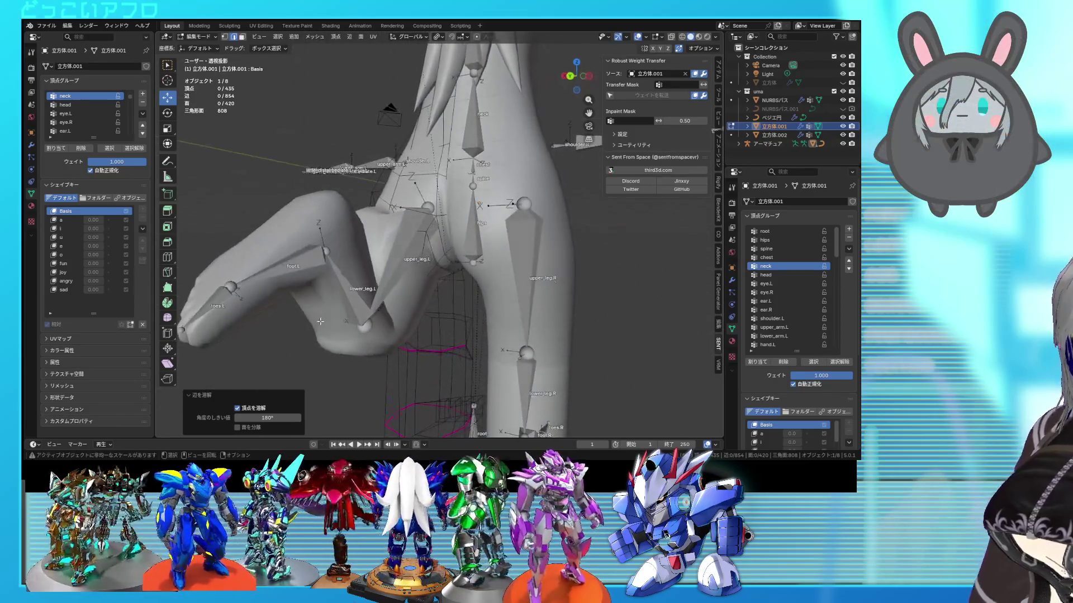
pyautogui.click(203, 47)
pyautogui.moveTo(447, 289)
pyautogui.mouseDown(button='middle')
pyautogui.moveTo(543, 304)
pyautogui.moveTo(519, 288)
pyautogui.moveTo(515, 307)
pyautogui.moveTo(594, 313)
pyautogui.moveTo(456, 292)
pyautogui.mouseUp(button='middle')
pyautogui.click(456, 292)
pyautogui.hotkey('ctrl', 'Tab')
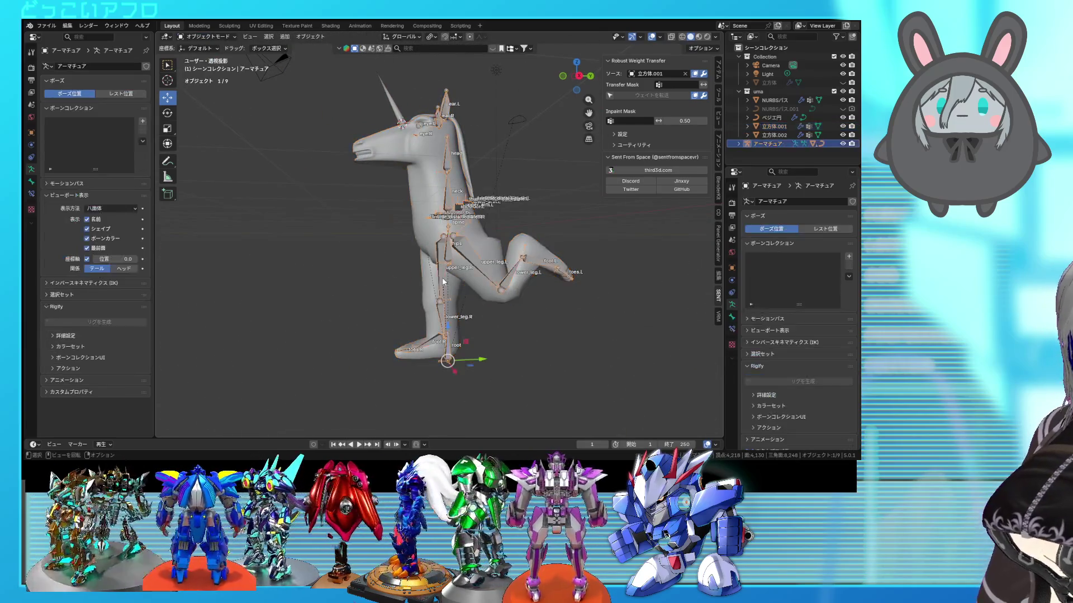
# Finish rotating the right upper and lower leg bones, then return to Object Mode.
pyautogui.click(447, 336)
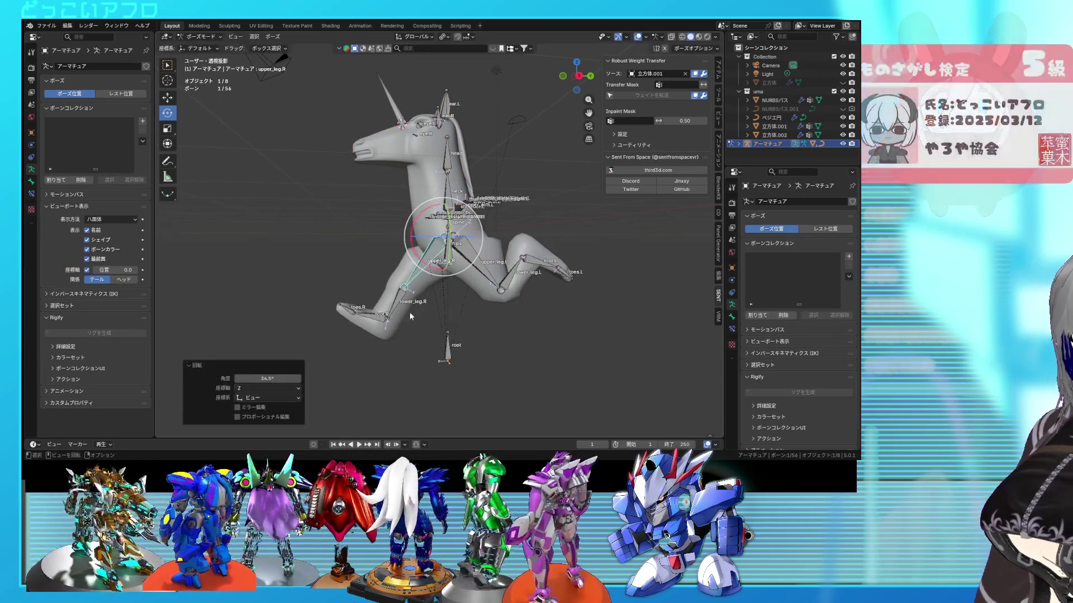
pyautogui.click(425, 312)
pyautogui.press('r')
pyautogui.click(506, 301)
pyautogui.moveTo(507, 302); pyautogui.dragTo(260, 60, button='middle')
pyautogui.click(210, 46)
pyautogui.moveTo(336, 143)
pyautogui.mouseDown(button='middle')
pyautogui.moveTo(595, 213)
pyautogui.moveTo(545, 216)
pyautogui.moveTo(469, 266)
pyautogui.moveTo(491, 262)
pyautogui.moveTo(402, 270)
pyautogui.moveTo(433, 277)
pyautogui.mouseUp(button='middle')
# Back in Pose Mode, tilt the hips and swing both upper legs and the right lower leg.
pyautogui.hotkey('ctrl', 'Tab')
pyautogui.click(433, 277)
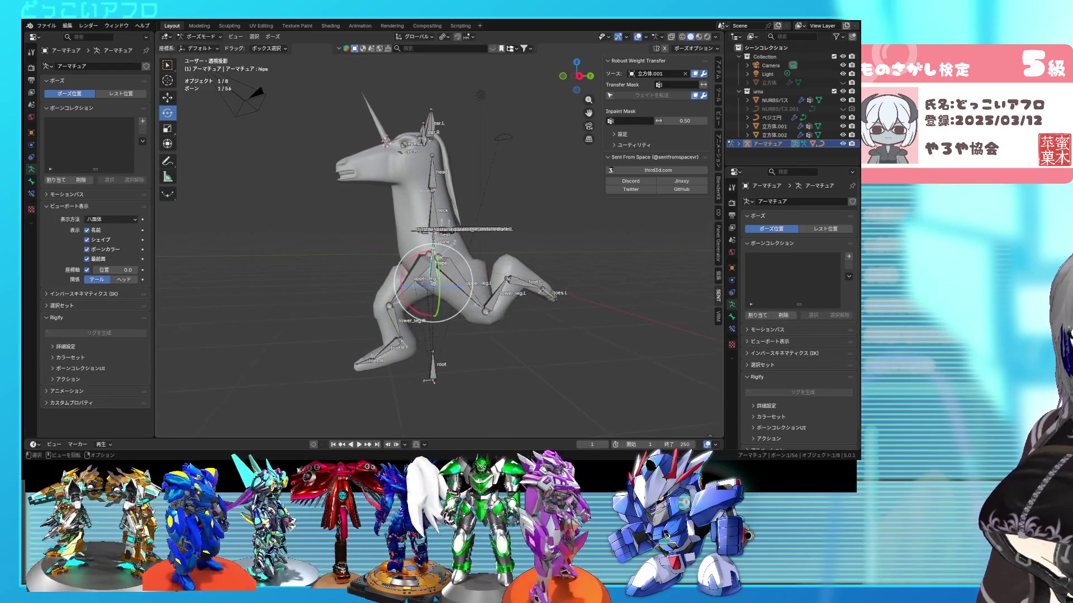
pyautogui.press('r')
pyautogui.click(555, 281)
pyautogui.click(423, 286)
pyautogui.press('r')
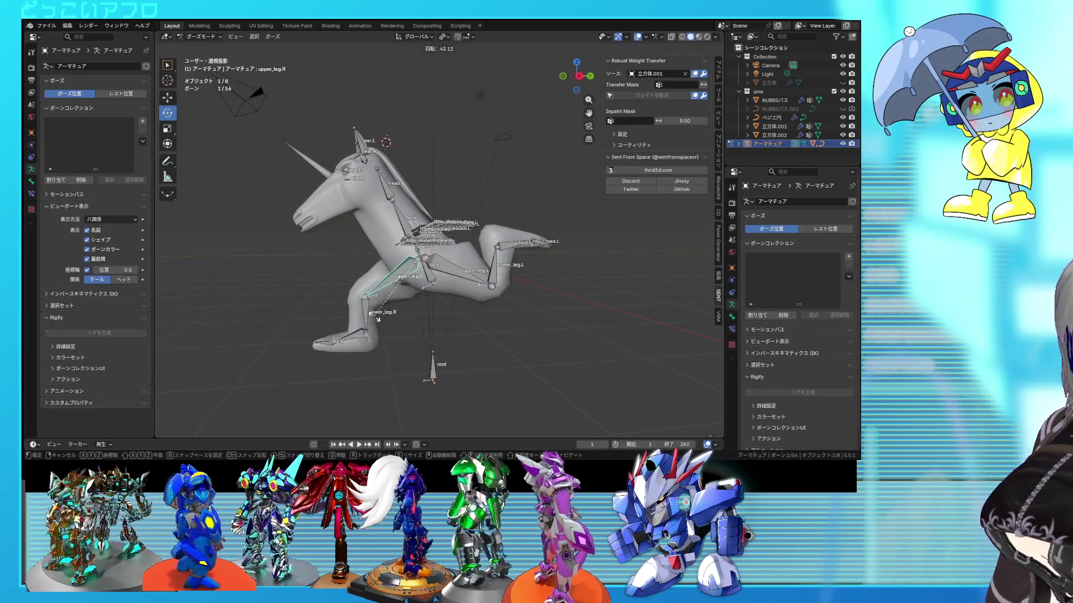
pyautogui.click(390, 322)
pyautogui.click(368, 322)
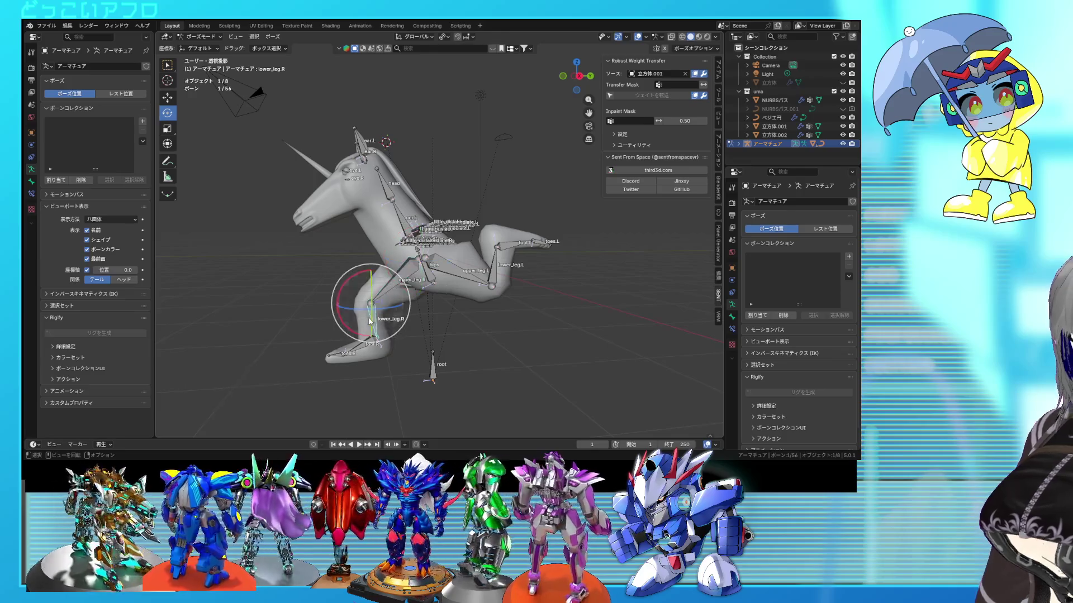
pyautogui.click(474, 319)
pyautogui.press('r')
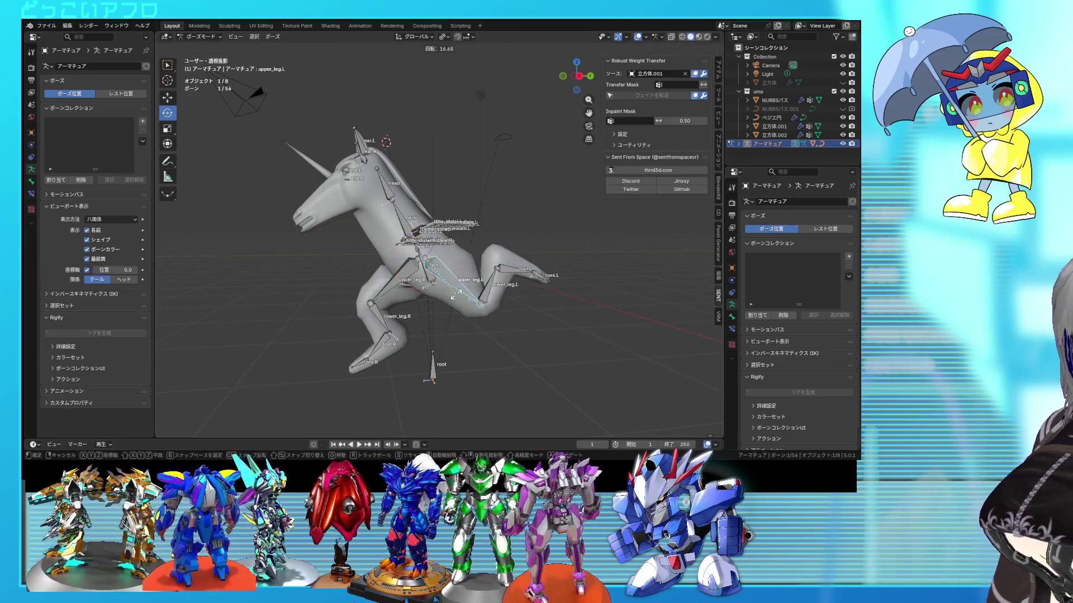
pyautogui.click(448, 300)
pyautogui.moveTo(448, 301)
pyautogui.mouseDown(button='middle')
pyautogui.moveTo(625, 303)
pyautogui.moveTo(535, 300)
pyautogui.moveTo(544, 304)
pyautogui.mouseUp(button='middle')
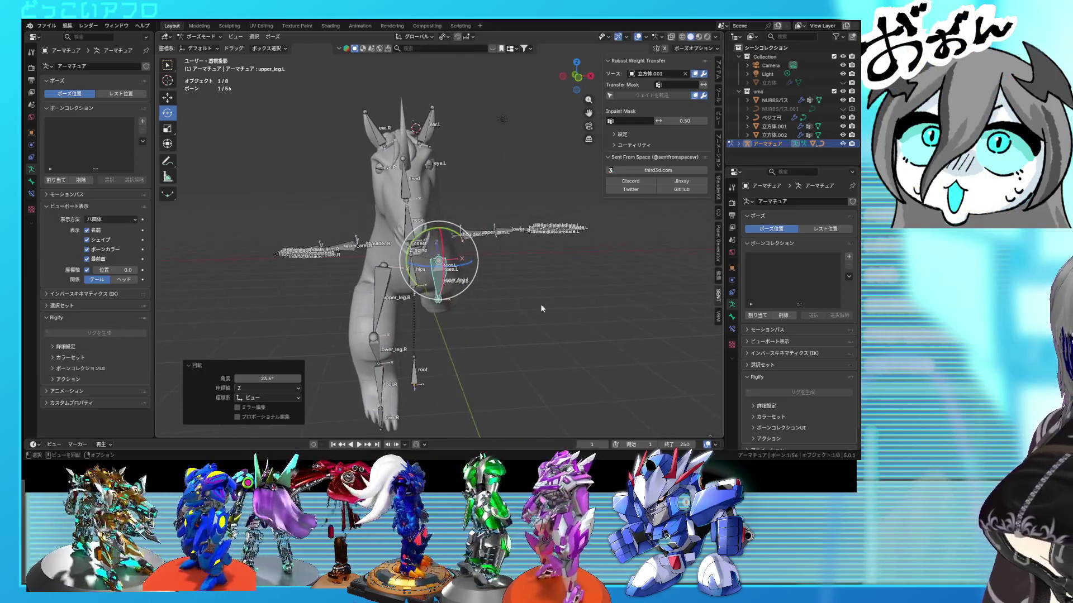
# Rotate the hips again and re-rotate upper_leg.R to refine the test pose.
pyautogui.press('r')
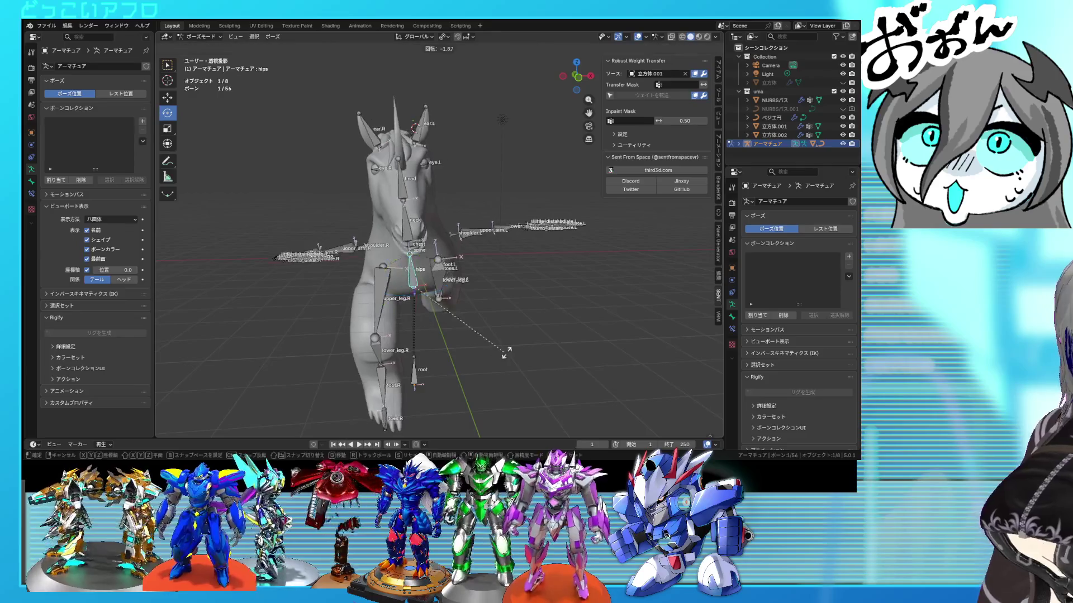
pyautogui.click(522, 341)
pyautogui.press('r')
pyautogui.press('r')
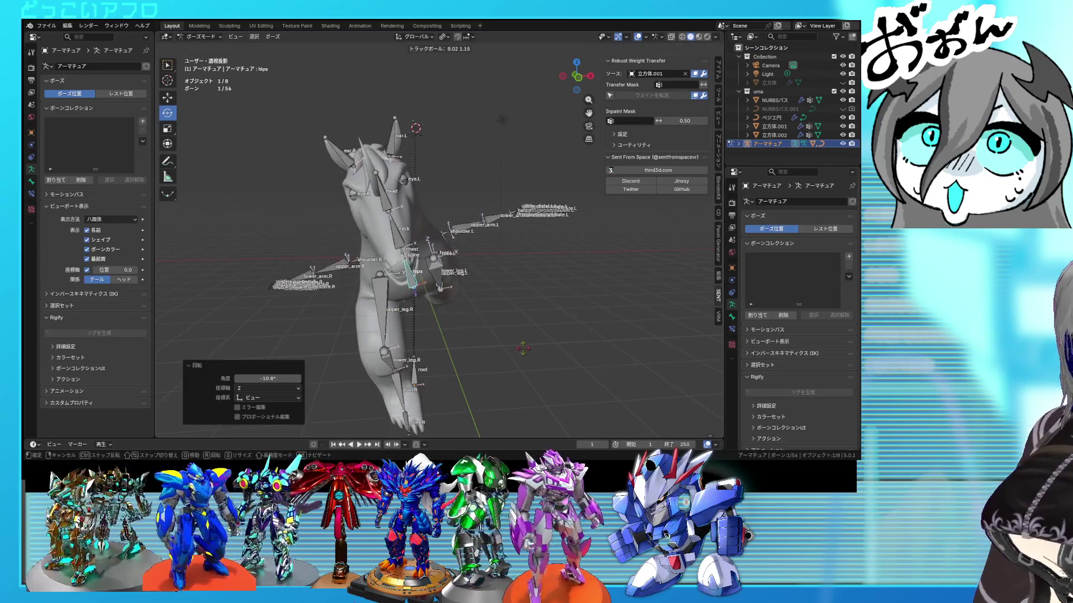
pyautogui.press('r')
pyautogui.click(475, 342)
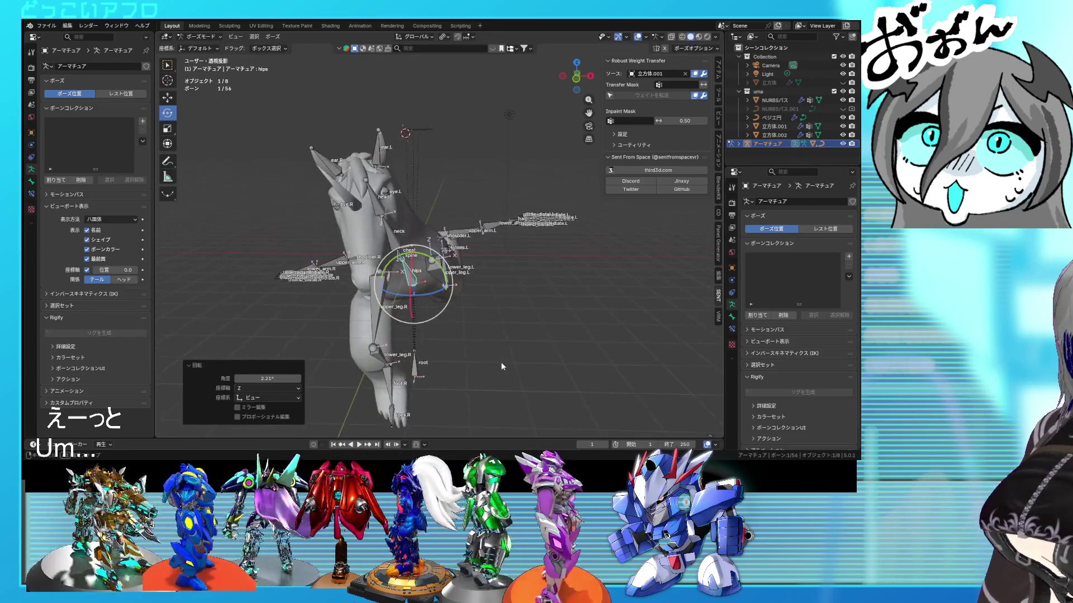
pyautogui.click(380, 305)
pyautogui.press('r')
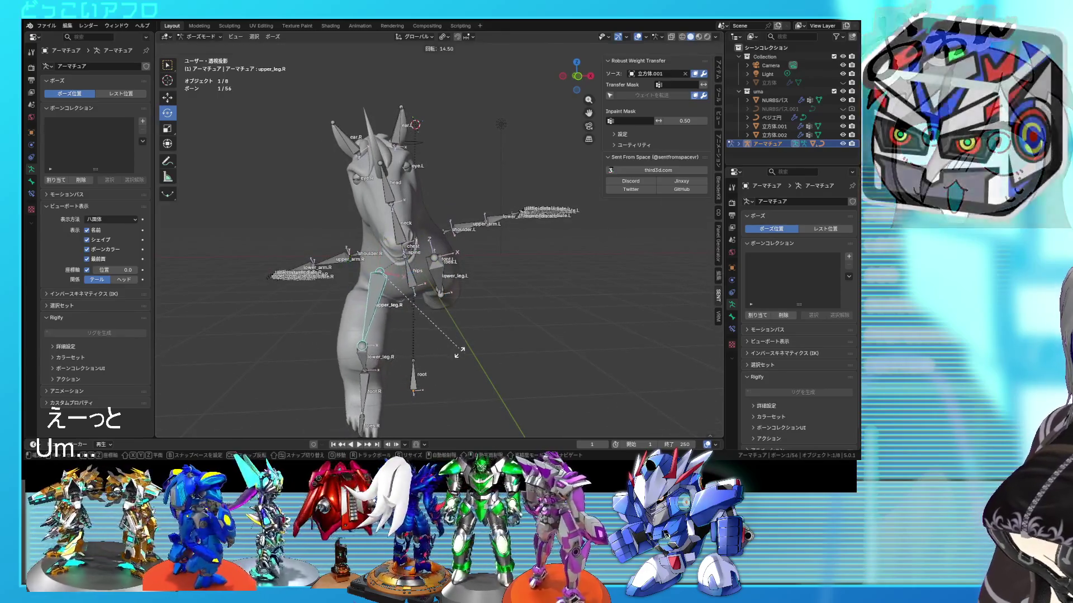
pyautogui.click(462, 351)
pyautogui.moveTo(462, 351)
pyautogui.mouseDown(button='middle')
pyautogui.moveTo(449, 314)
pyautogui.moveTo(479, 305)
pyautogui.moveTo(492, 358)
pyautogui.moveTo(418, 348)
pyautogui.moveTo(420, 371)
pyautogui.moveTo(422, 335)
pyautogui.mouseUp(button='middle')
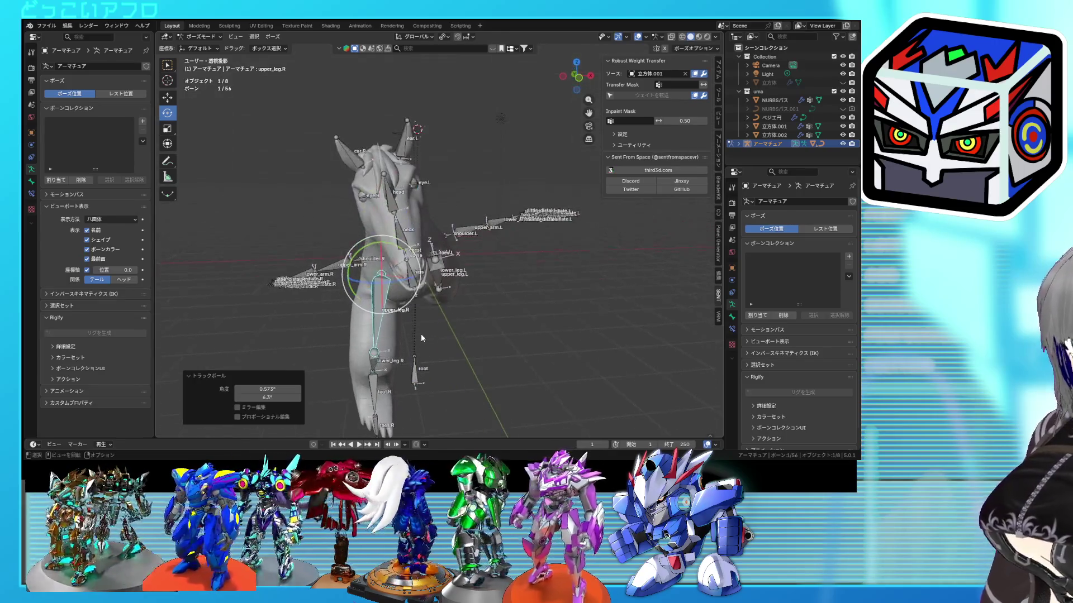
pyautogui.moveTo(381, 260); pyautogui.dragTo(399, 233, button='middle')
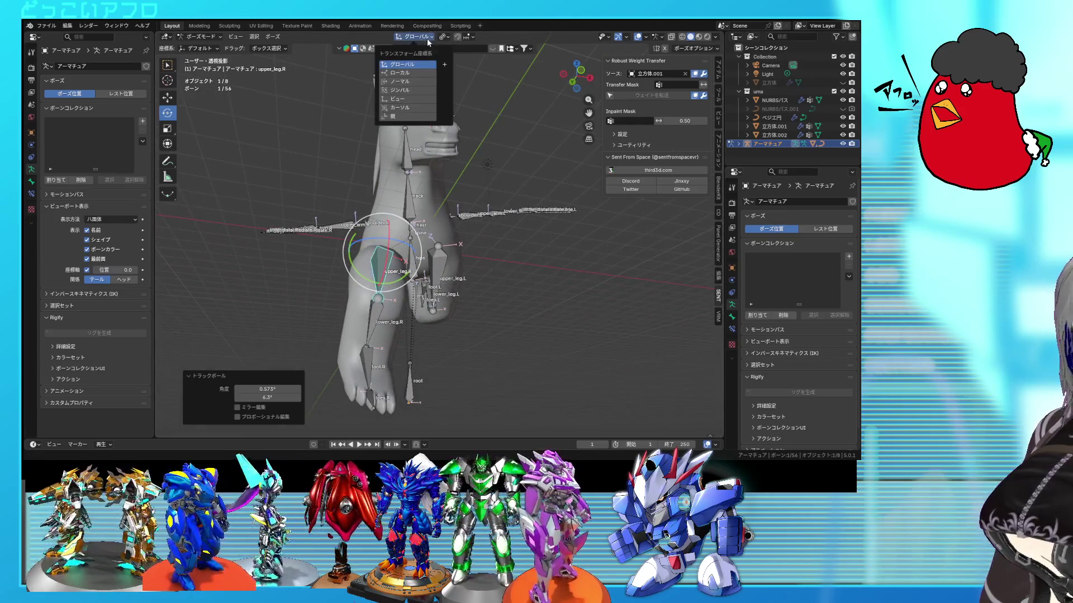
# Rotate the right and left upper leg bones around their local axes.
pyautogui.moveTo(368, 228); pyautogui.dragTo(373, 224)
pyautogui.click(440, 263)
pyautogui.moveTo(440, 263); pyautogui.dragTo(476, 277, button='middle')
pyautogui.moveTo(464, 278); pyautogui.dragTo(464, 277)
pyautogui.moveTo(464, 277)
pyautogui.mouseDown(button='middle')
pyautogui.moveTo(503, 276)
pyautogui.moveTo(401, 284)
pyautogui.mouseUp(button='middle')
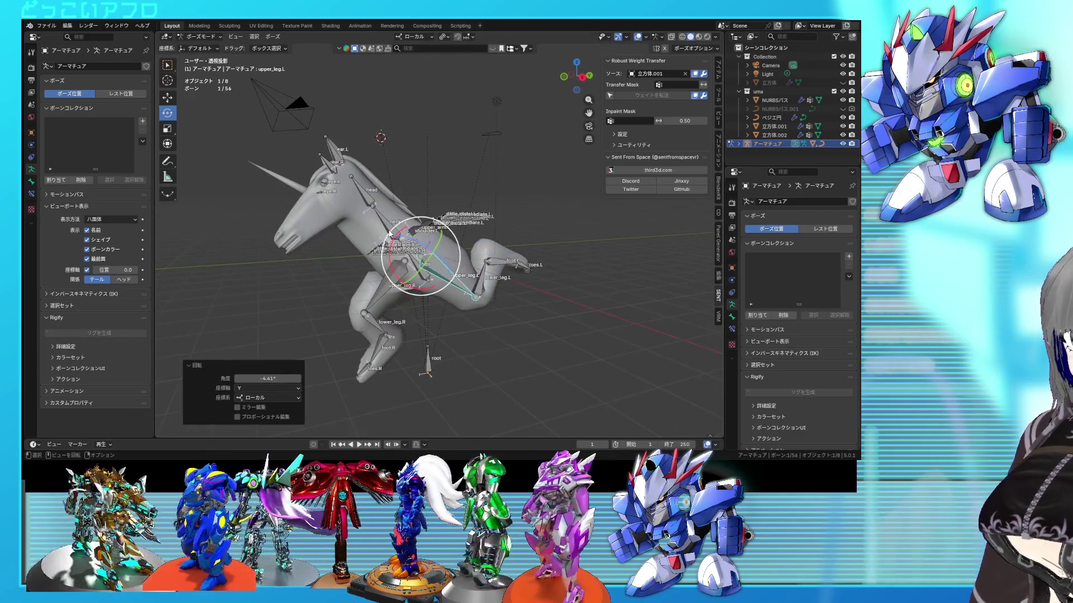
# Tilt the head bone back upright and rotate the neck bone forward.
pyautogui.moveTo(368, 241)
pyautogui.mouseDown()
pyautogui.moveTo(367, 224)
pyautogui.moveTo(373, 231)
pyautogui.mouseUp()
pyautogui.moveTo(391, 234); pyautogui.dragTo(493, 236, button='middle')
pyautogui.press('r')
pyautogui.press('r')
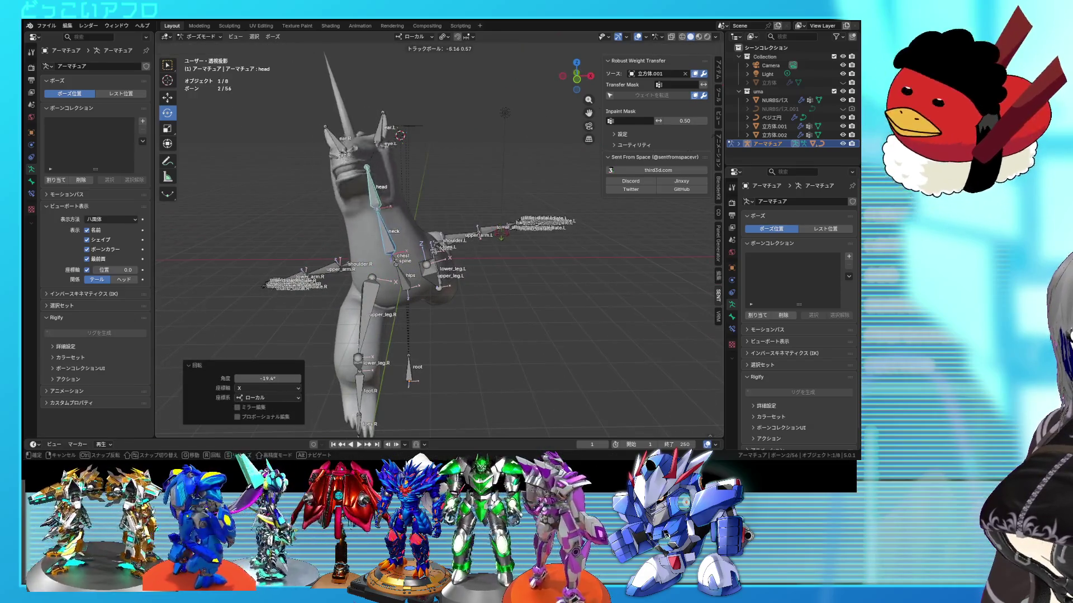
pyautogui.rightClick(500, 237)
pyautogui.click(393, 210)
pyautogui.moveTo(393, 211); pyautogui.dragTo(383, 199)
pyautogui.click(390, 234)
pyautogui.moveTo(426, 258); pyautogui.dragTo(485, 289)
pyautogui.moveTo(482, 286); pyautogui.dragTo(423, 284, button='middle')
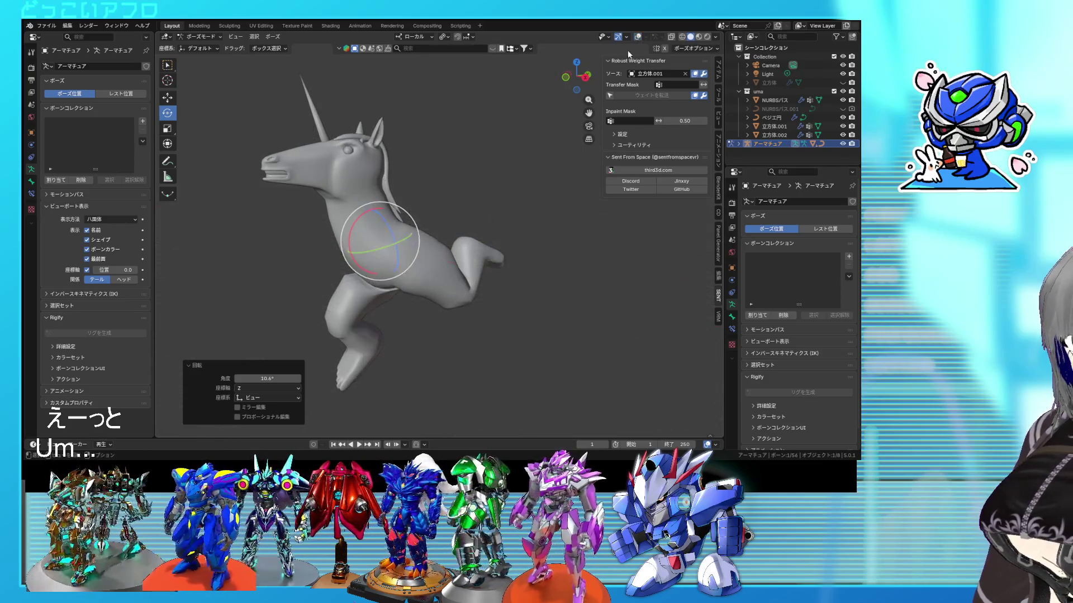
# Tilt the hips bone and rotate foot.R 14.9° around Z, then leave Pose Mode.
pyautogui.click(472, 229)
pyautogui.moveTo(490, 211)
pyautogui.mouseDown(button='middle')
pyautogui.moveTo(535, 214)
pyautogui.moveTo(230, 218)
pyautogui.mouseUp(button='middle')
pyautogui.moveTo(473, 258)
pyautogui.mouseDown(button='middle')
pyautogui.moveTo(389, 265)
pyautogui.moveTo(296, 252)
pyautogui.moveTo(445, 246)
pyautogui.mouseUp(button='middle')
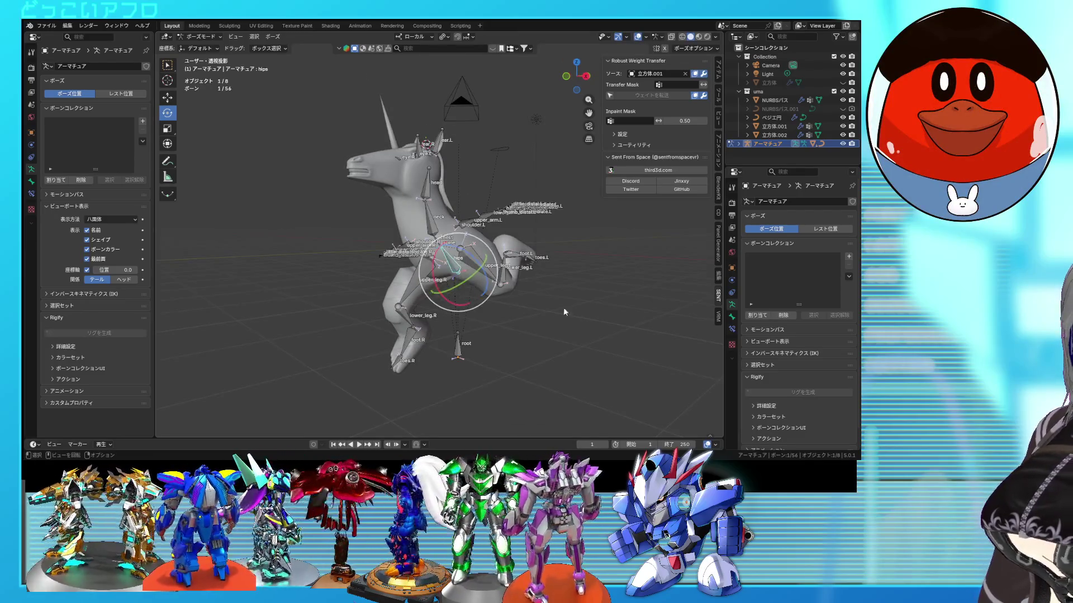
pyautogui.press('r')
pyautogui.click(608, 297)
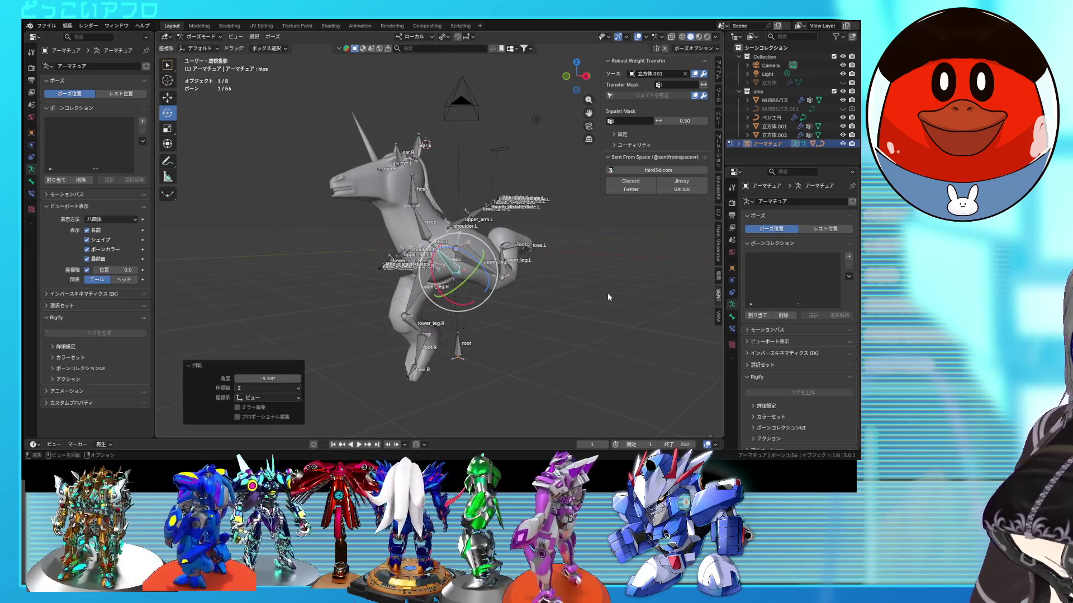
pyautogui.click(417, 358)
pyautogui.moveTo(419, 357); pyautogui.dragTo(455, 359, button='middle')
pyautogui.moveTo(455, 359)
pyautogui.mouseDown()
pyautogui.moveTo(525, 419)
pyautogui.moveTo(509, 398)
pyautogui.mouseUp()
pyautogui.moveTo(525, 391)
pyautogui.mouseDown(button='middle')
pyautogui.moveTo(688, 394)
pyautogui.moveTo(167, 390)
pyautogui.moveTo(716, 388)
pyautogui.moveTo(544, 385)
pyautogui.moveTo(468, 336)
pyautogui.moveTo(518, 317)
pyautogui.mouseUp(button='middle')
pyautogui.scroll(3, 518, 316)
pyautogui.hotkey('ctrl', 'Tab')
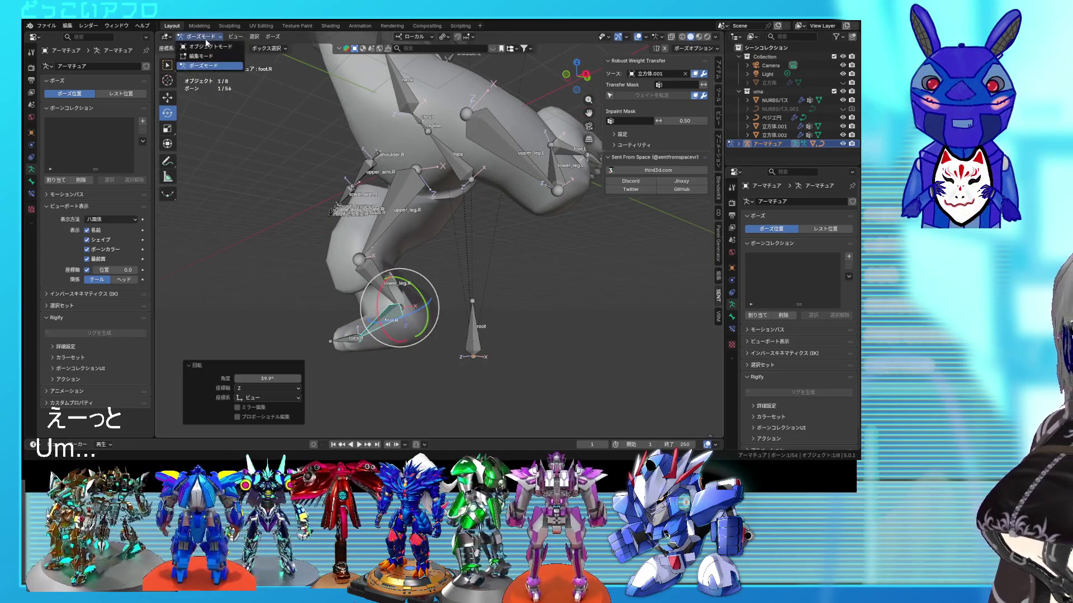
# Put the body mesh in Weight Paint mode showing the foot.L vertex group.
pyautogui.click(430, 266)
pyautogui.hotkey('ctrl', 'Tab')
pyautogui.moveTo(391, 267)
pyautogui.mouseDown(button='middle')
pyautogui.moveTo(334, 277)
pyautogui.moveTo(720, 324)
pyautogui.mouseUp(button='middle')
pyautogui.hotkey('ctrl', 'Tab')
pyautogui.click(334, 252)
pyautogui.scroll(-10, 779, 328)
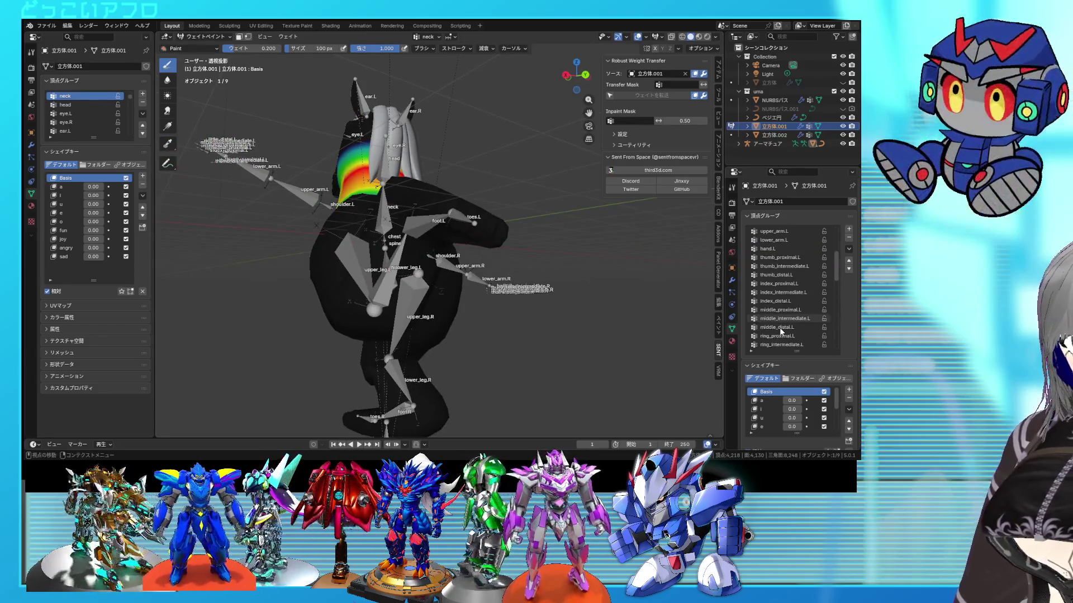
pyautogui.scroll(-10, 779, 328)
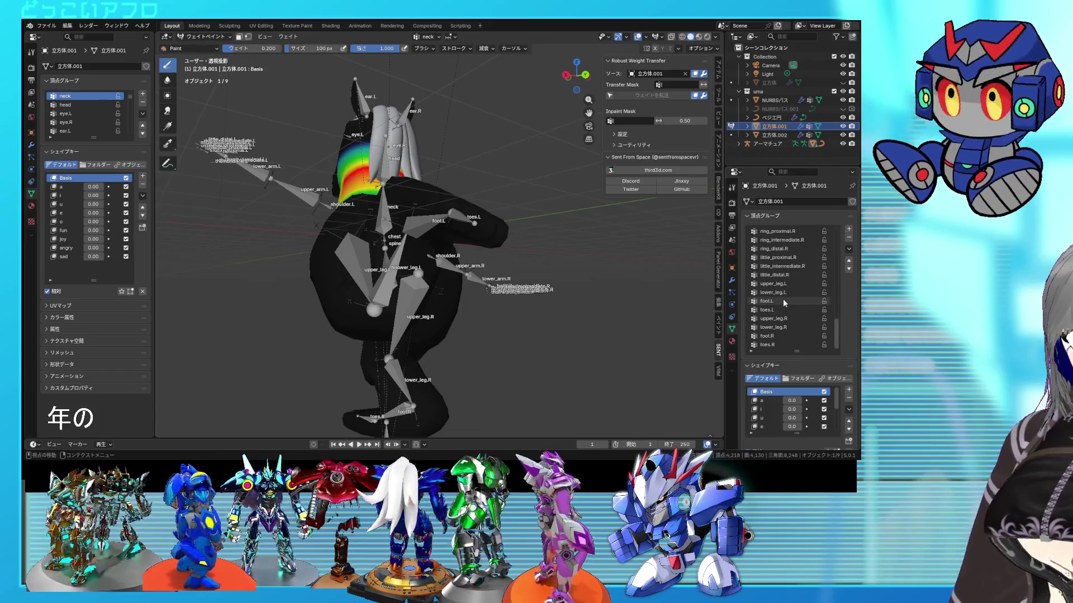
pyautogui.click(767, 301)
pyautogui.scroll(4, 478, 283)
pyautogui.moveTo(478, 284); pyautogui.dragTo(439, 260, button='middle')
# Paint lower_leg.L weight from the knee toward the foot and onto the knee edge.
pyautogui.click(773, 292)
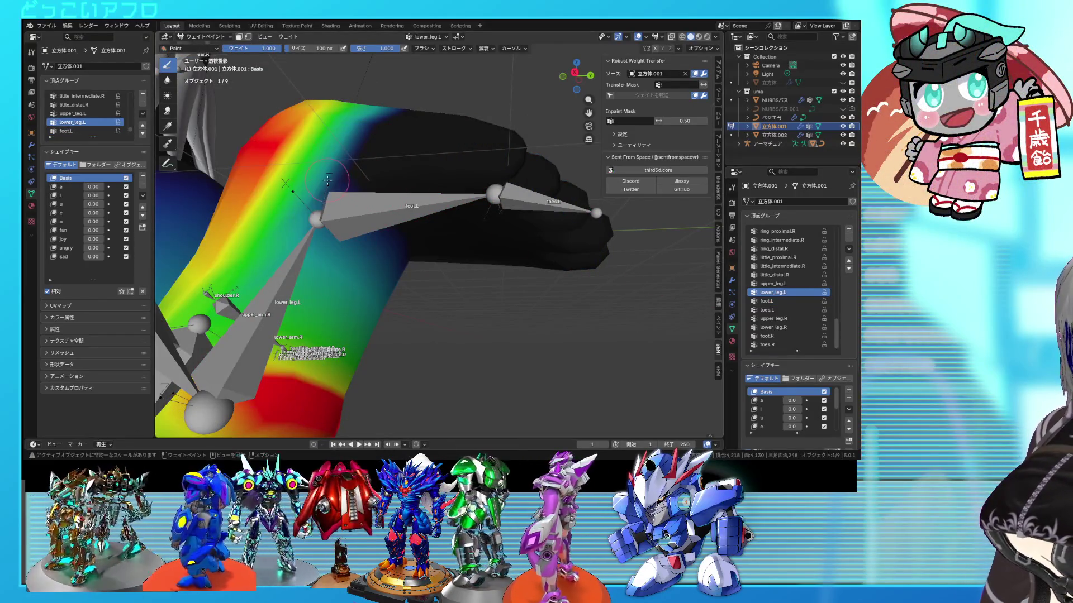
pyautogui.moveTo(388, 246); pyautogui.dragTo(361, 200, button='middle')
pyautogui.moveTo(361, 200); pyautogui.dragTo(429, 275)
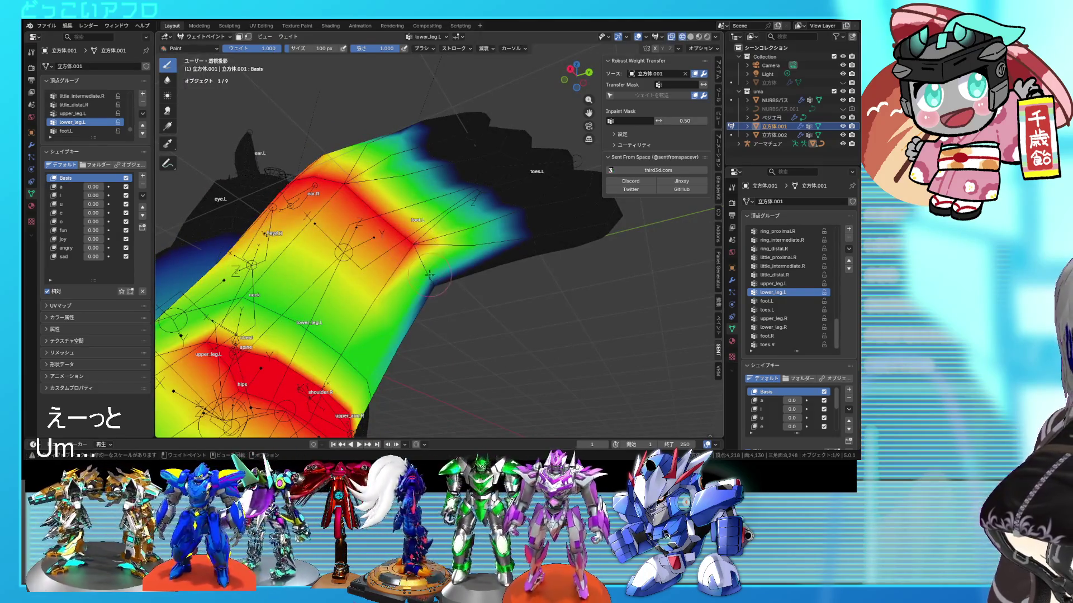
pyautogui.moveTo(437, 296); pyautogui.dragTo(442, 261, button='middle')
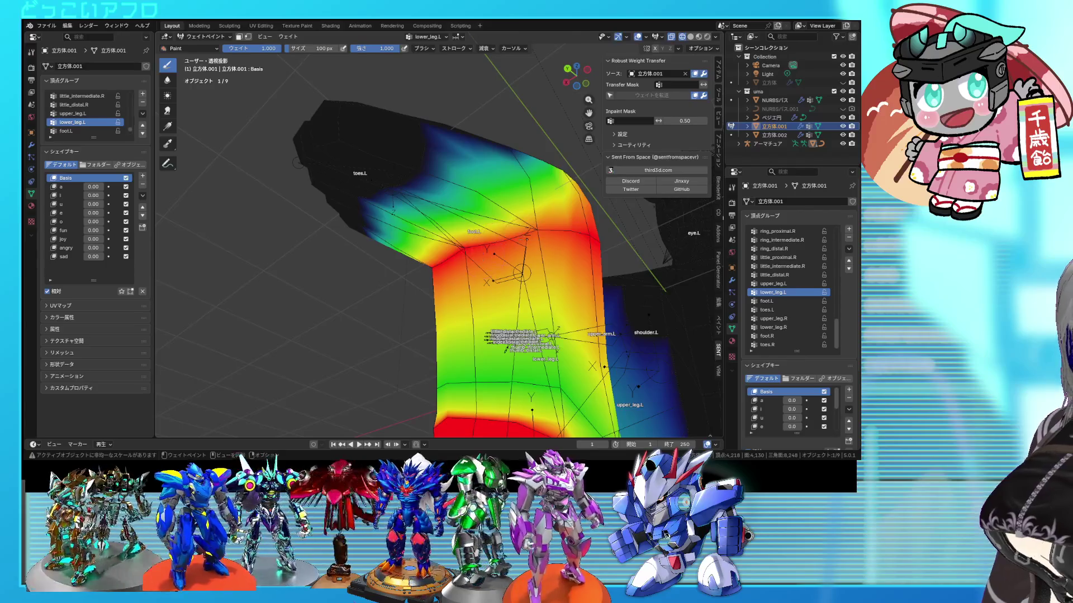
pyautogui.moveTo(537, 236); pyautogui.dragTo(451, 251)
pyautogui.moveTo(458, 257)
pyautogui.mouseDown(button='middle')
pyautogui.moveTo(403, 284)
pyautogui.moveTo(413, 295)
pyautogui.mouseUp(button='middle')
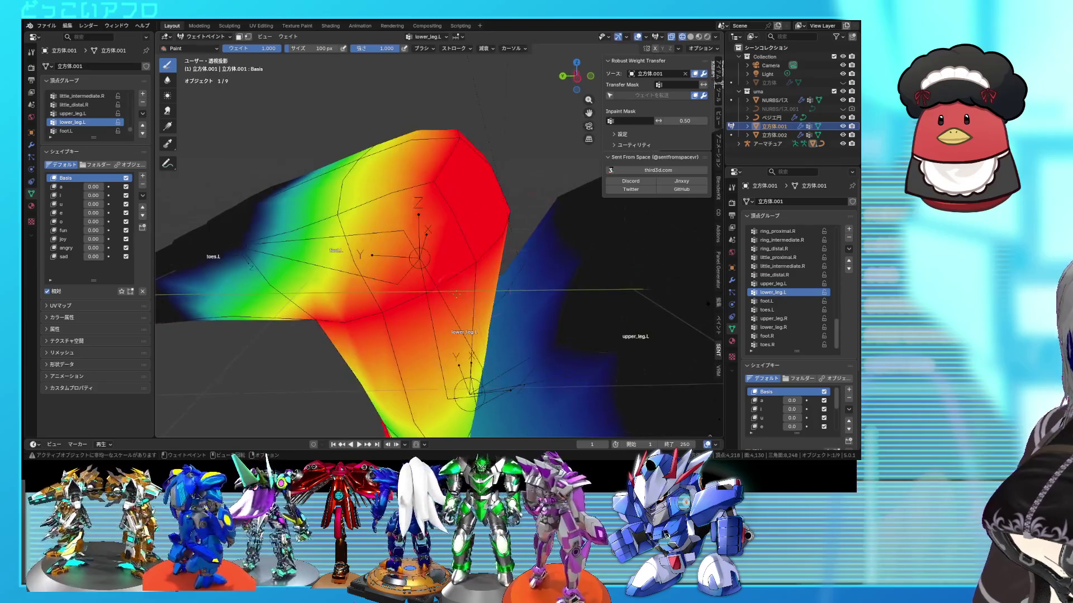
# Add foot.L weight on the upper hoof, then return to Object Mode.
pyautogui.click(789, 302)
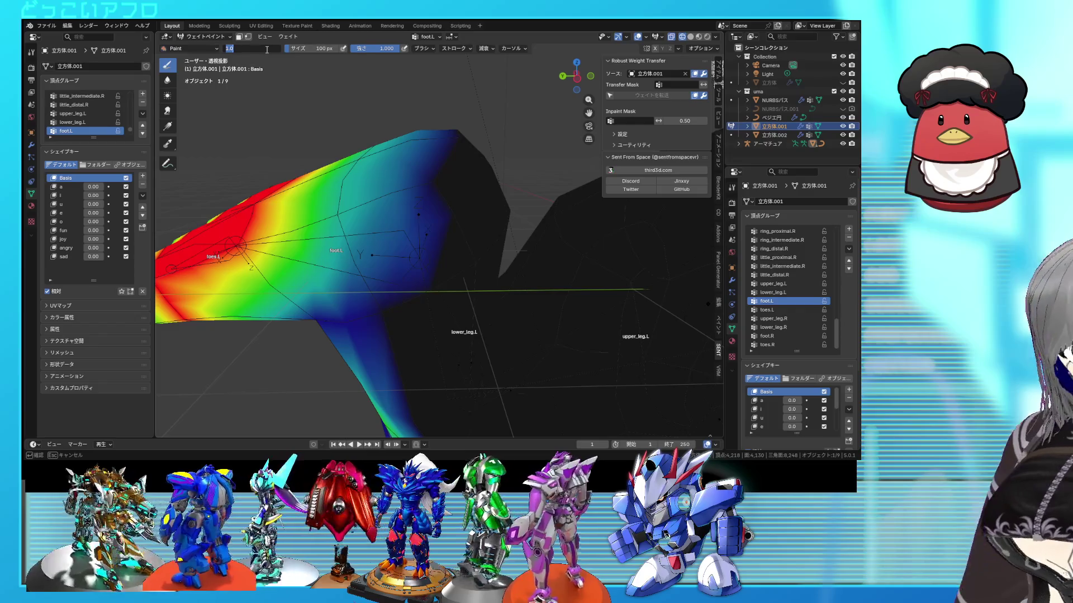
pyautogui.moveTo(440, 207)
pyautogui.mouseDown()
pyautogui.moveTo(443, 179)
pyautogui.moveTo(420, 180)
pyautogui.mouseUp()
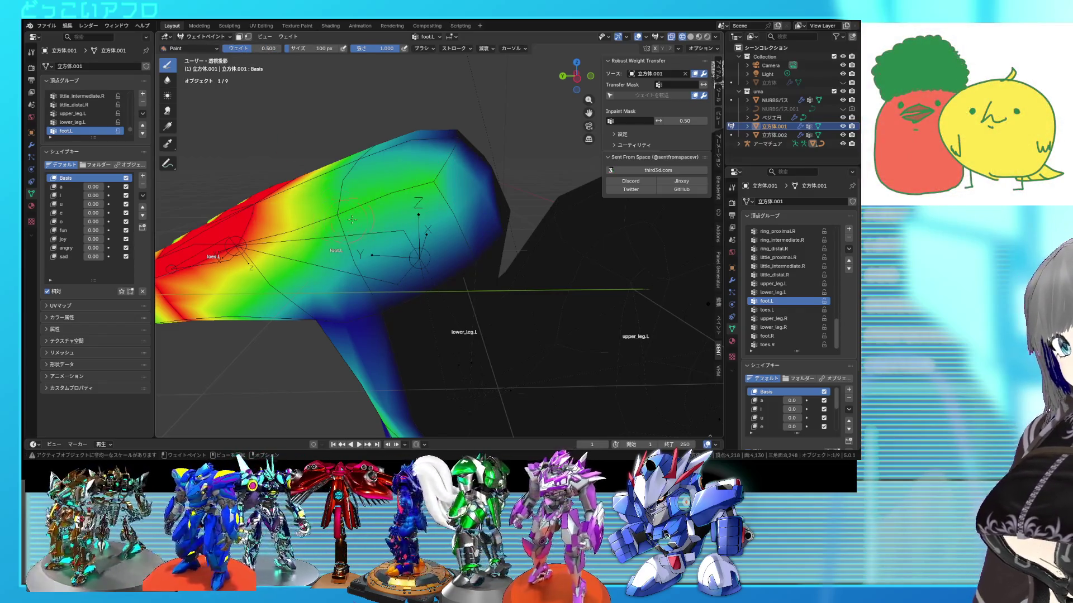
pyautogui.moveTo(453, 143)
pyautogui.mouseDown(button='middle')
pyautogui.moveTo(353, 211)
pyautogui.moveTo(439, 159)
pyautogui.moveTo(512, 181)
pyautogui.mouseUp(button='middle')
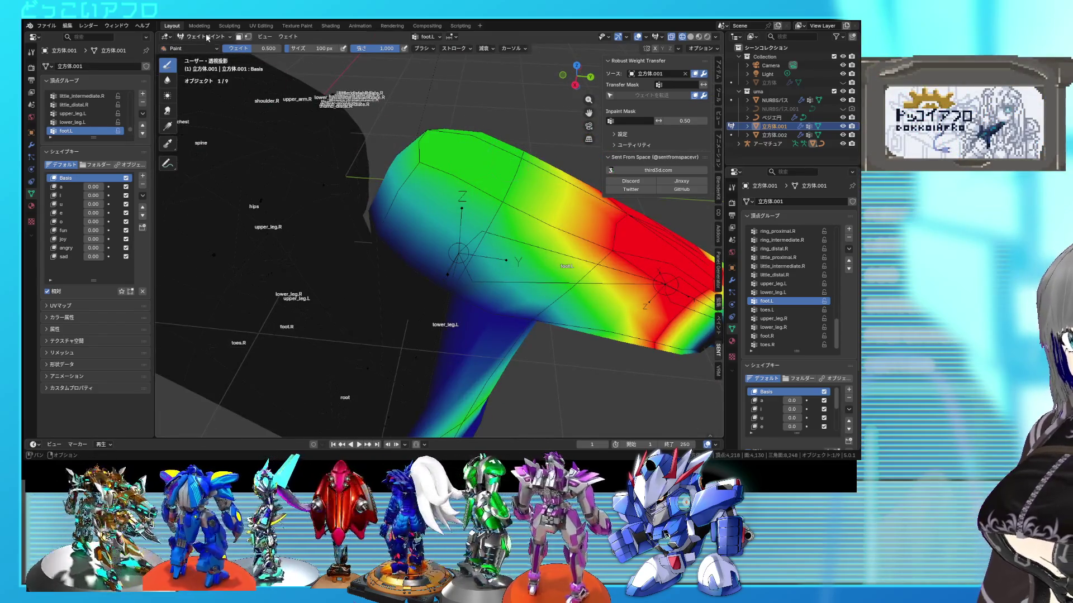
pyautogui.click(199, 47)
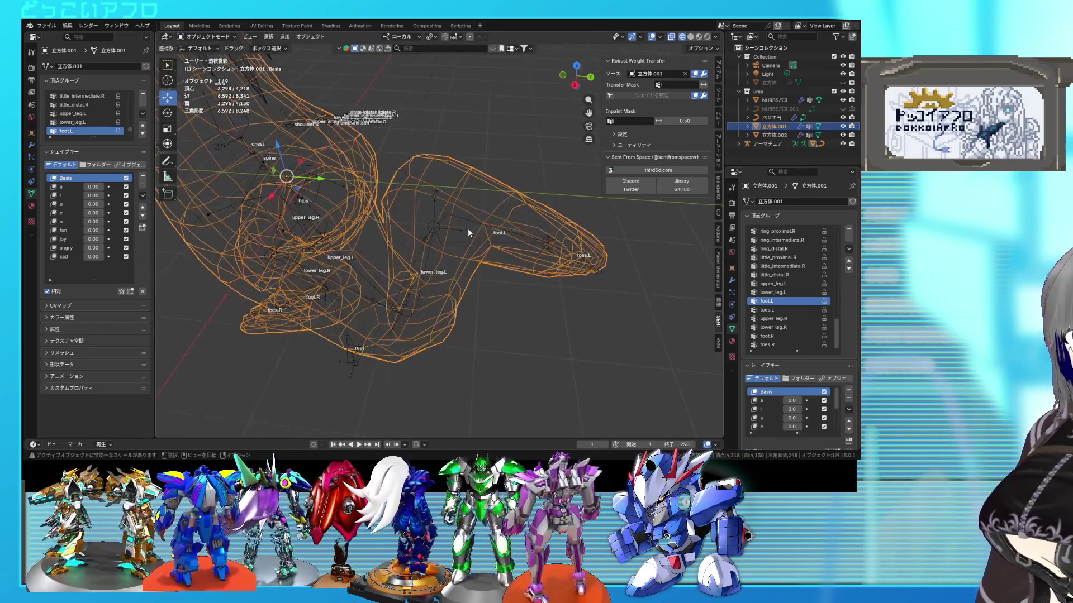
# Test-rotate the left foot bone in Pose Mode, then return to Object Mode.
pyautogui.click(468, 229)
pyautogui.hotkey('ctrl', 'Tab')
pyautogui.moveTo(482, 211); pyautogui.dragTo(488, 230, button='middle')
pyautogui.click(487, 231)
pyautogui.press('r')
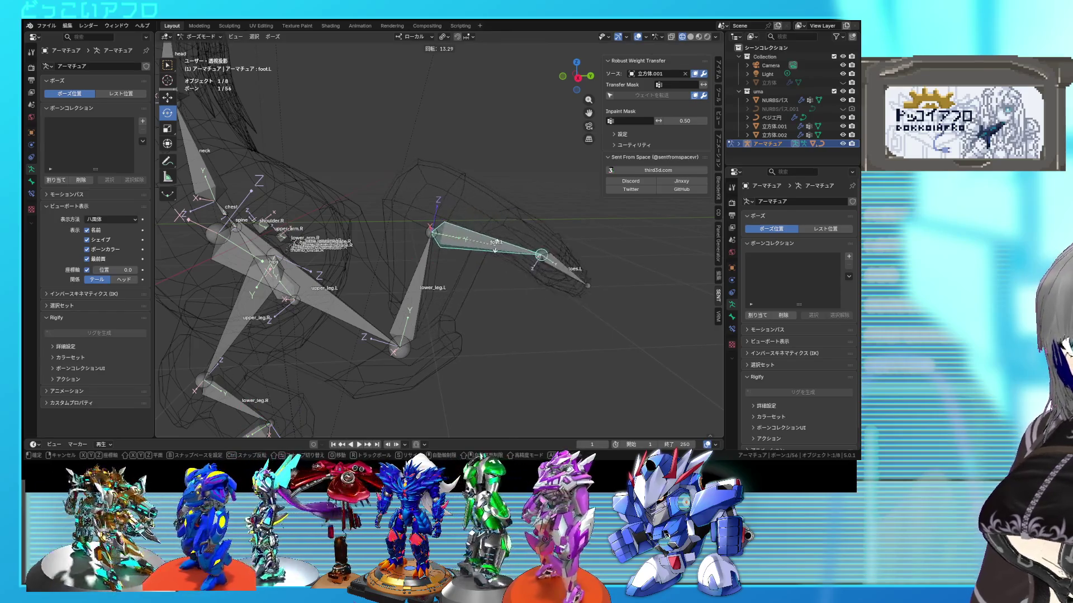
pyautogui.click(512, 219)
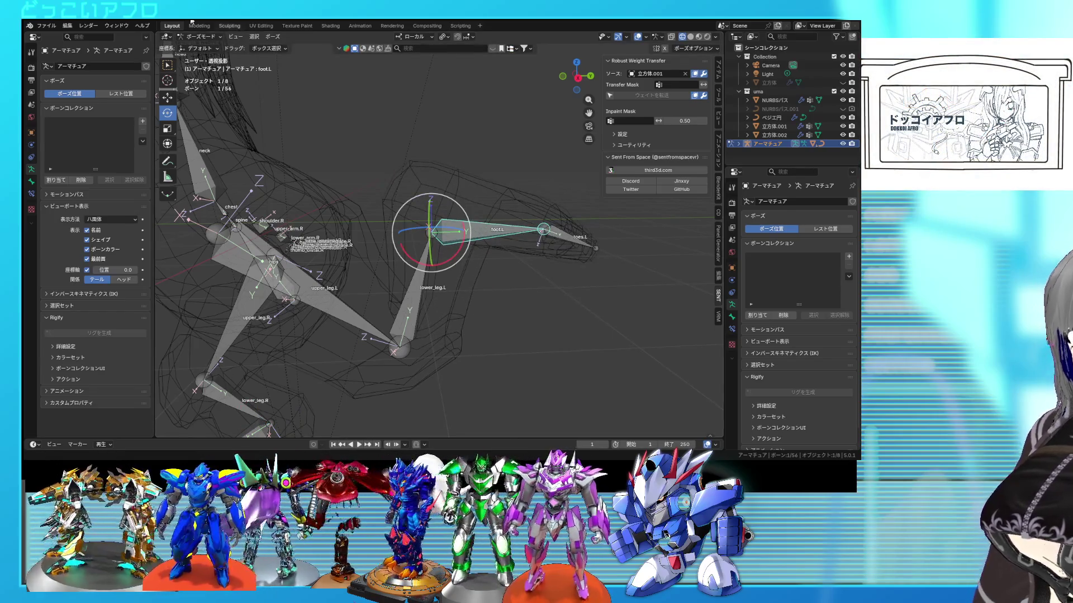
pyautogui.click(201, 46)
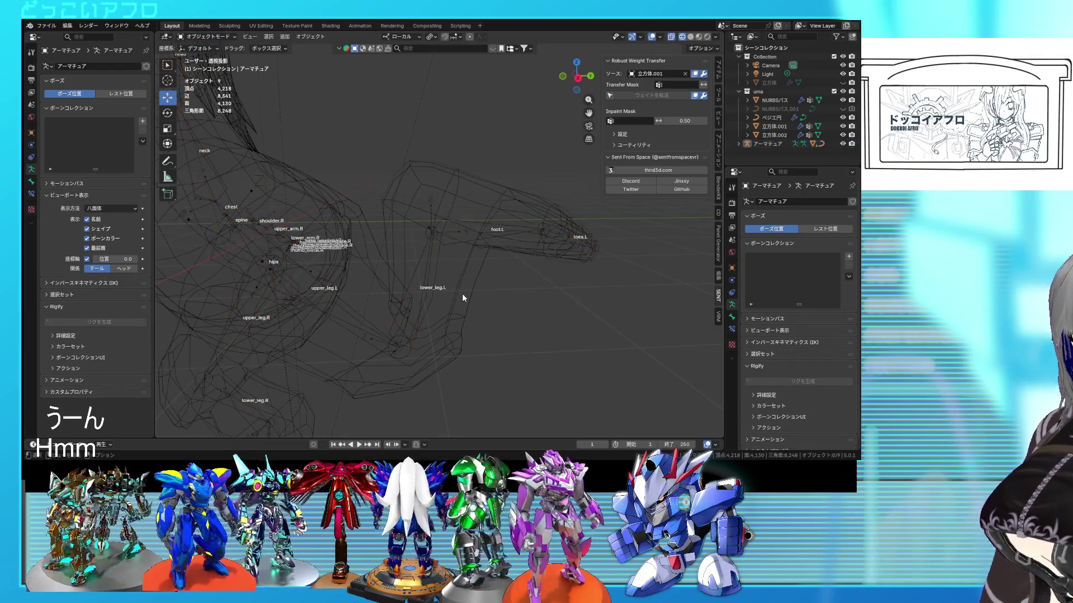
# Switch the body mesh to Weight Paint and remove stray foot.L weight from the lower leg.
pyautogui.click(477, 287)
pyautogui.click(441, 227)
pyautogui.keyDown('shift'); pyautogui.click(458, 273); pyautogui.keyUp('shift')
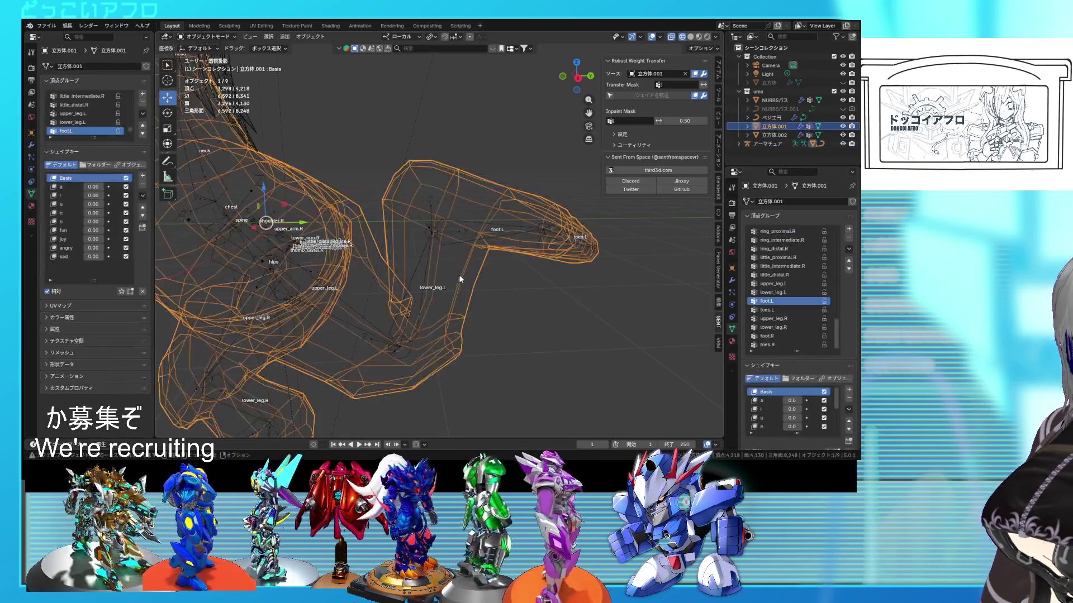
pyautogui.hotkey('ctrl', 'Tab')
pyautogui.click(442, 246)
pyautogui.moveTo(441, 239)
pyautogui.mouseDown(button='middle')
pyautogui.moveTo(479, 283)
pyautogui.moveTo(387, 258)
pyautogui.moveTo(494, 314)
pyautogui.mouseUp(button='middle')
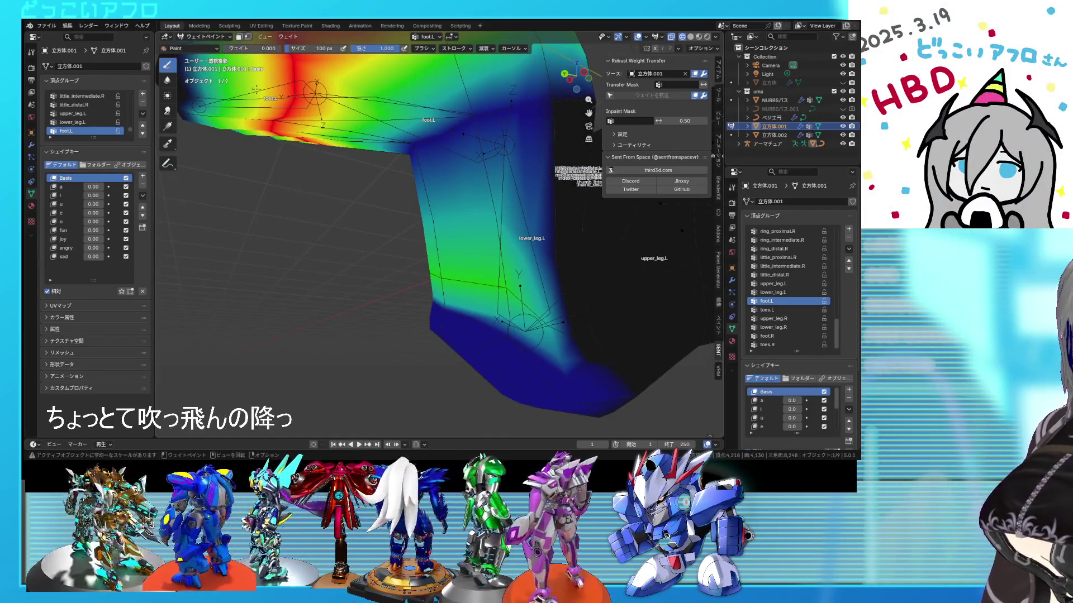
pyautogui.moveTo(554, 314)
pyautogui.mouseDown()
pyautogui.moveTo(475, 168)
pyautogui.moveTo(428, 285)
pyautogui.mouseUp()
pyautogui.moveTo(427, 285); pyautogui.dragTo(508, 287, button='middle')
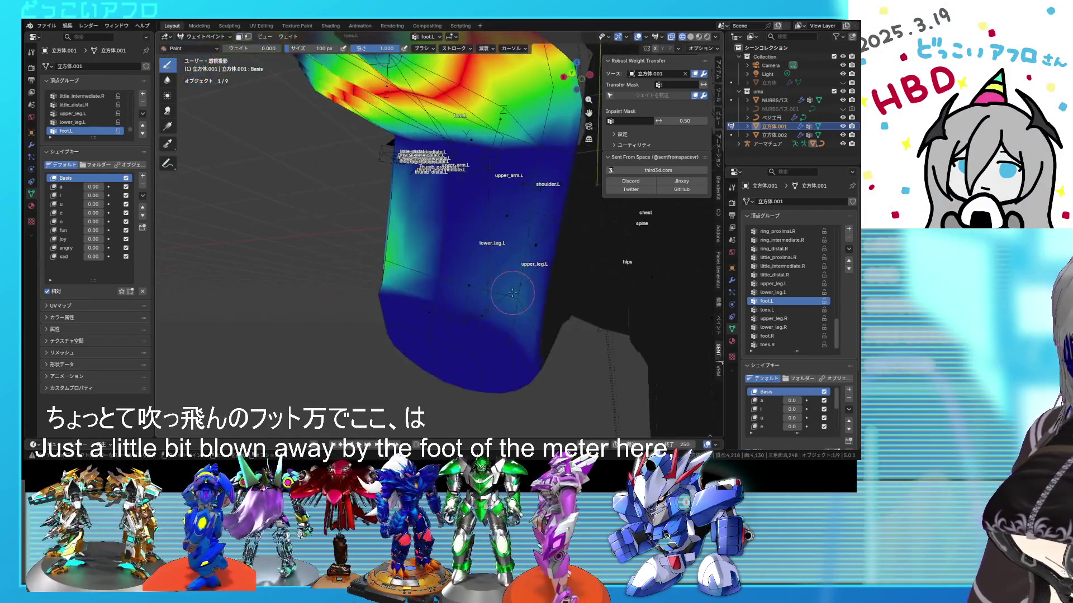
pyautogui.moveTo(507, 287); pyautogui.dragTo(493, 303)
# Select the vertices around the lower leg in Edit Mode, then return to Object Mode.
pyautogui.press('Tab')
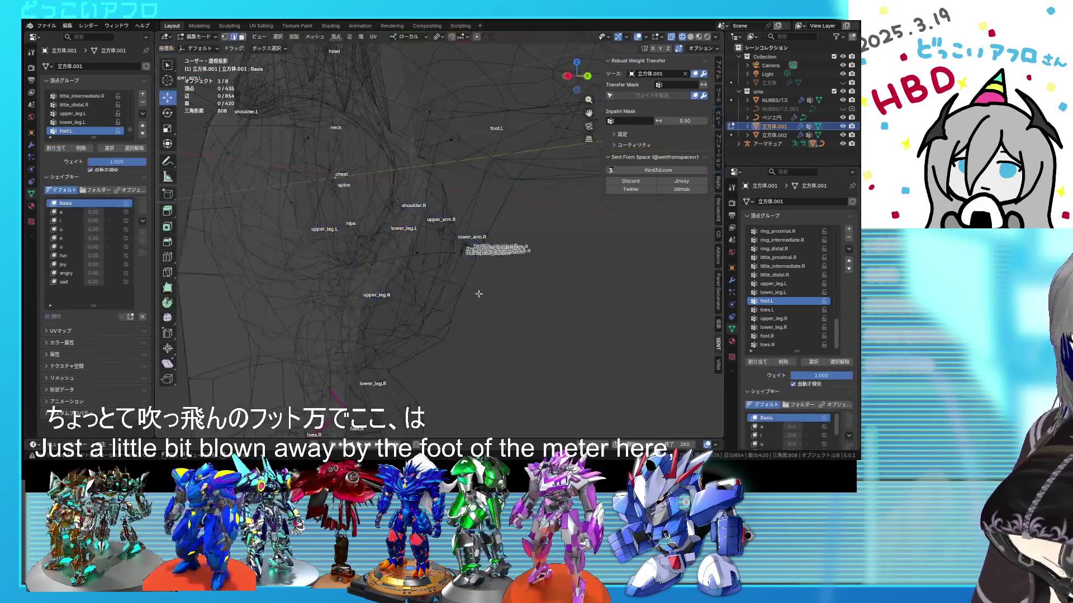
pyautogui.moveTo(491, 335); pyautogui.dragTo(387, 226)
pyautogui.moveTo(412, 254)
pyautogui.mouseDown(button='middle')
pyautogui.moveTo(426, 326)
pyautogui.moveTo(505, 195)
pyautogui.moveTo(465, 197)
pyautogui.mouseUp(button='middle')
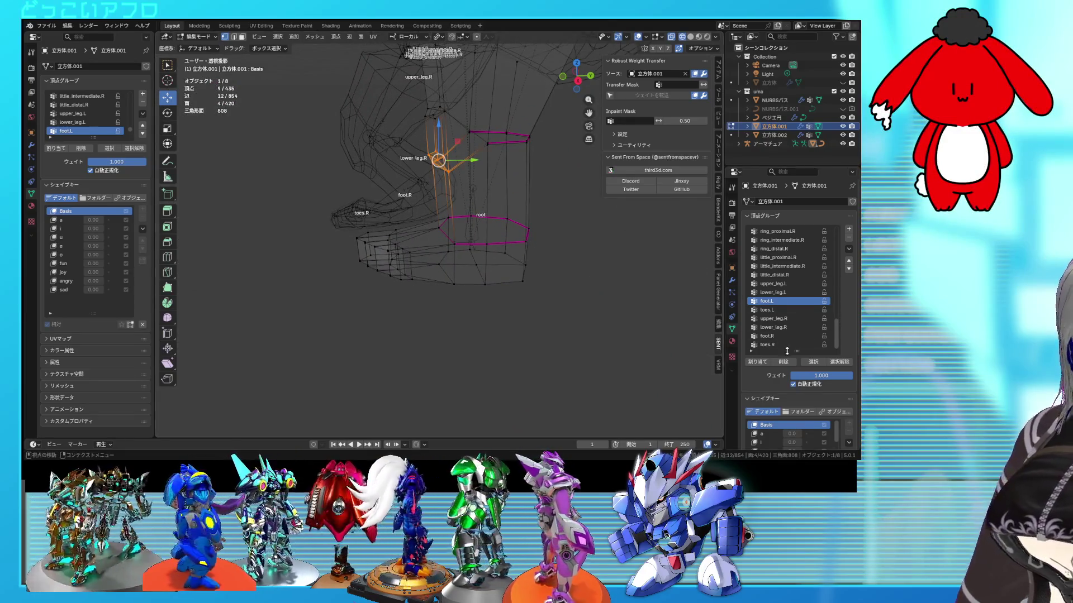
pyautogui.moveTo(535, 186); pyautogui.dragTo(394, 96)
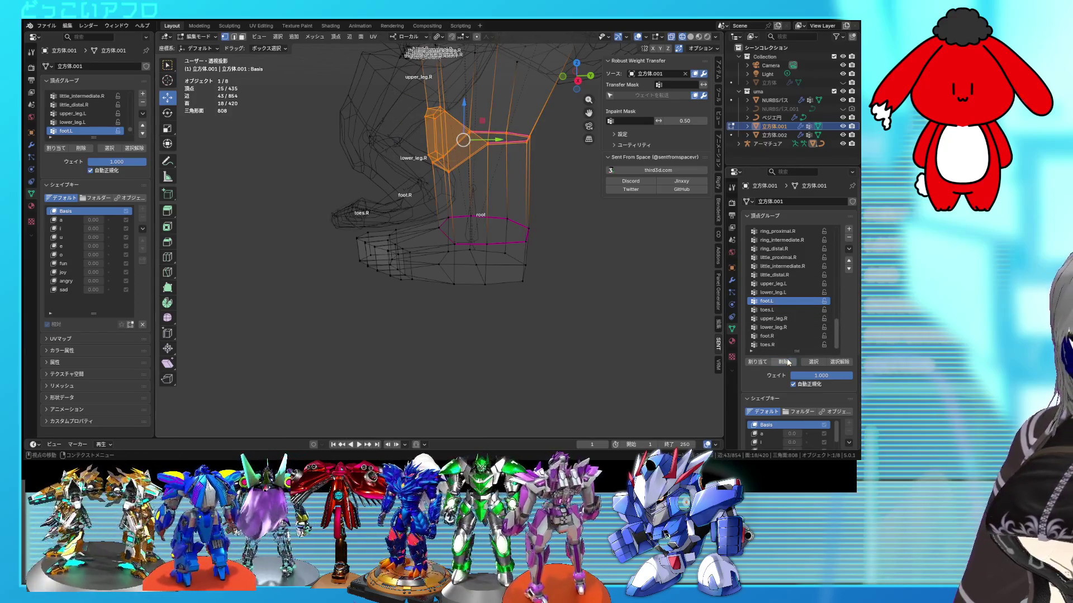
pyautogui.keyDown('shift'); pyautogui.moveTo(566, 202); pyautogui.dragTo(535, 221, button='middle'); pyautogui.keyUp('shift')
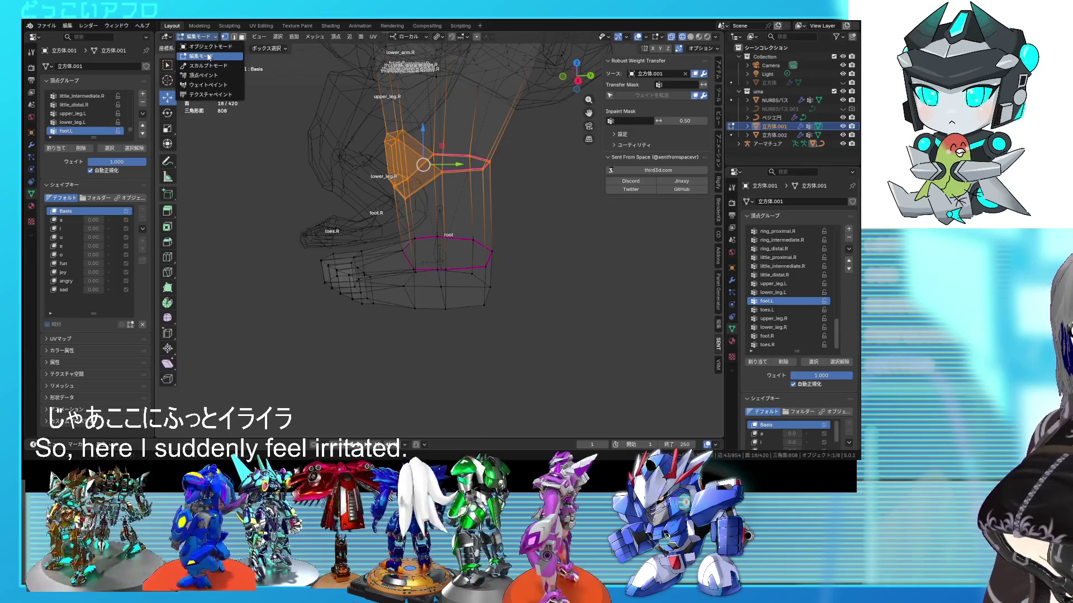
pyautogui.click(203, 39)
pyautogui.click(195, 50)
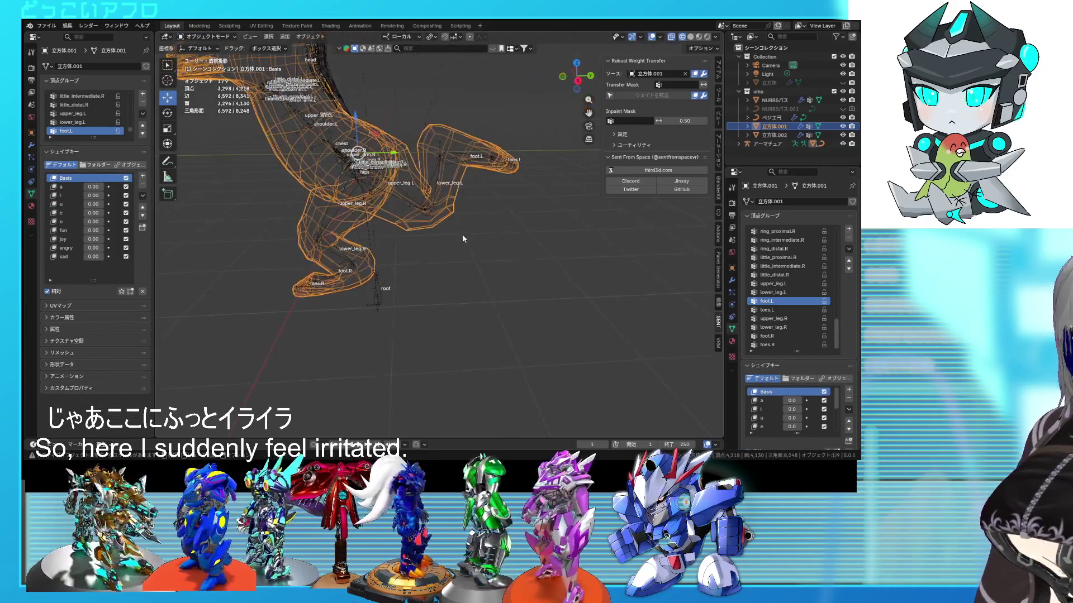
# Rotate the foot.L and foot.R bones in Pose Mode to test the deformation.
pyautogui.click(464, 170)
pyautogui.hotkey('ctrl', 'Tab')
pyautogui.press('r')
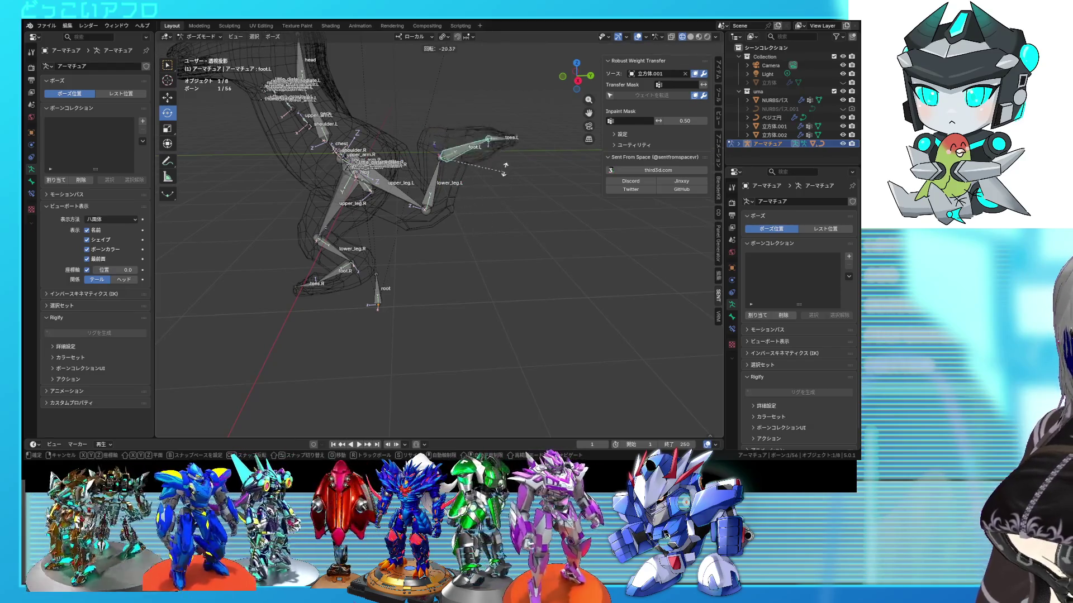
pyautogui.click(517, 217)
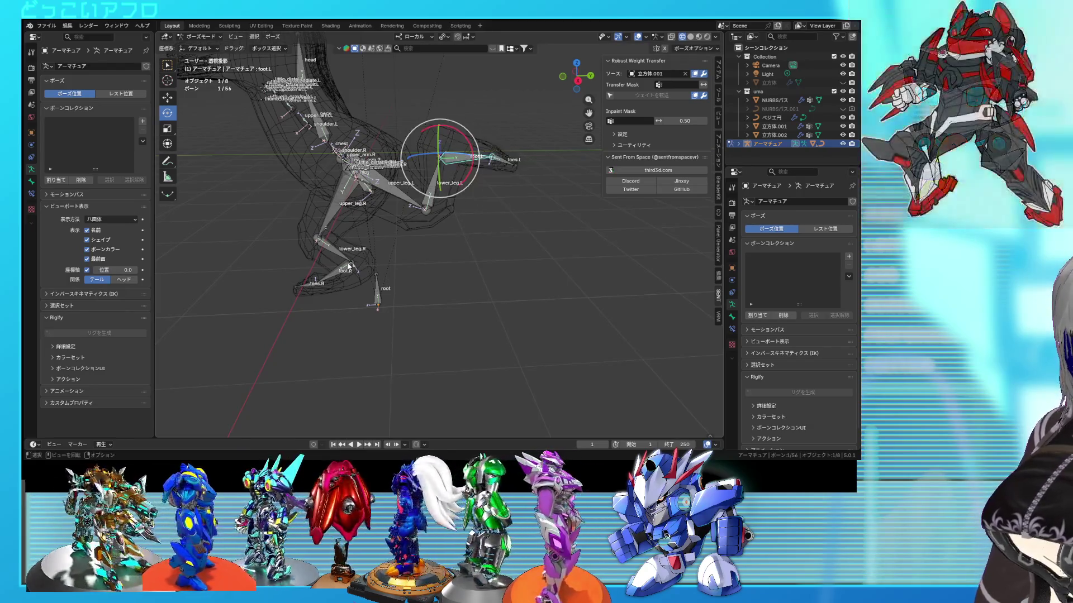
pyautogui.click(350, 270)
pyautogui.press('r')
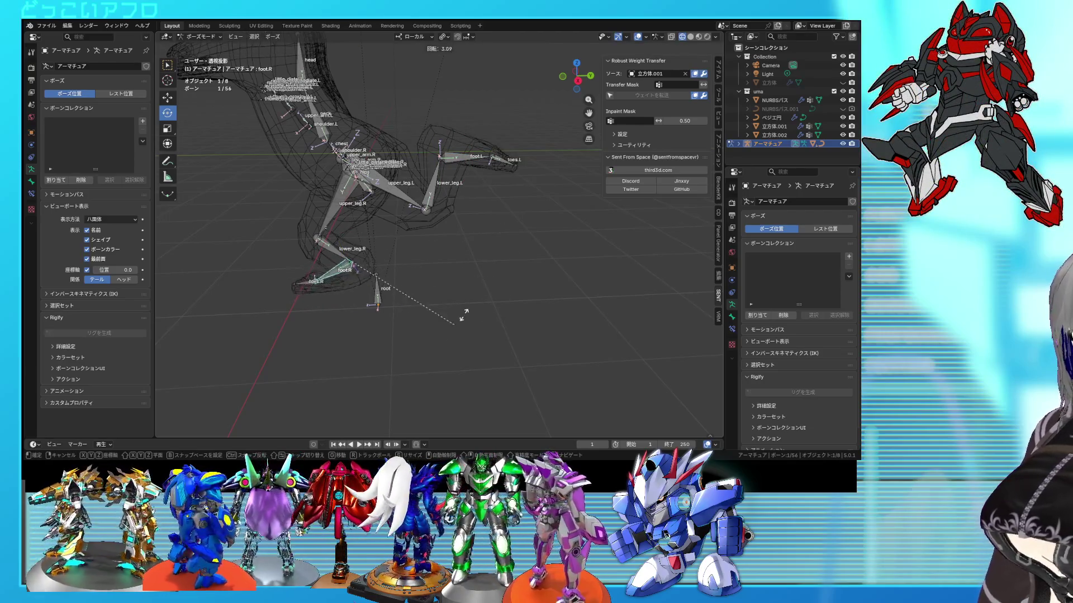
pyautogui.click(554, 95)
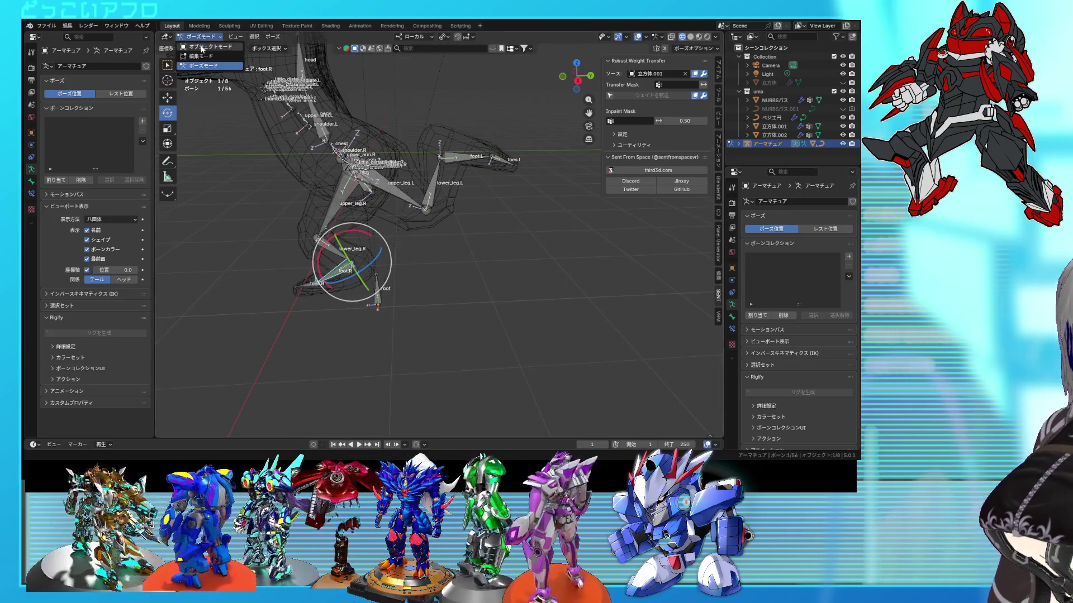
pyautogui.click(201, 49)
# Put the body mesh back into Weight Paint mode, viewing the foot.
pyautogui.click(480, 142)
pyautogui.hotkey('ctrl', 'Tab')
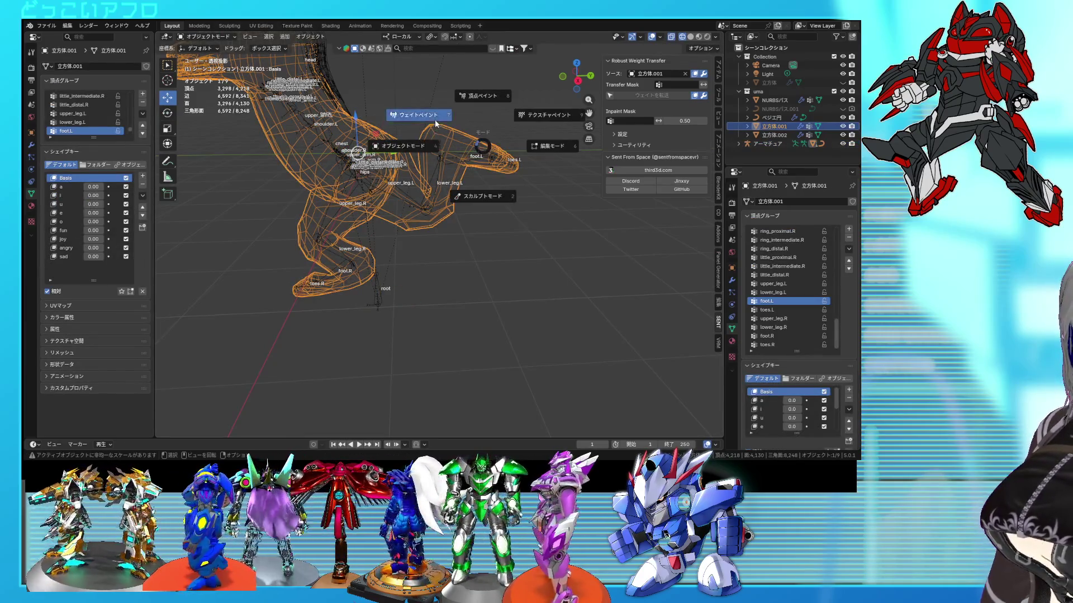
pyautogui.click(435, 119)
pyautogui.moveTo(425, 145); pyautogui.dragTo(391, 175, button='middle')
# Set the brush weight to 0.5 and paint the blue foot joint area green.
pyautogui.scroll(2, 402, 167)
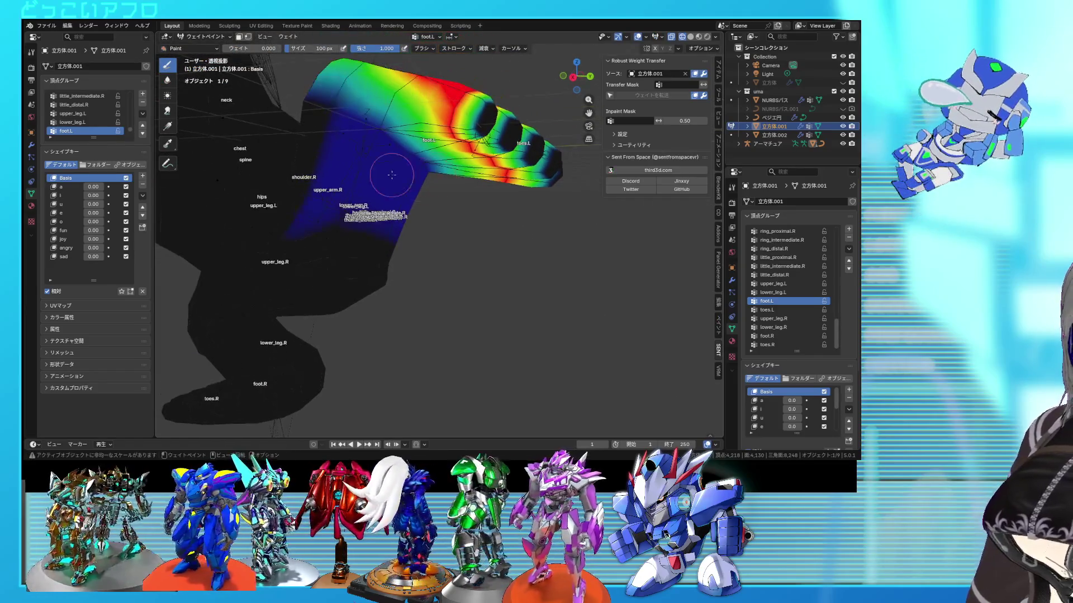
pyautogui.write('0.5')
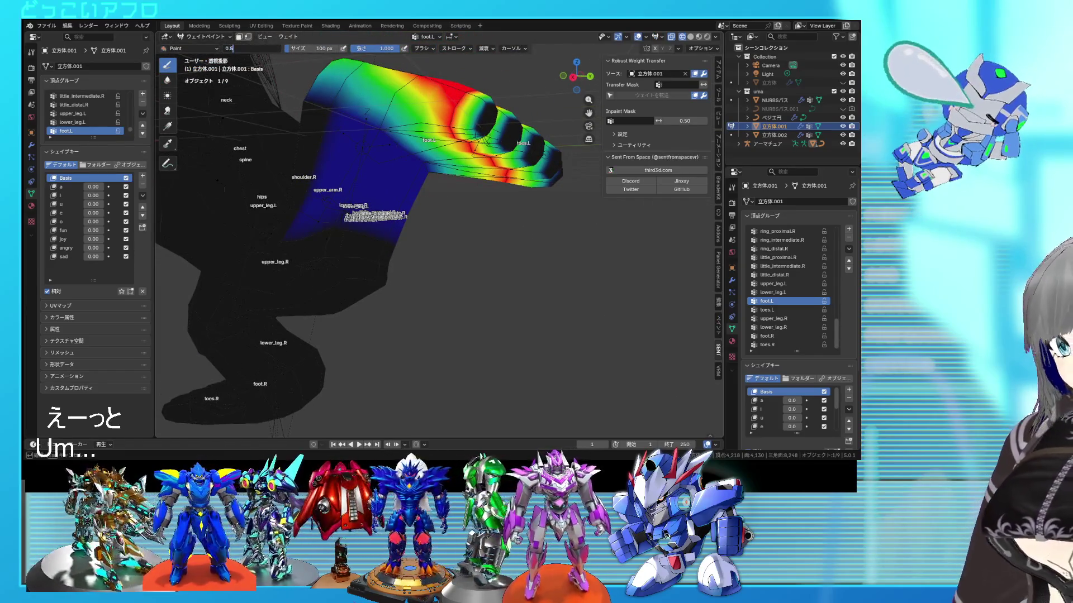
pyautogui.press('Return')
pyautogui.moveTo(369, 158); pyautogui.dragTo(376, 134)
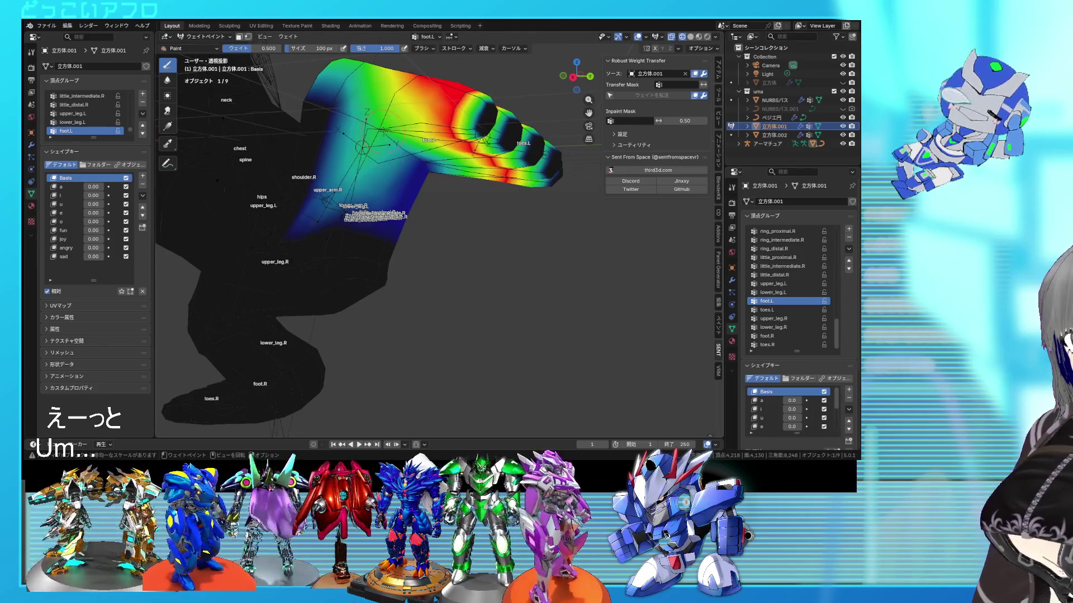
pyautogui.moveTo(383, 131); pyautogui.dragTo(425, 183, button='middle')
pyautogui.moveTo(425, 183); pyautogui.dragTo(446, 169)
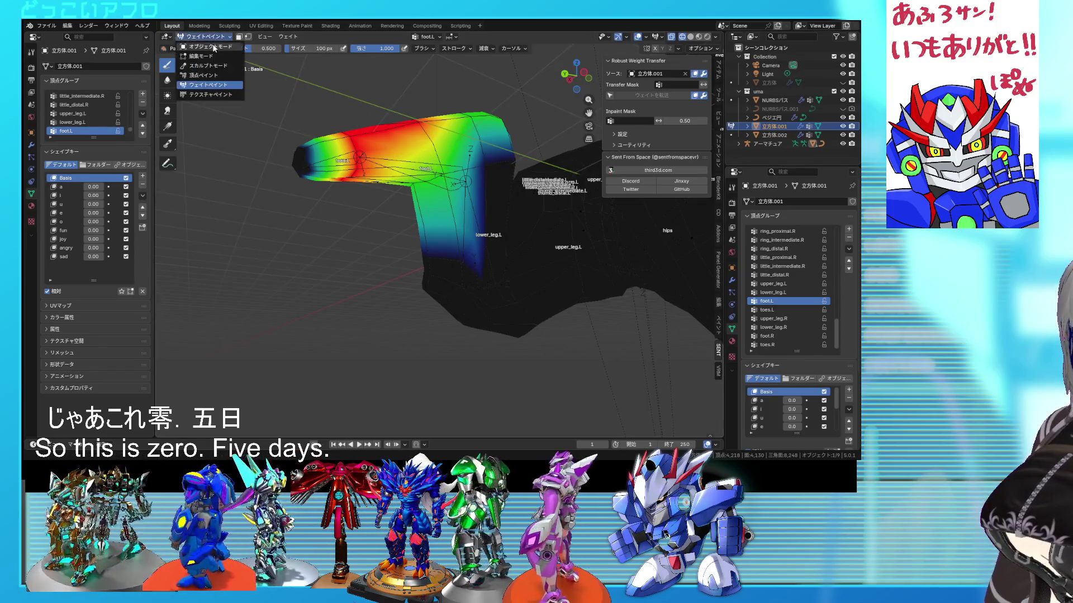
# Return to Object Mode and put the armature back into Pose Mode.
pyautogui.click(214, 47)
pyautogui.click(447, 174)
pyautogui.hotkey('ctrl', 'Tab')
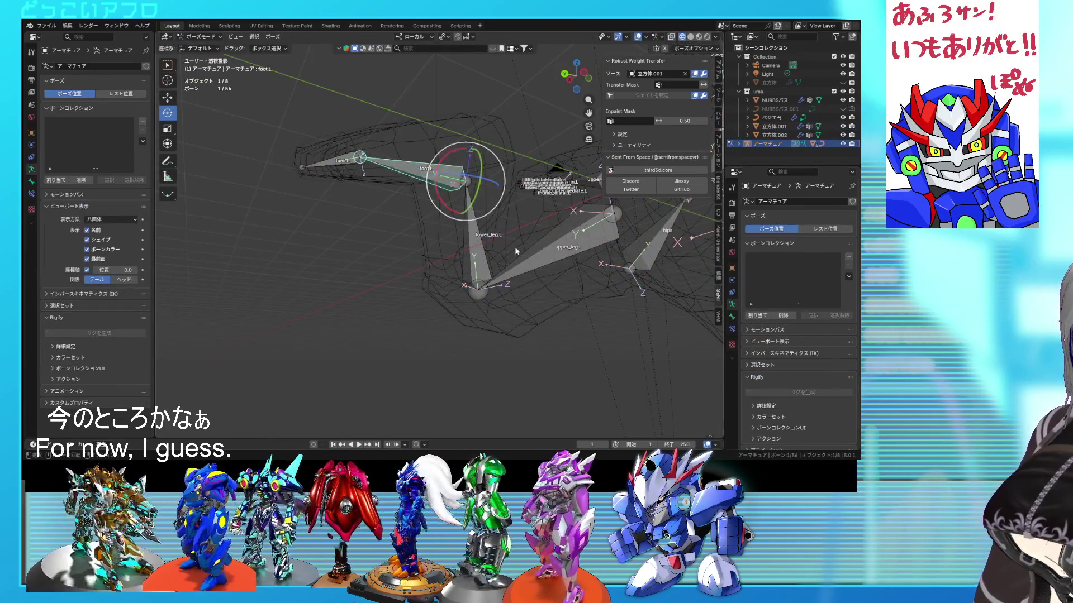
# Rotate foot.L upward and rotate foot.R, viewing the mesh in solid shading.
pyautogui.press('r')
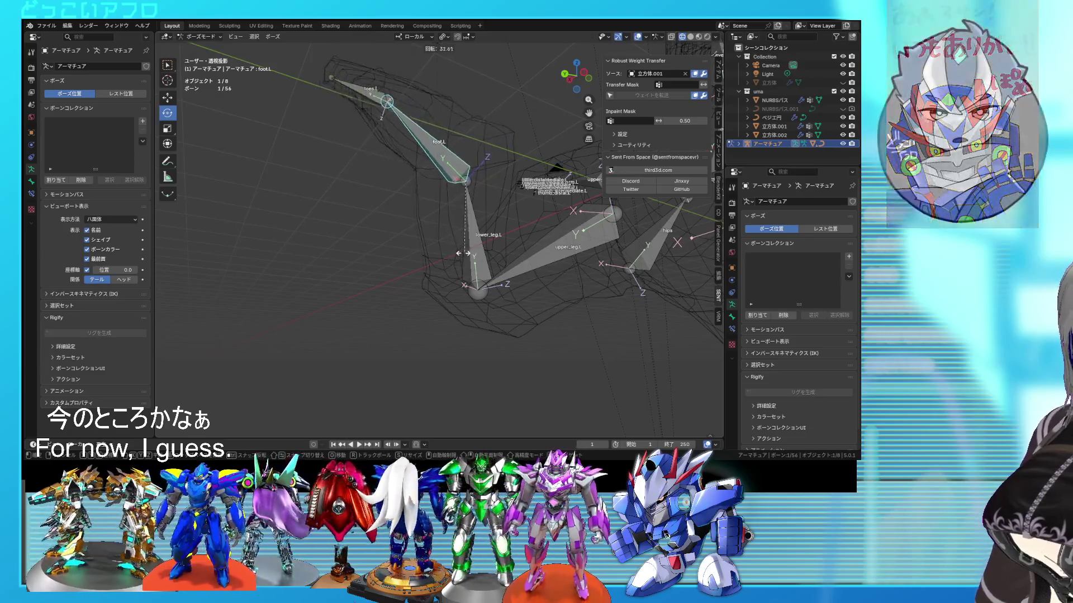
pyautogui.click(447, 253)
pyautogui.hotkey('shift', 'z')
pyautogui.scroll(3, 621, 259)
pyautogui.scroll(-5, 514, 240)
pyautogui.moveTo(513, 245); pyautogui.dragTo(483, 264, button='middle')
pyautogui.click(346, 345)
pyautogui.moveTo(346, 345)
pyautogui.mouseDown(button='middle')
pyautogui.moveTo(532, 371)
pyautogui.moveTo(497, 275)
pyautogui.moveTo(538, 279)
pyautogui.moveTo(561, 262)
pyautogui.mouseUp(button='middle')
pyautogui.press('r')
pyautogui.click(462, 377)
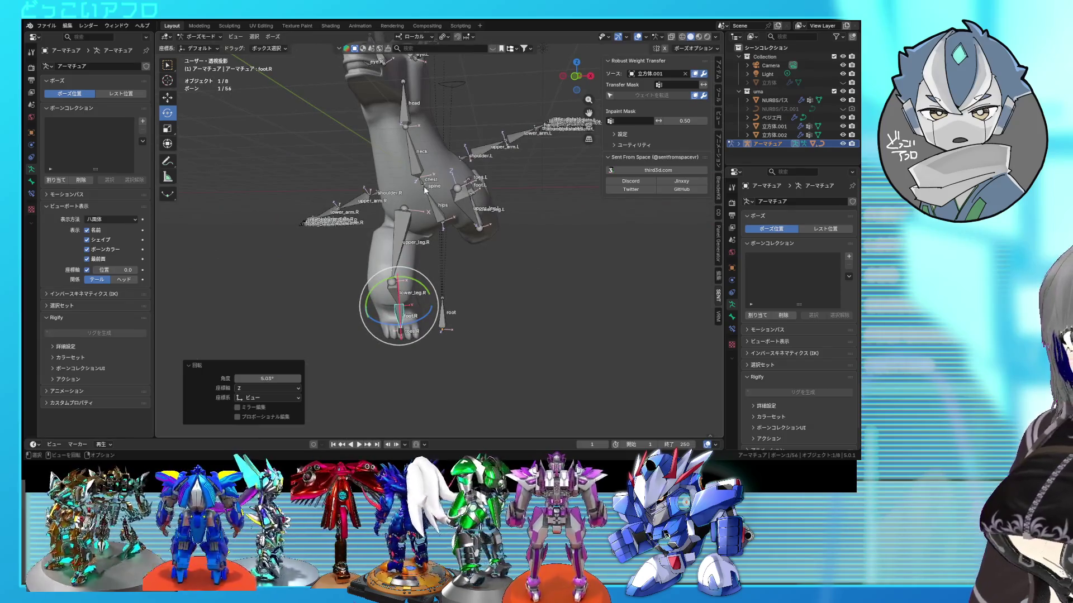
# Bend the spine bone about 12.7° and the chest bone about 9°.
pyautogui.keyDown('shift'); pyautogui.click(425, 190); pyautogui.keyUp('shift')
pyautogui.moveTo(424, 190)
pyautogui.mouseDown(button='middle')
pyautogui.moveTo(389, 176)
pyautogui.moveTo(488, 223)
pyautogui.mouseUp(button='middle')
pyautogui.click(388, 177)
pyautogui.moveTo(414, 157)
pyautogui.mouseDown()
pyautogui.moveTo(376, 172)
pyautogui.moveTo(461, 264)
pyautogui.mouseUp()
pyautogui.click(376, 171)
pyautogui.moveTo(461, 265)
pyautogui.mouseDown(button='middle')
pyautogui.moveTo(502, 277)
pyautogui.moveTo(542, 267)
pyautogui.moveTo(519, 235)
pyautogui.mouseUp(button='middle')
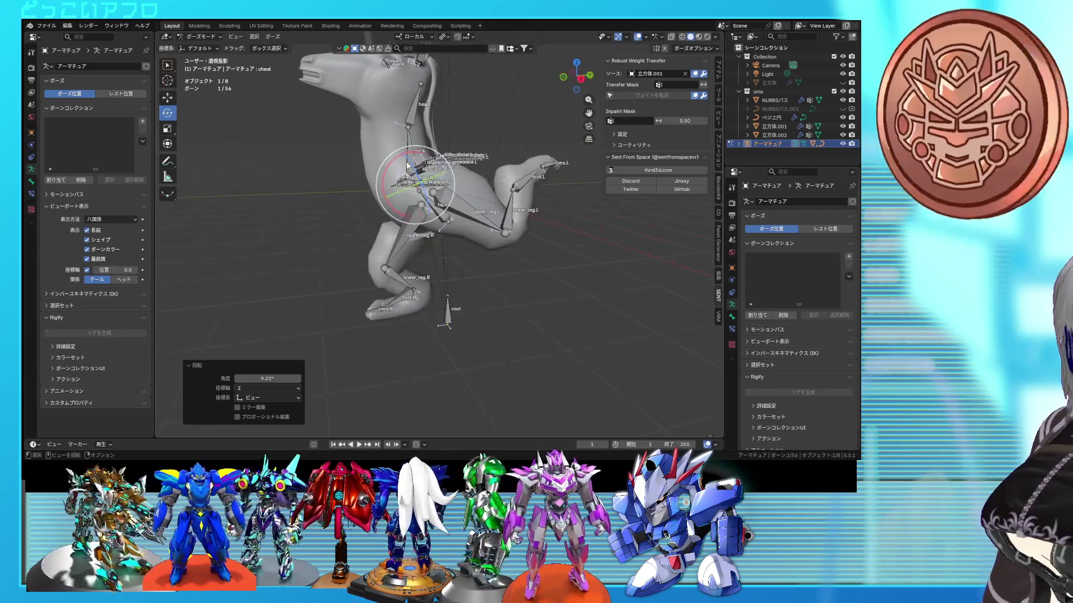
# Rotate the head bone in two passes, then return the rig to Object Mode.
pyautogui.click(412, 104)
pyautogui.press('r')
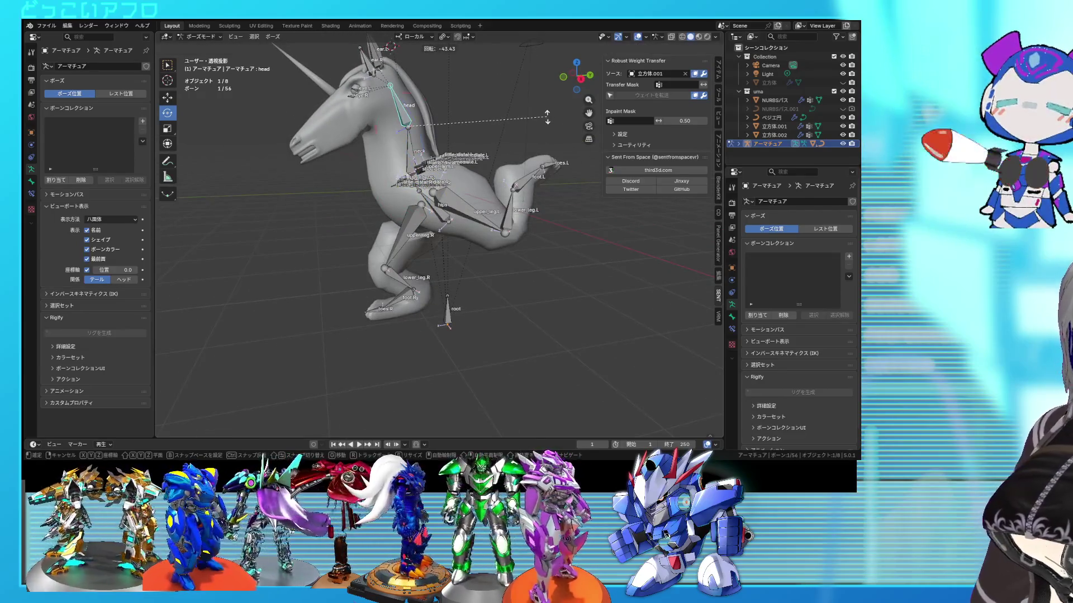
pyautogui.click(519, 252)
pyautogui.moveTo(519, 251)
pyautogui.mouseDown(button='middle')
pyautogui.moveTo(688, 247)
pyautogui.moveTo(494, 233)
pyautogui.mouseUp(button='middle')
pyautogui.press('r')
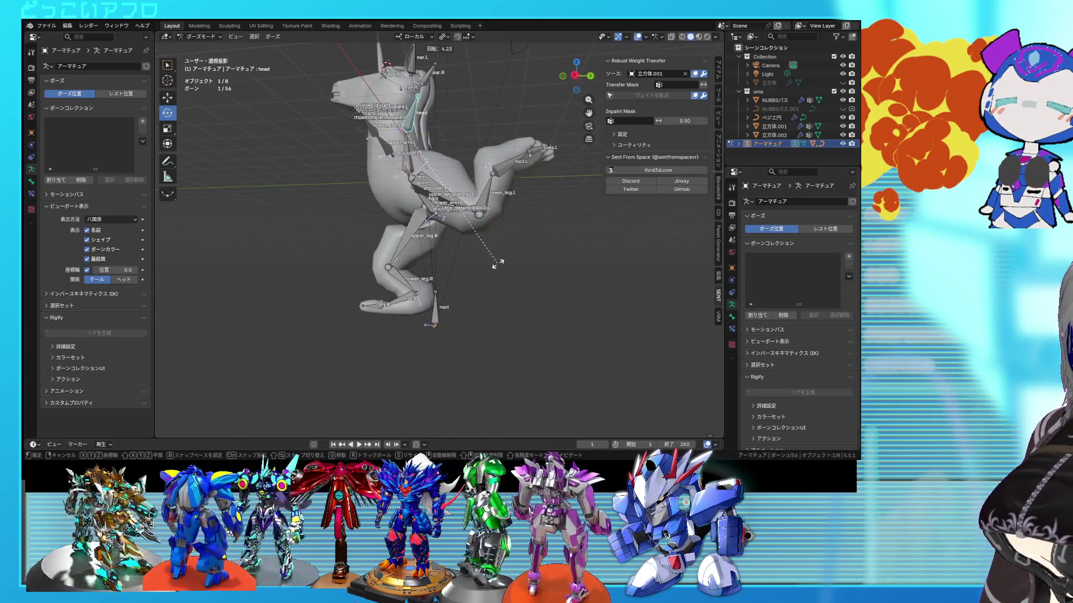
pyautogui.click(502, 247)
pyautogui.click(205, 46)
pyautogui.moveTo(295, 127)
pyautogui.mouseDown(button='middle')
pyautogui.moveTo(425, 201)
pyautogui.moveTo(486, 223)
pyautogui.moveTo(646, 240)
pyautogui.moveTo(491, 238)
pyautogui.moveTo(475, 248)
pyautogui.moveTo(578, 289)
pyautogui.moveTo(578, 274)
pyautogui.moveTo(477, 289)
pyautogui.mouseUp(button='middle')
# Swing upper_leg.R and upper_leg.L outward in Pose Mode.
pyautogui.hotkey('ctrl', 'Tab')
pyautogui.click(435, 275)
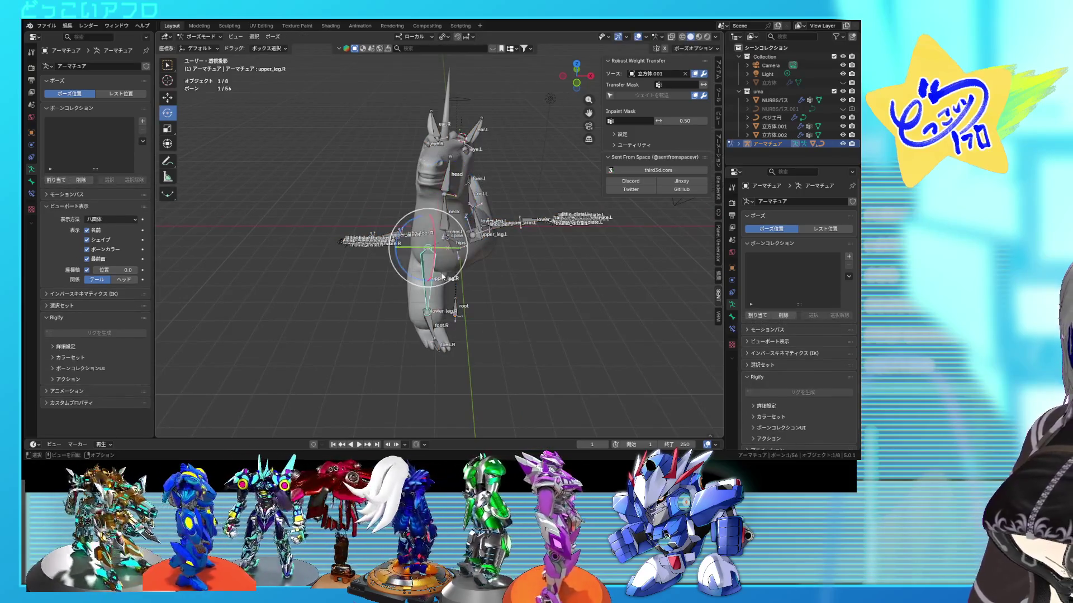
pyautogui.press('r')
pyautogui.click(477, 303)
pyautogui.click(478, 234)
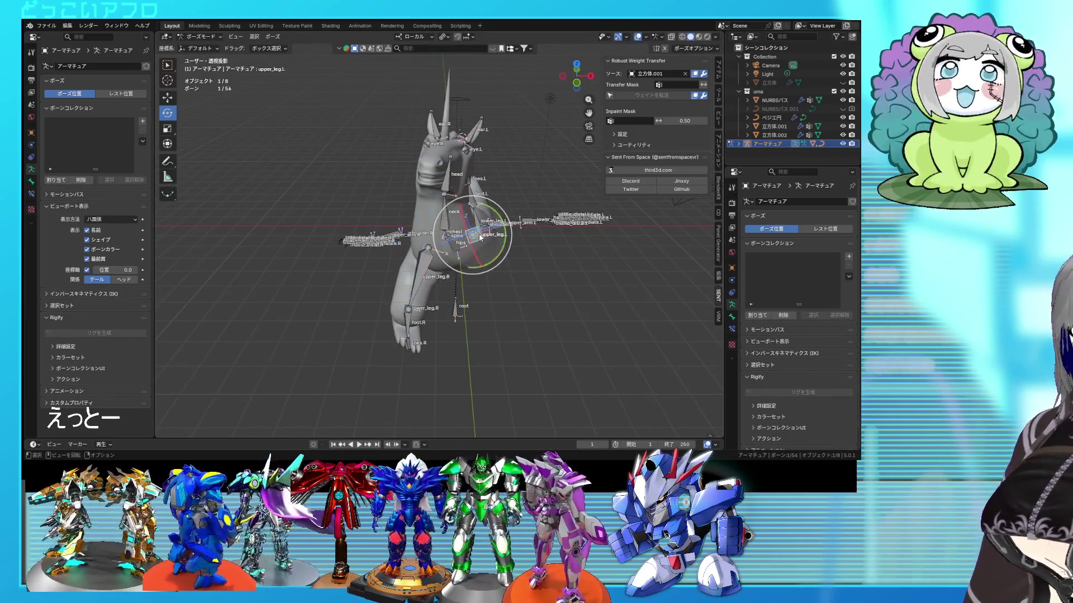
pyautogui.press('r')
pyautogui.click(508, 277)
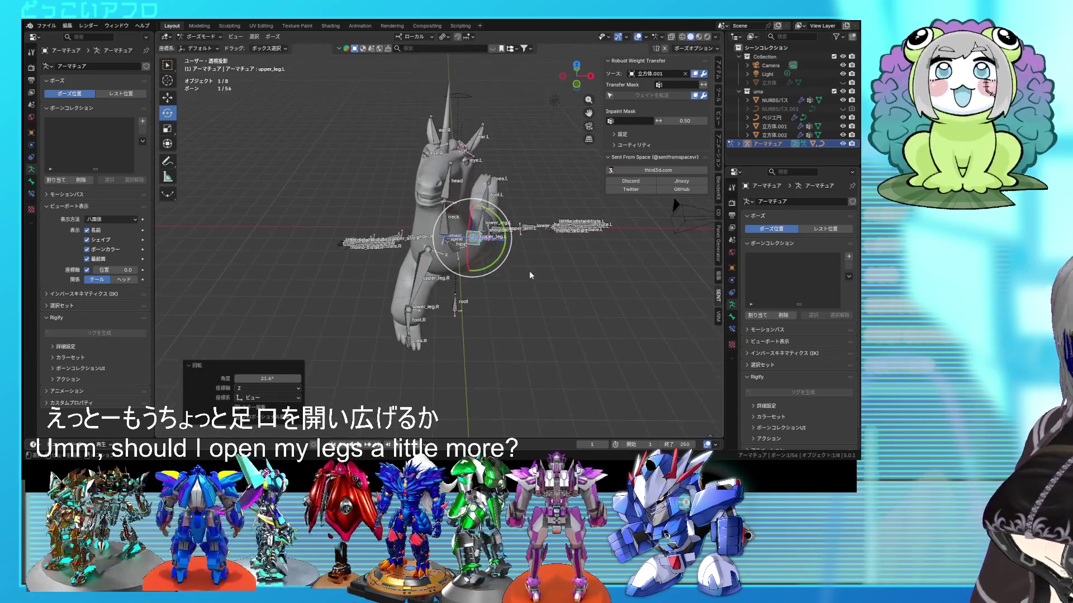
# Refine the upper_leg.L rotation, then hide the bones and viewport overlays.
pyautogui.click(529, 270)
pyautogui.scroll(3, 528, 270)
pyautogui.click(495, 251)
pyautogui.moveTo(495, 252)
pyautogui.mouseDown(button='middle')
pyautogui.moveTo(514, 230)
pyautogui.moveTo(553, 269)
pyautogui.moveTo(548, 303)
pyautogui.moveTo(536, 290)
pyautogui.mouseUp(button='middle')
pyautogui.press('r')
pyautogui.click(558, 244)
pyautogui.click(559, 243)
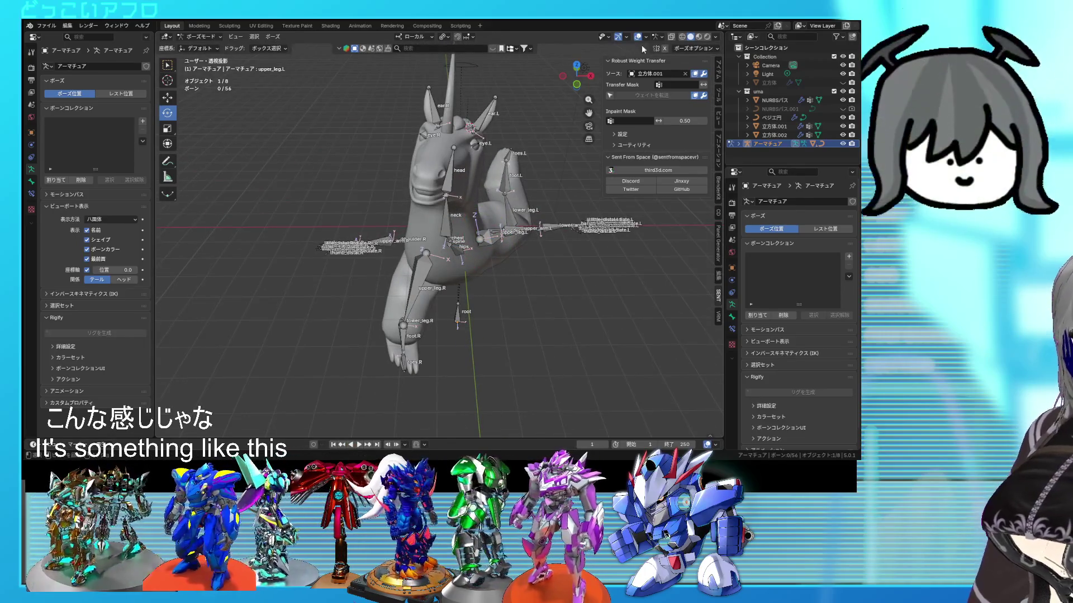
pyautogui.click(638, 36)
pyautogui.moveTo(492, 224)
pyautogui.mouseDown(button='middle')
pyautogui.moveTo(479, 213)
pyautogui.moveTo(507, 203)
pyautogui.moveTo(539, 216)
pyautogui.moveTo(598, 212)
pyautogui.moveTo(484, 244)
pyautogui.moveTo(357, 216)
pyautogui.moveTo(370, 204)
pyautogui.moveTo(351, 201)
pyautogui.moveTo(417, 205)
pyautogui.moveTo(441, 182)
pyautogui.moveTo(361, 197)
pyautogui.moveTo(380, 212)
pyautogui.moveTo(443, 189)
pyautogui.moveTo(466, 197)
pyautogui.moveTo(381, 202)
pyautogui.moveTo(469, 274)
pyautogui.mouseUp(button='middle')
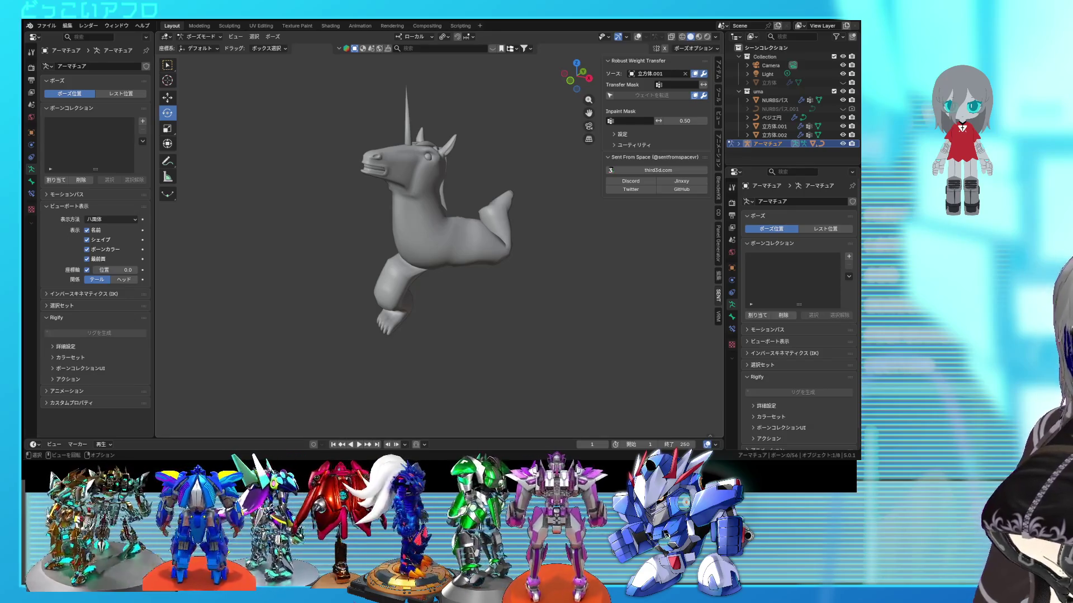
# Orbit around the posed unicorn mesh to inspect it from several sides.
pyautogui.moveTo(495, 337)
pyautogui.mouseDown(button='middle')
pyautogui.moveTo(538, 347)
pyautogui.moveTo(621, 342)
pyautogui.moveTo(450, 326)
pyautogui.mouseUp(button='middle')
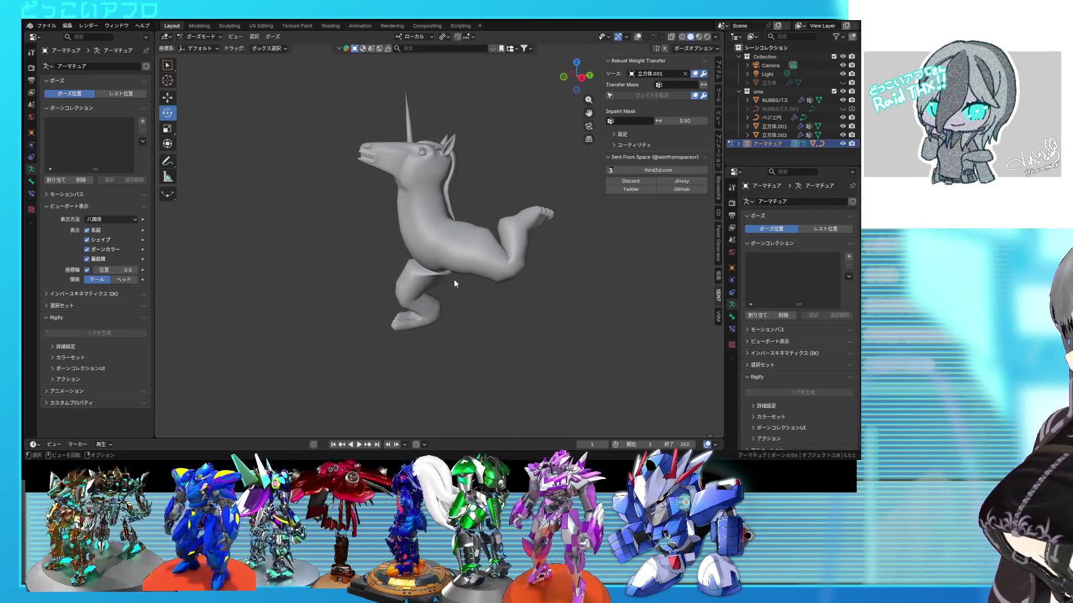
pyautogui.moveTo(510, 286)
pyautogui.mouseDown(button='middle')
pyautogui.moveTo(575, 295)
pyautogui.moveTo(526, 288)
pyautogui.mouseUp(button='middle')
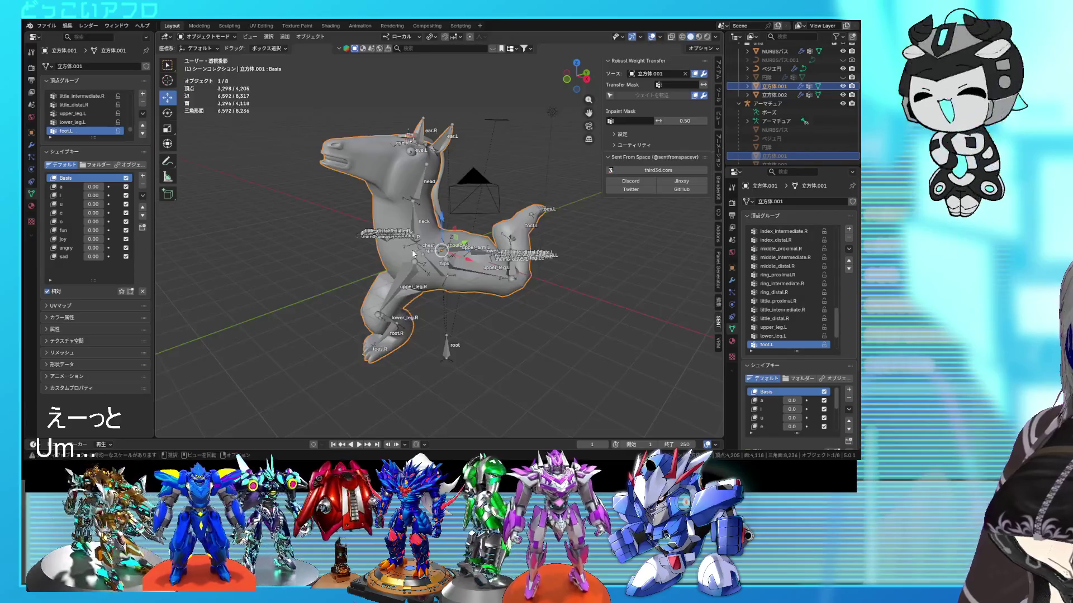
# Clear all bone transforms to return the unicorn rig to its rest pose, then leave Pose Mode.
pyautogui.press('a')
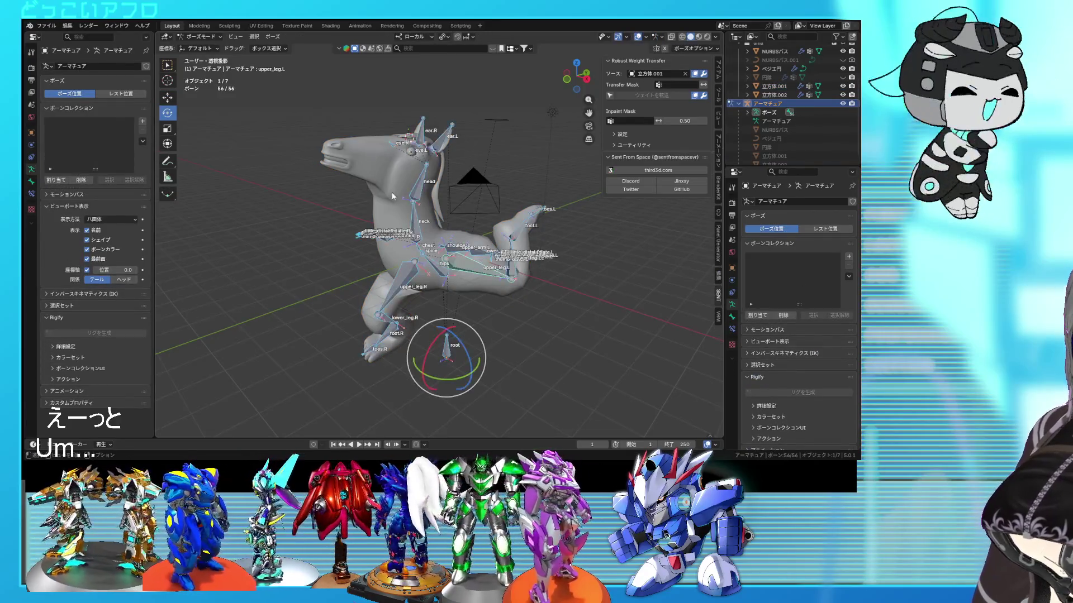
pyautogui.click(273, 36)
pyautogui.moveTo(313, 55)
pyautogui.click(403, 57)
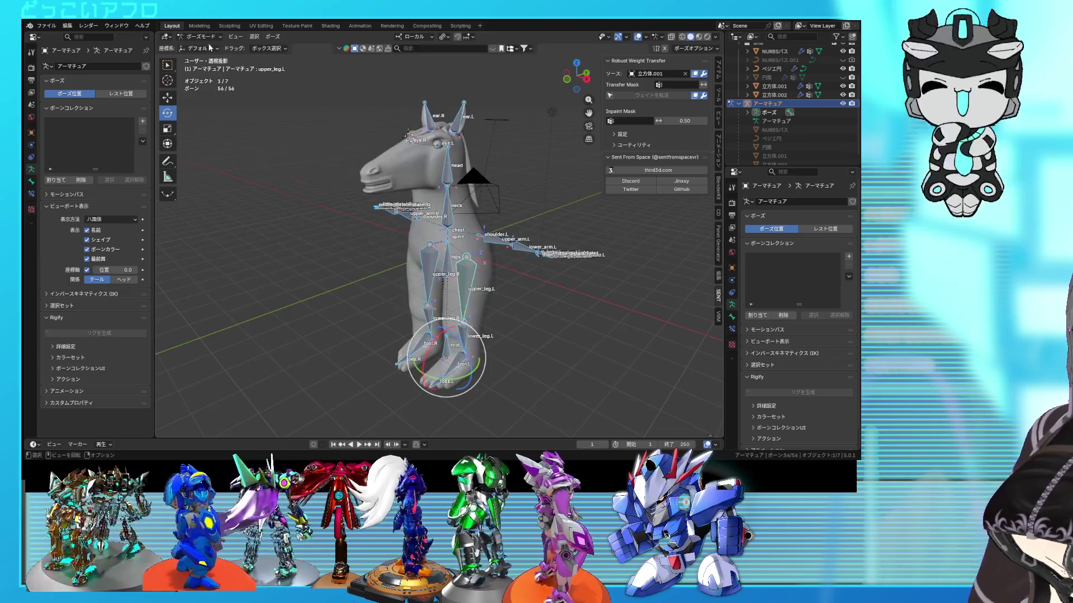
pyautogui.hotkey('ctrl', 'Tab')
pyautogui.hotkey('shift', 'z')
pyautogui.hotkey('shift', 'z')
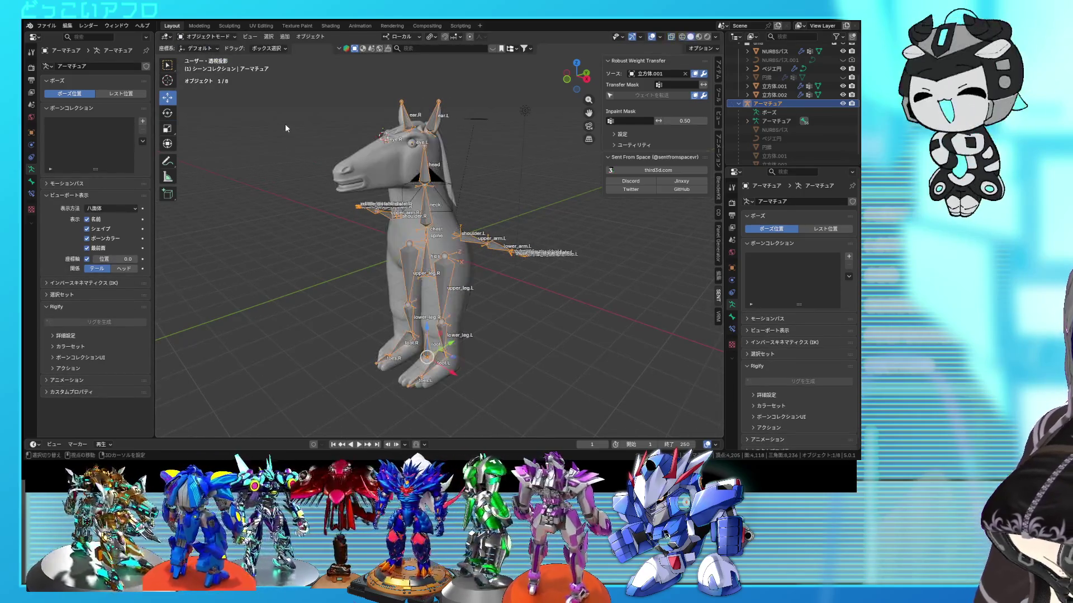
# Save the file, select the unicorn mesh and orbit in toward its head.
pyautogui.scroll(3, 434, 228)
pyautogui.hotkey('ctrl', 's')
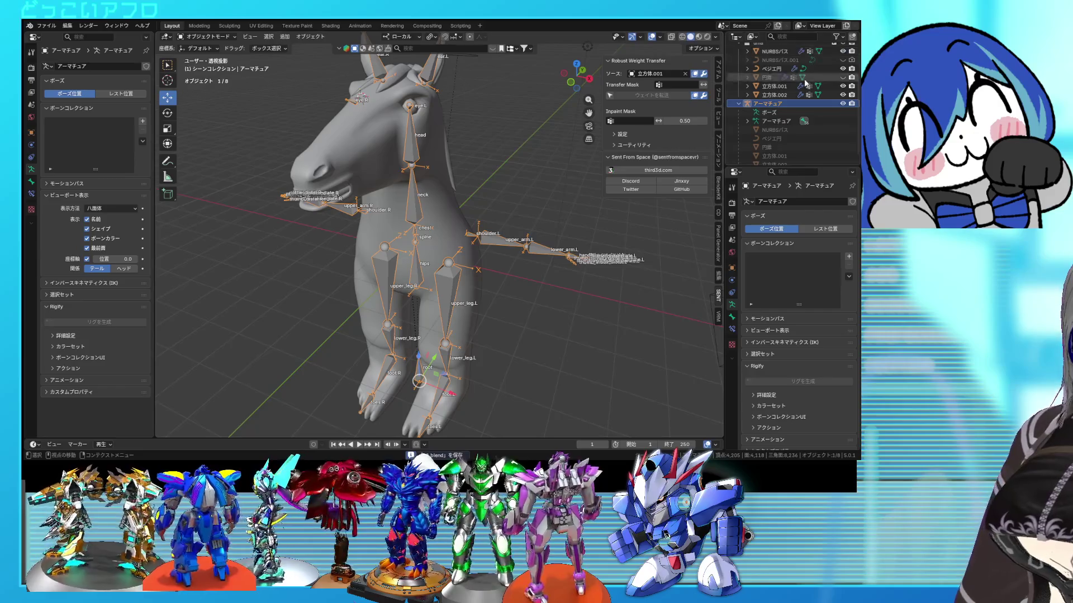
pyautogui.scroll(3, 808, 69)
pyautogui.click(437, 189)
pyautogui.moveTo(435, 187)
pyautogui.mouseDown(button='middle')
pyautogui.moveTo(401, 187)
pyautogui.moveTo(413, 208)
pyautogui.moveTo(406, 229)
pyautogui.moveTo(294, 218)
pyautogui.moveTo(364, 203)
pyautogui.moveTo(438, 228)
pyautogui.moveTo(390, 264)
pyautogui.moveTo(420, 244)
pyautogui.moveTo(398, 246)
pyautogui.mouseUp(button='middle')
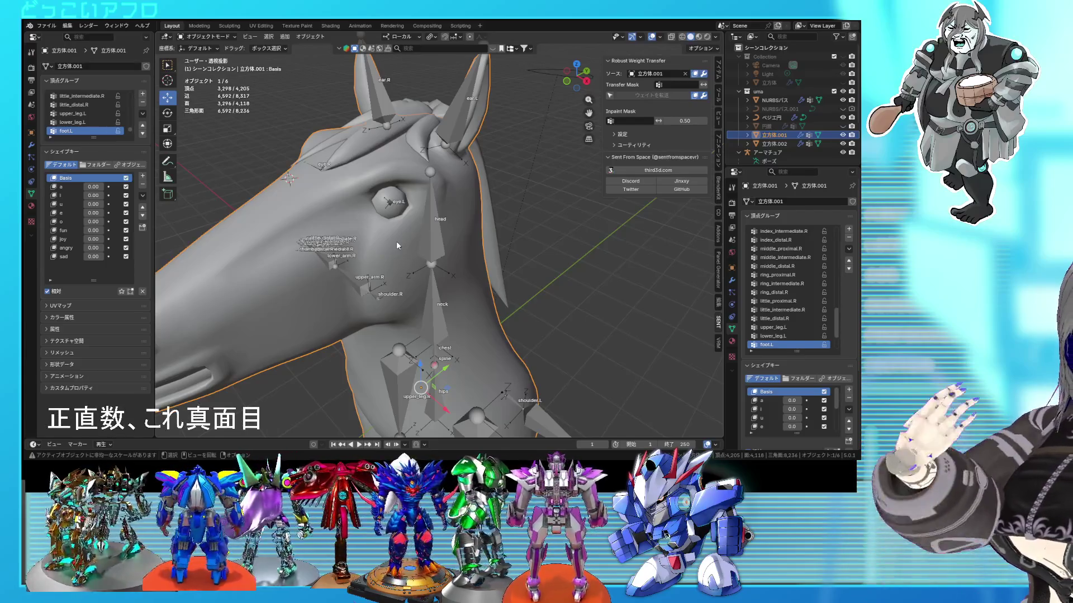
# Move the eye box in Edit Mode into the horse's left eye socket.
pyautogui.scroll(4, 397, 196)
pyautogui.click(397, 195)
pyautogui.press('Tab')
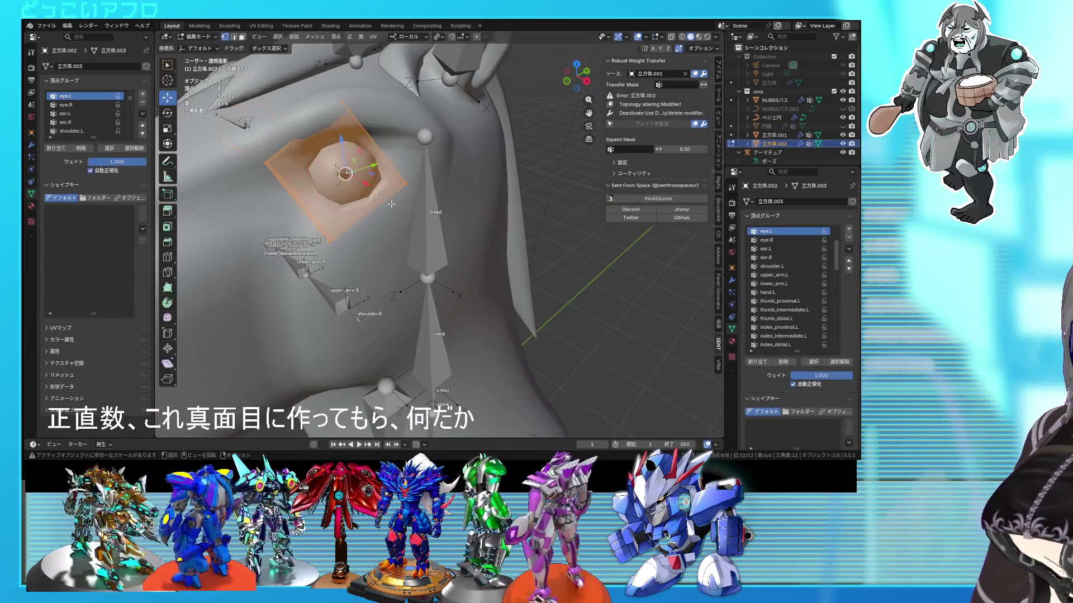
pyautogui.moveTo(398, 208)
pyautogui.mouseDown(button='middle')
pyautogui.moveTo(421, 200)
pyautogui.moveTo(513, 228)
pyautogui.moveTo(440, 244)
pyautogui.mouseUp(button='middle')
pyautogui.hotkey('shift', 'z')
pyautogui.click(401, 37)
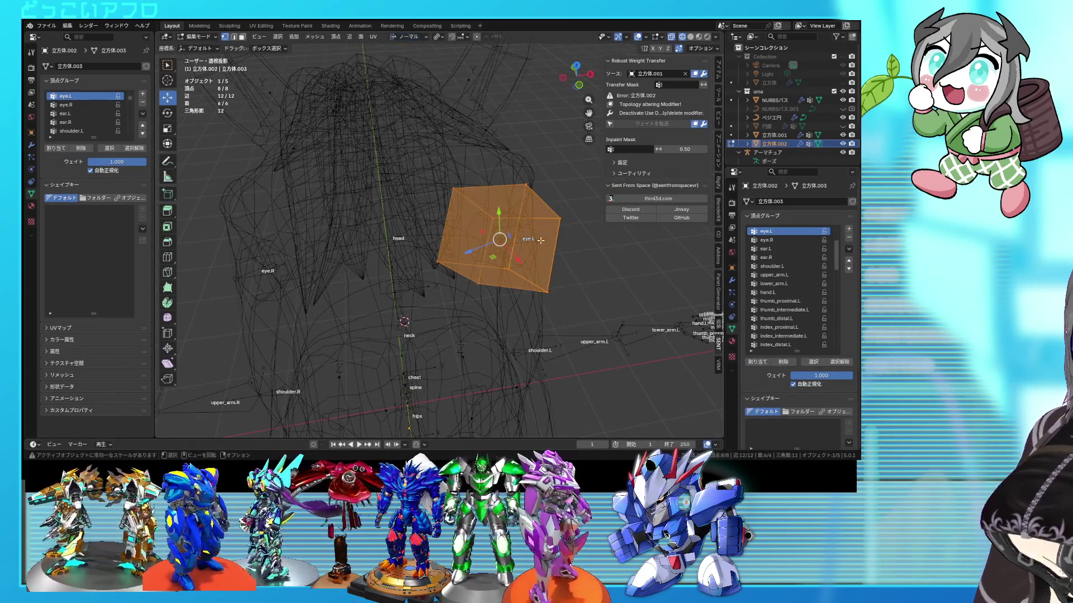
pyautogui.moveTo(545, 239); pyautogui.dragTo(509, 236, button='middle')
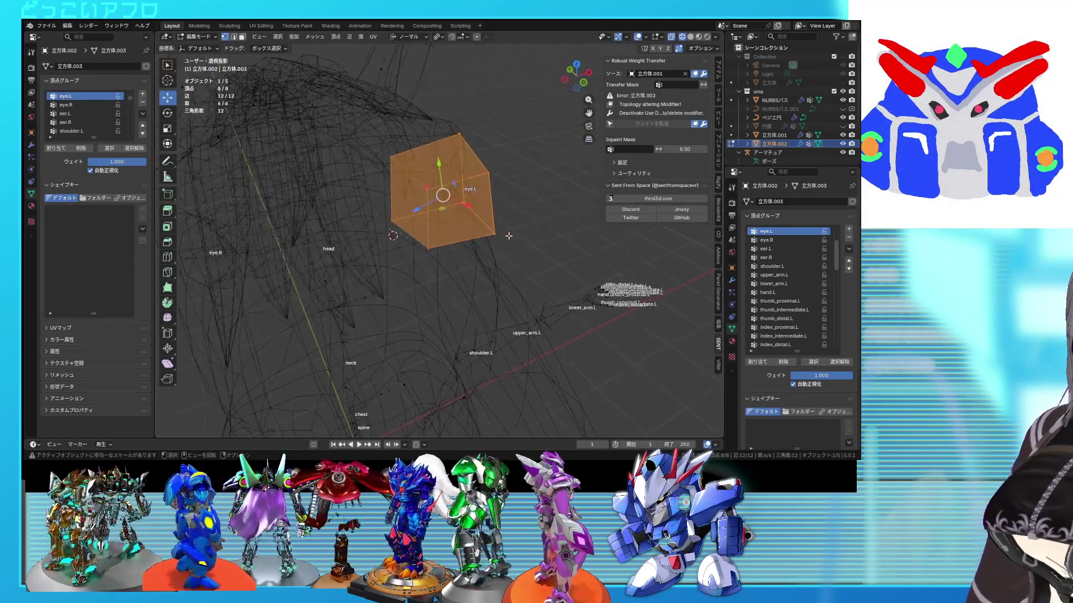
pyautogui.click(498, 237)
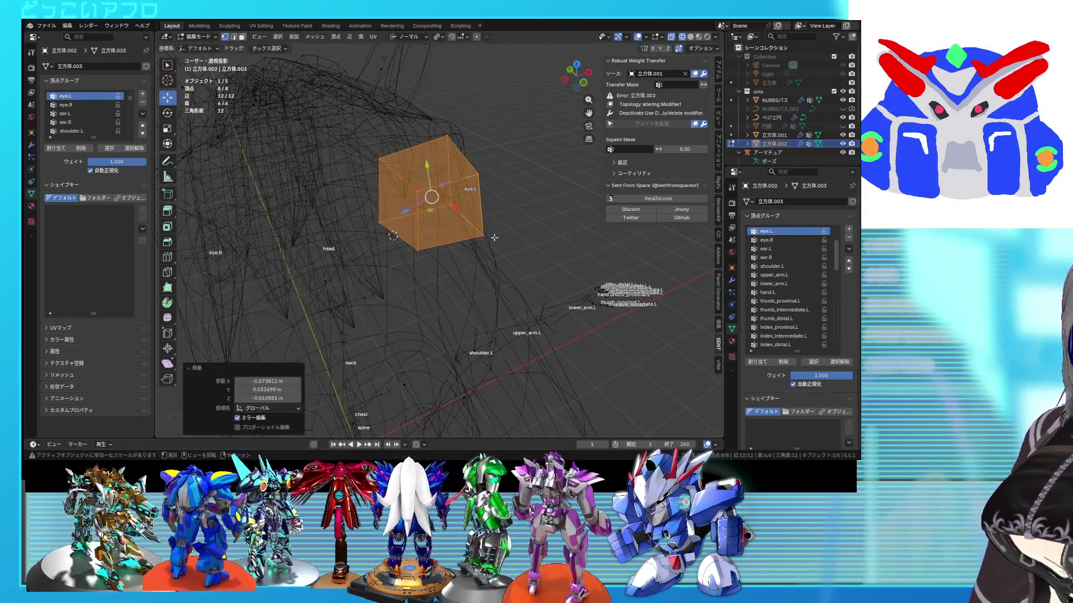
pyautogui.hotkey('shift', 'z')
pyautogui.press('KP_Decimal')
pyautogui.moveTo(426, 239); pyautogui.dragTo(411, 239, button='middle')
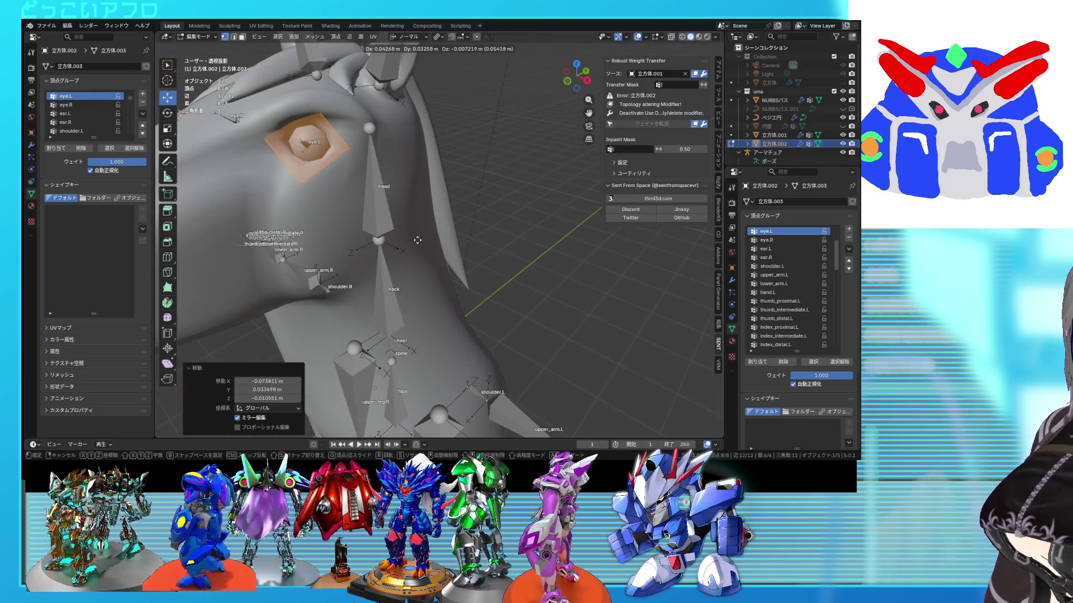
pyautogui.moveTo(417, 241)
pyautogui.mouseDown(button='middle')
pyautogui.moveTo(483, 226)
pyautogui.moveTo(447, 228)
pyautogui.mouseUp(button='middle')
pyautogui.scroll(-4, 474, 228)
pyautogui.press('g')
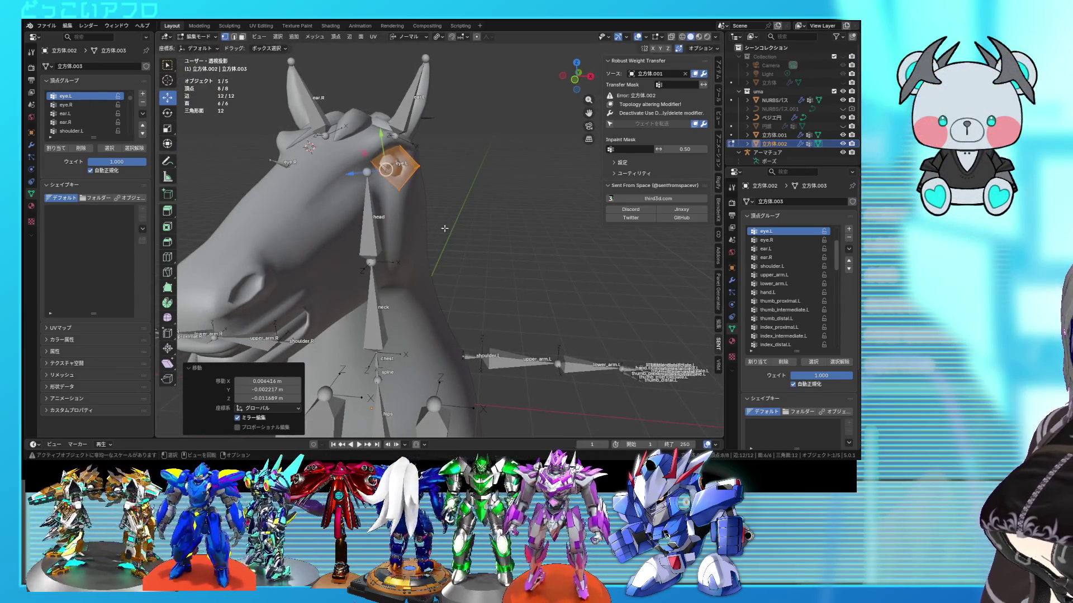
# Switch back to Object Mode and orbit around the horse head.
pyautogui.click(195, 37)
pyautogui.click(204, 46)
pyautogui.click(384, 179)
pyautogui.moveTo(383, 180); pyautogui.dragTo(397, 219, button='middle')
pyautogui.click(515, 257)
pyautogui.moveTo(515, 257); pyautogui.dragTo(547, 250, button='middle')
pyautogui.scroll(2, 502, 235)
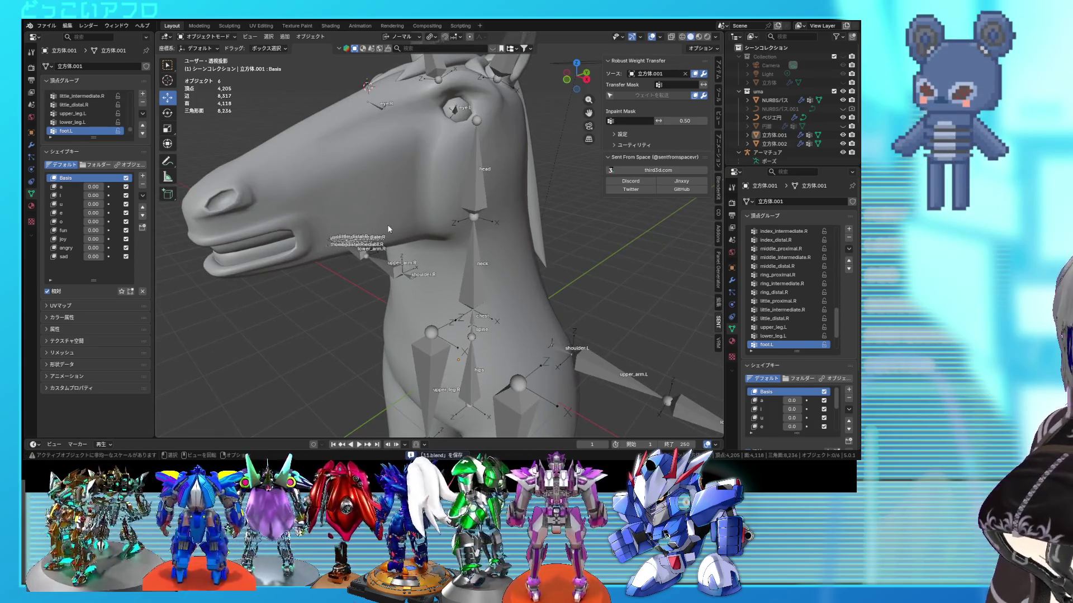
# Zoom in on the head and save the blend file.
pyautogui.moveTo(389, 229)
pyautogui.keyDown('ctrl'); pyautogui.mouseDown(button='middle')
pyautogui.moveTo(343, 195)
pyautogui.moveTo(310, 209)
pyautogui.moveTo(385, 206)
pyautogui.mouseUp(button='middle'); pyautogui.keyUp('ctrl')
pyautogui.scroll(-3, 384, 205)
pyautogui.hotkey('ctrl', 's')
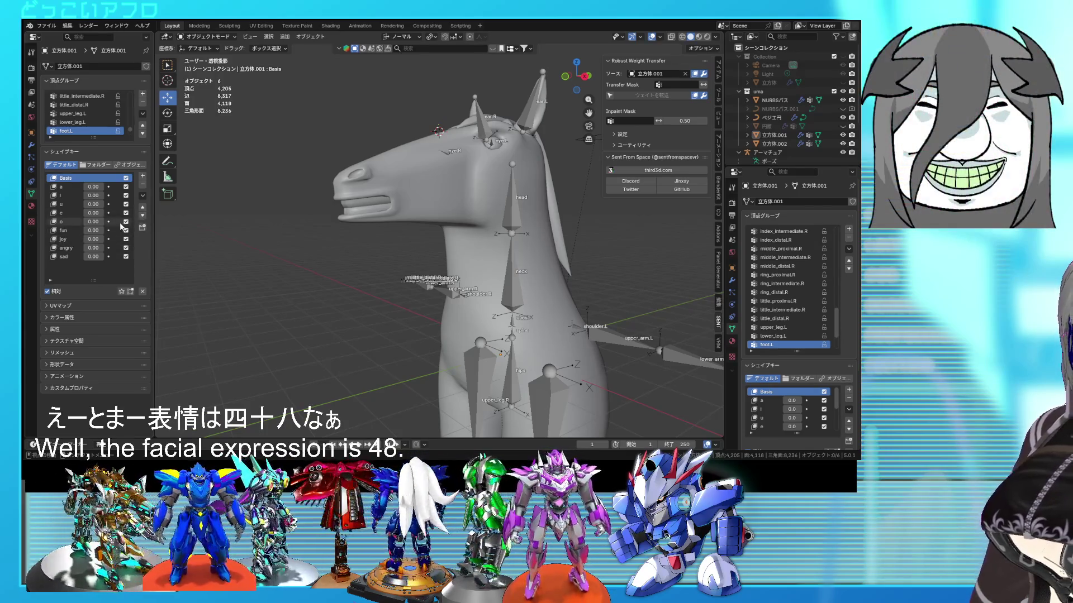
# Add new shape keys Blink_L and Blink_R to the horse head's shape key list.
pyautogui.click(143, 176)
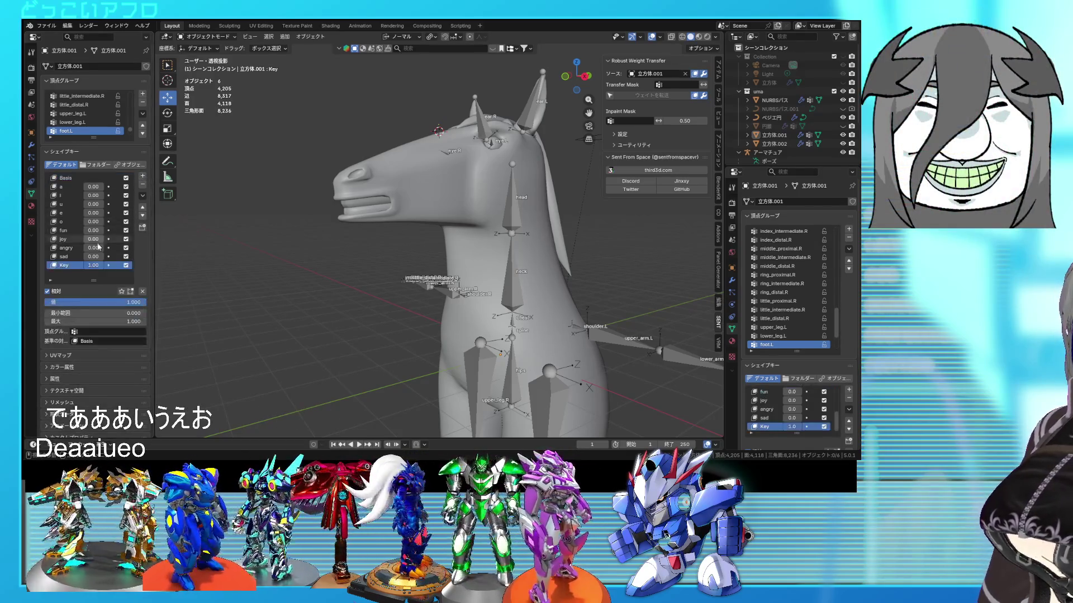
pyautogui.moveTo(93, 281)
pyautogui.mouseDown()
pyautogui.moveTo(83, 292)
pyautogui.moveTo(75, 284)
pyautogui.mouseUp()
pyautogui.write('Blink_R')
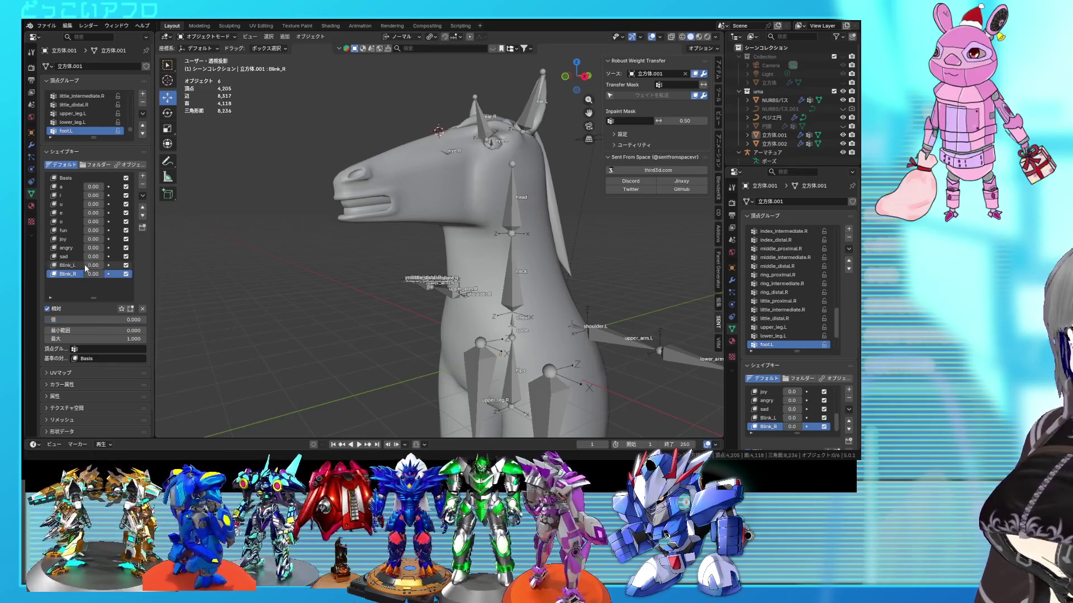
pyautogui.moveTo(213, 272); pyautogui.dragTo(250, 298, button='middle')
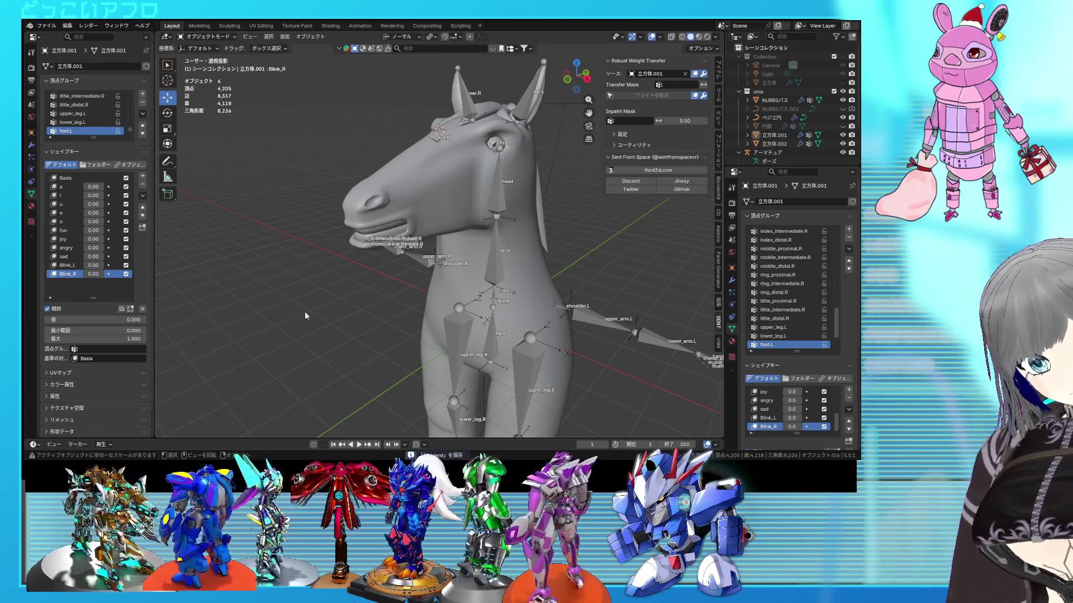
pyautogui.moveTo(498, 242)
pyautogui.mouseDown(button='middle')
pyautogui.moveTo(472, 274)
pyautogui.moveTo(434, 269)
pyautogui.moveTo(464, 284)
pyautogui.moveTo(437, 261)
pyautogui.moveTo(453, 276)
pyautogui.moveTo(371, 277)
pyautogui.moveTo(370, 255)
pyautogui.moveTo(390, 250)
pyautogui.moveTo(371, 267)
pyautogui.moveTo(412, 263)
pyautogui.moveTo(469, 237)
pyautogui.moveTo(462, 258)
pyautogui.moveTo(361, 264)
pyautogui.moveTo(366, 255)
pyautogui.moveTo(383, 249)
pyautogui.moveTo(391, 280)
pyautogui.mouseUp(button='middle')
pyautogui.click(391, 279)
# Enter Edit Mode on the horse head and select several faces inside the mouth.
pyautogui.hotkey('shift', 'z')
pyautogui.hotkey('shift', 'z')
pyautogui.scroll(5, 441, 259)
pyautogui.press('Tab')
pyautogui.hotkey('shift', 'z')
pyautogui.hotkey('shift', 'z')
pyautogui.keyDown('shift'); pyautogui.click(348, 261); pyautogui.keyUp('shift')
pyautogui.hotkey('shift', 'z')
pyautogui.hotkey('shift', 'z')
pyautogui.scroll(4, 390, 280)
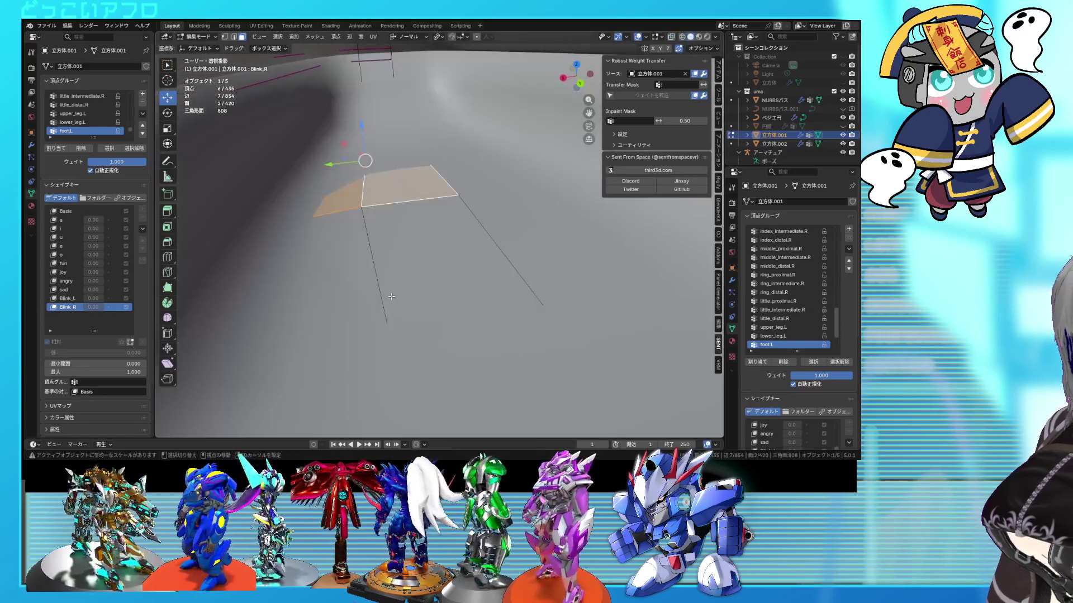
pyautogui.keyDown('shift'); pyautogui.click(436, 316); pyautogui.keyUp('shift')
pyautogui.hotkey('shift', 'z')
pyautogui.scroll(-4, 437, 317)
pyautogui.moveTo(447, 313)
pyautogui.mouseDown(button='middle')
pyautogui.moveTo(523, 311)
pyautogui.moveTo(547, 300)
pyautogui.moveTo(598, 324)
pyautogui.mouseUp(button='middle')
# Duplicate the mouth faces and shift the copy along its normal and Y into a tongue piece.
pyautogui.click(573, 297)
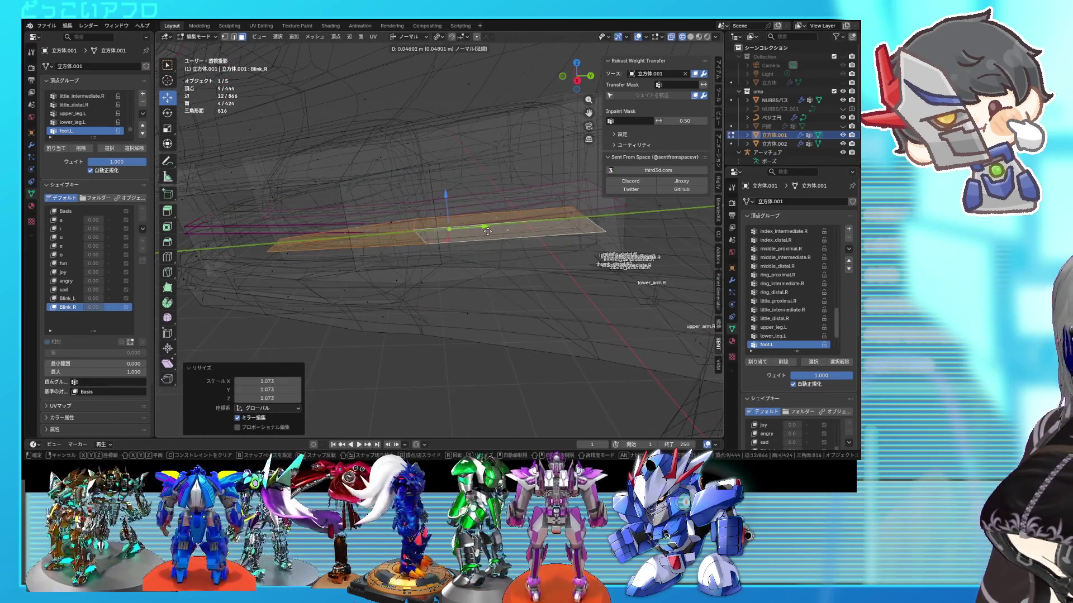
pyautogui.click(488, 231)
pyautogui.click(414, 38)
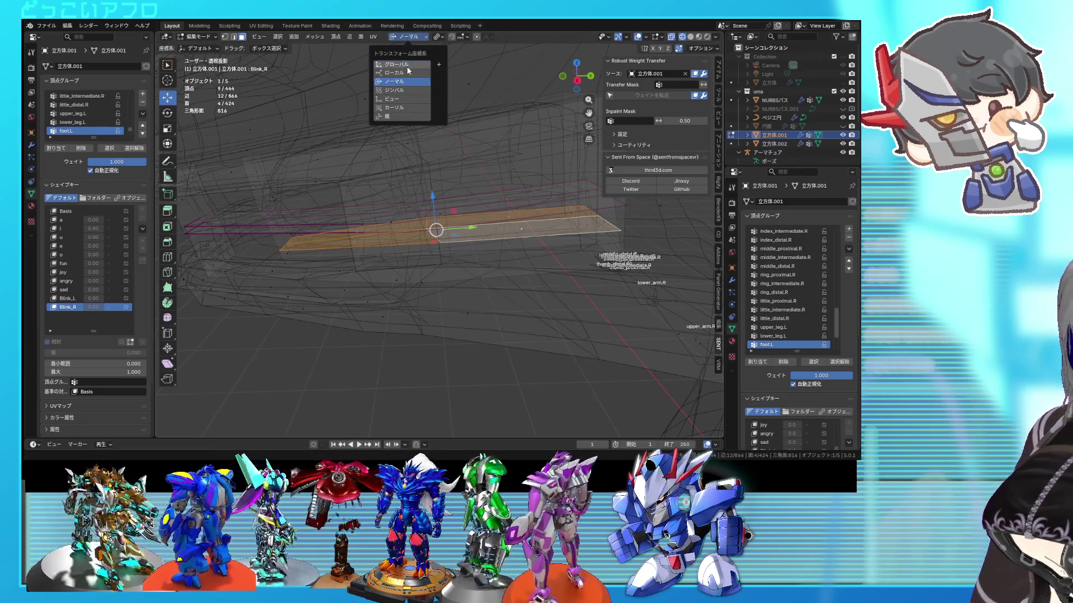
pyautogui.click(485, 229)
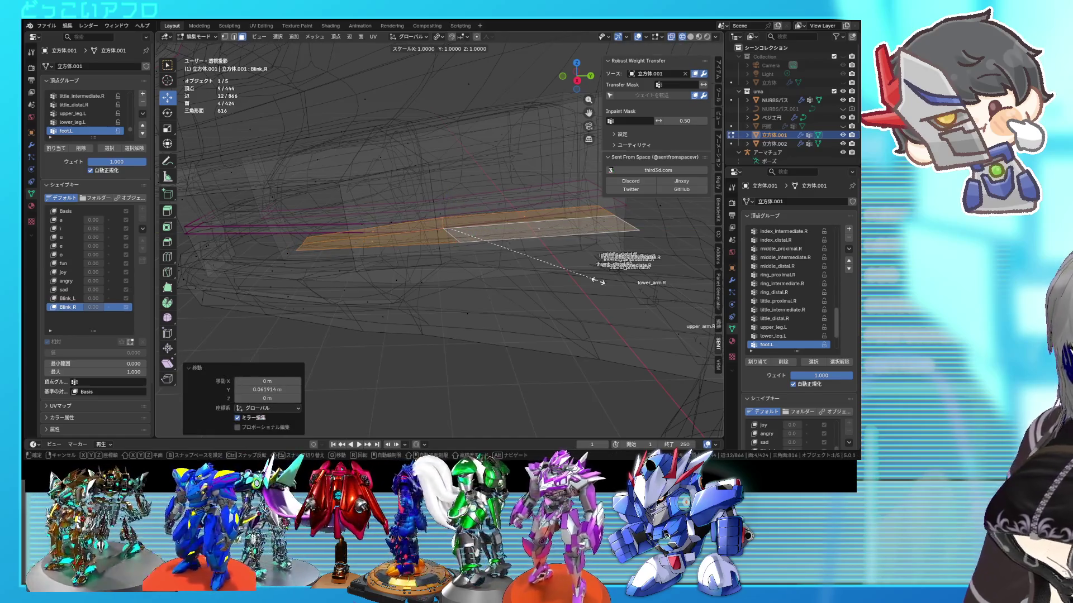
pyautogui.moveTo(491, 229)
pyautogui.mouseDown()
pyautogui.moveTo(508, 232)
pyautogui.moveTo(482, 203)
pyautogui.mouseUp()
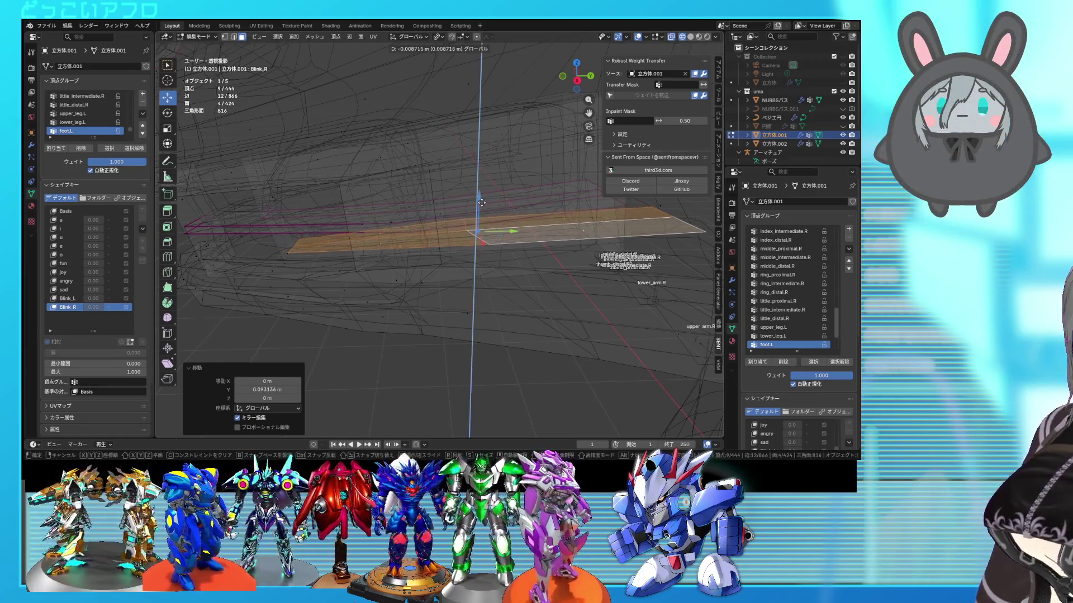
pyautogui.rightClick(541, 298)
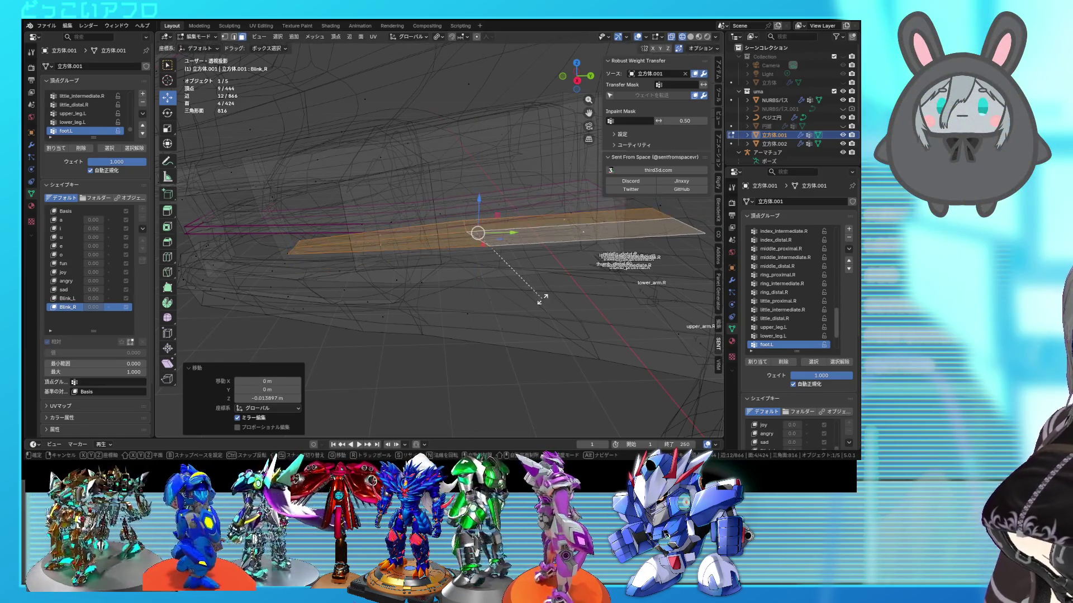
# Extrude the tongue piece 0.24558 m upward along Z and select its vertical face.
pyautogui.press('e')
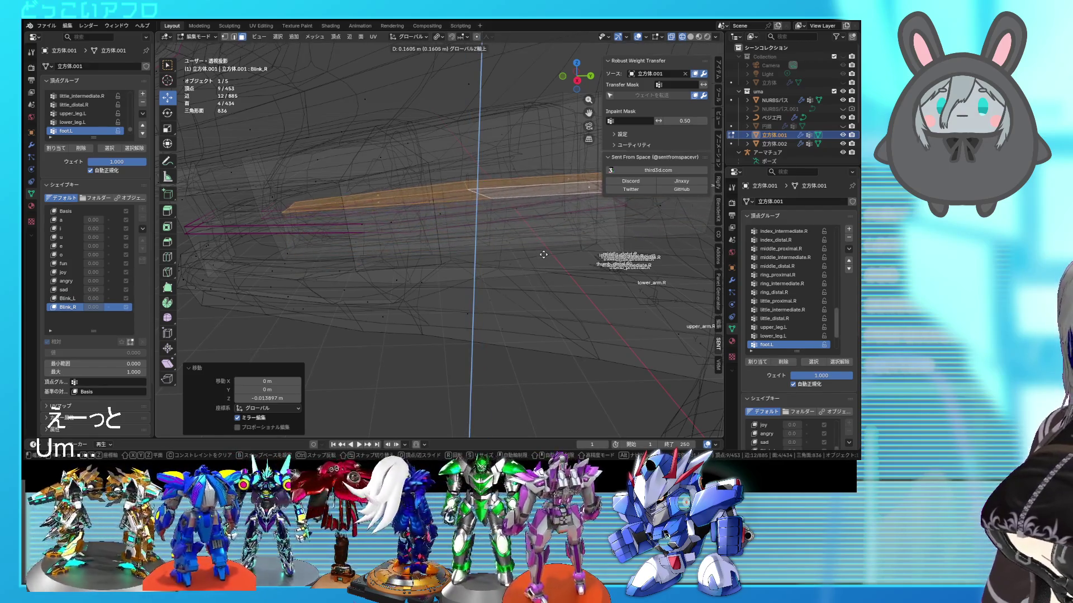
pyautogui.click(543, 242)
pyautogui.scroll(-3, 544, 241)
pyautogui.moveTo(529, 252); pyautogui.dragTo(463, 240, button='middle')
pyautogui.scroll(3, 464, 241)
pyautogui.hotkey('alt', 'z')
pyautogui.click(430, 254)
# Delete the tongue piece's vertical face, turn off X-ray and return to Object Mode.
pyautogui.press('x')
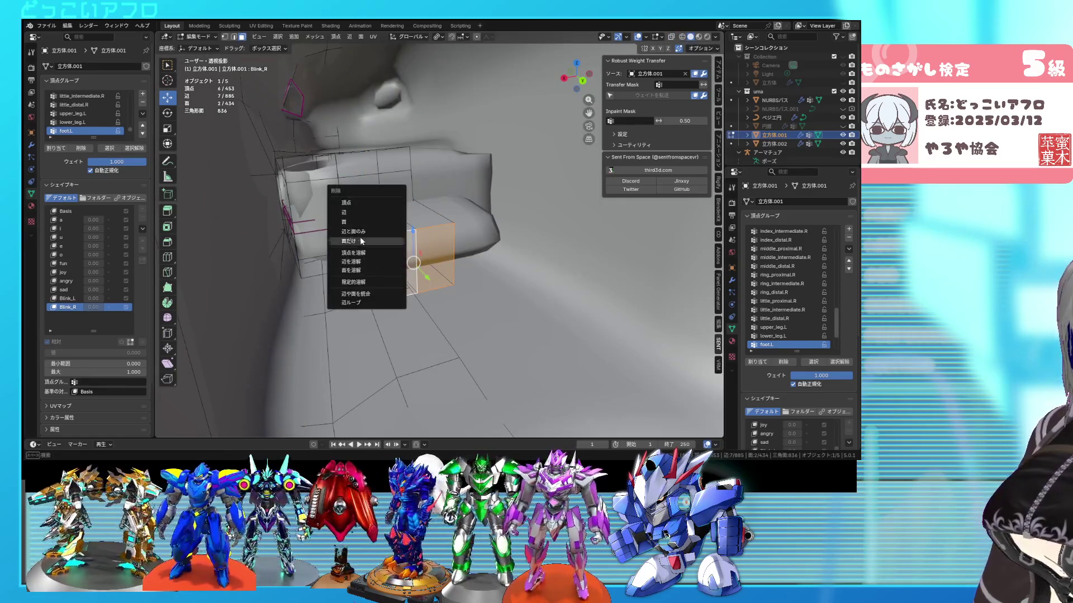
pyautogui.click(357, 220)
pyautogui.scroll(-4, 400, 250)
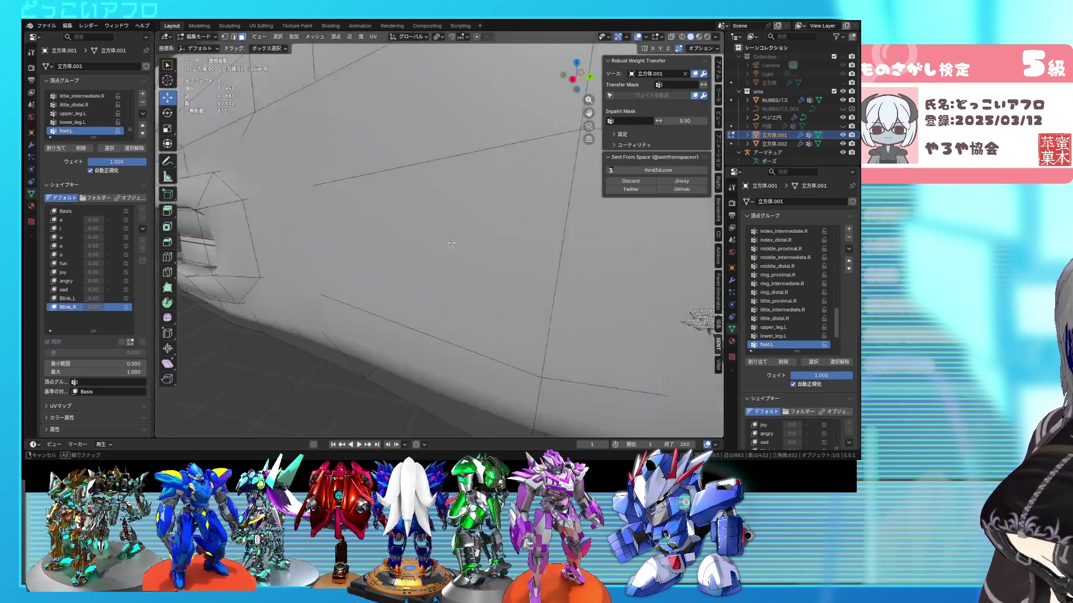
pyautogui.hotkey('alt', 'z')
pyautogui.moveTo(400, 250)
pyautogui.mouseDown(button='middle')
pyautogui.moveTo(532, 238)
pyautogui.moveTo(476, 236)
pyautogui.mouseUp(button='middle')
pyautogui.hotkey('alt', 'z')
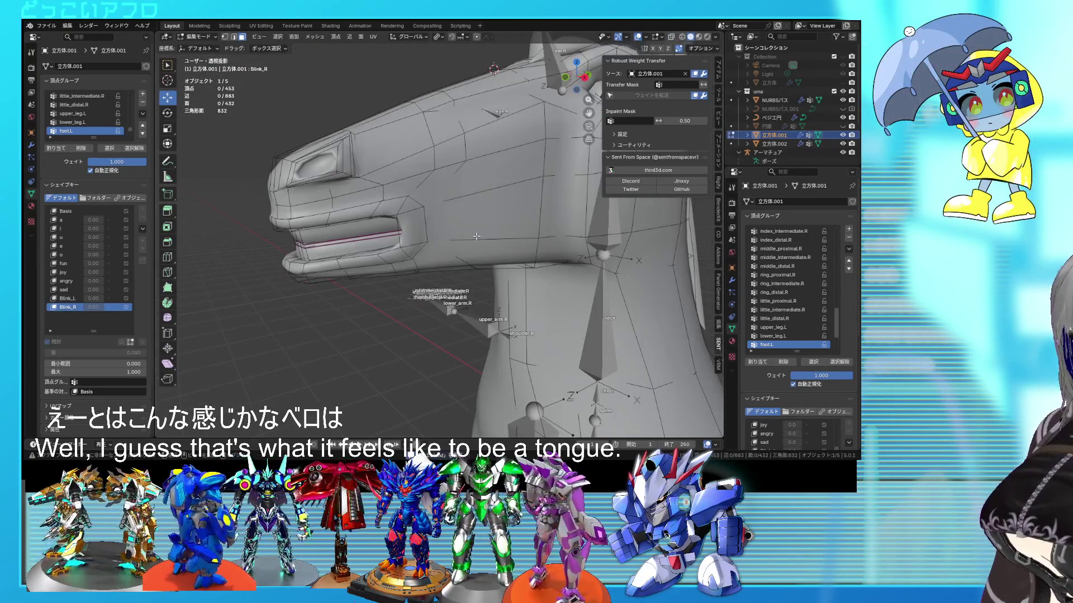
pyautogui.scroll(-4, 455, 242)
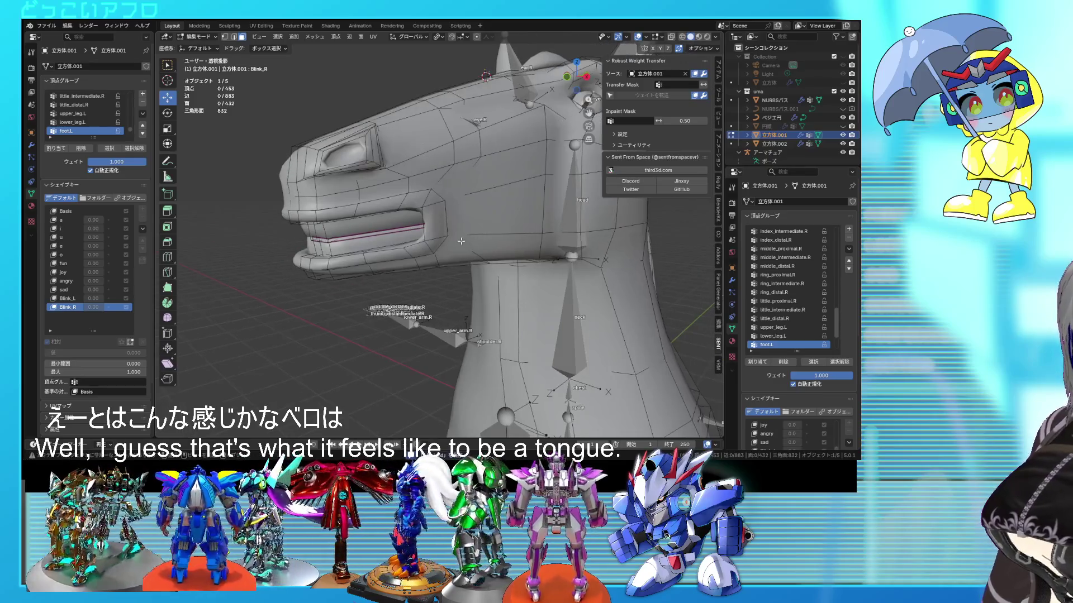
pyautogui.press('Tab')
pyautogui.moveTo(462, 242); pyautogui.dragTo(336, 241, button='middle')
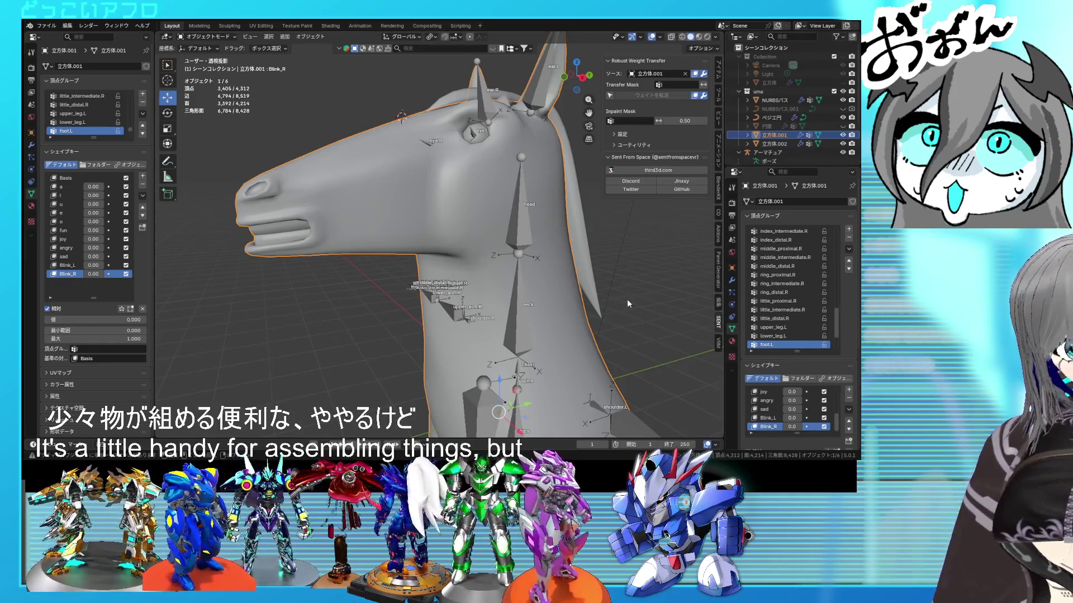
# Save, enter Edit Mode on the 'a' shape key, and view the mouth in X-ray.
pyautogui.moveTo(324, 236)
pyautogui.mouseDown(button='middle')
pyautogui.moveTo(413, 240)
pyautogui.moveTo(313, 264)
pyautogui.moveTo(435, 243)
pyautogui.moveTo(414, 264)
pyautogui.moveTo(414, 350)
pyautogui.moveTo(445, 255)
pyautogui.moveTo(457, 272)
pyautogui.moveTo(579, 273)
pyautogui.moveTo(410, 276)
pyautogui.moveTo(466, 320)
pyautogui.moveTo(467, 308)
pyautogui.moveTo(527, 277)
pyautogui.moveTo(496, 280)
pyautogui.moveTo(460, 258)
pyautogui.moveTo(431, 264)
pyautogui.moveTo(473, 279)
pyautogui.mouseUp(button='middle')
pyautogui.hotkey('ctrl', 's')
pyautogui.scroll(3, 458, 276)
pyautogui.scroll(2, 431, 280)
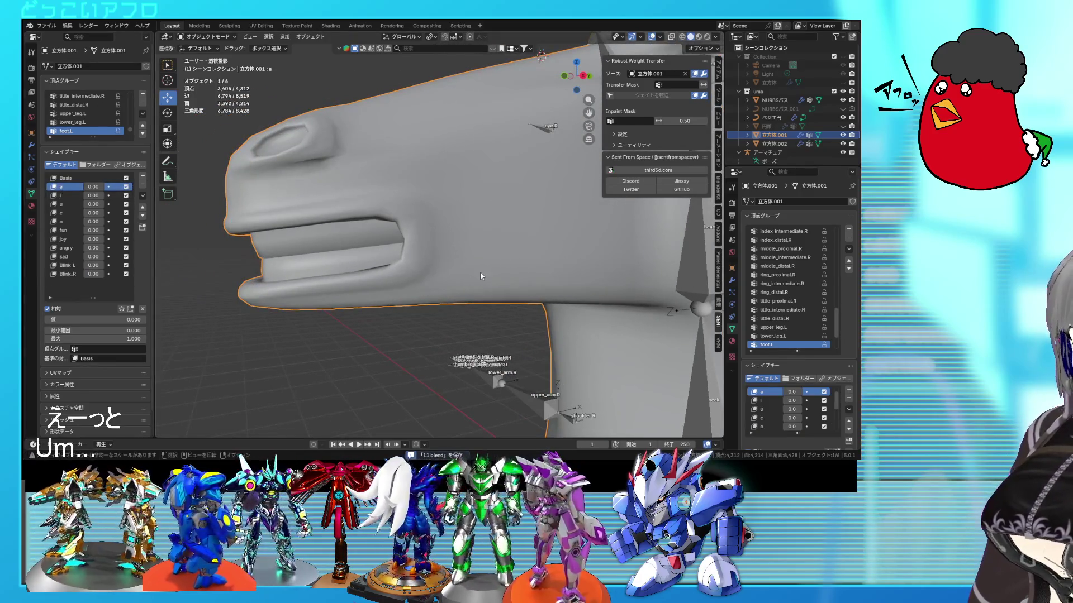
pyautogui.press('Tab')
pyautogui.scroll(5, 423, 277)
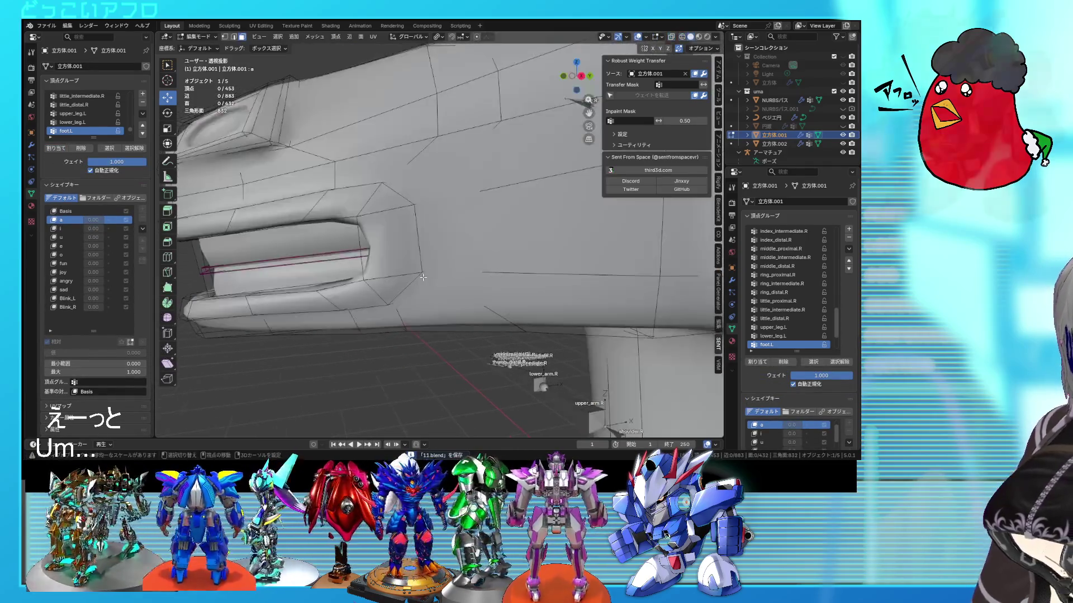
pyautogui.moveTo(423, 277)
pyautogui.mouseDown(button='middle')
pyautogui.moveTo(469, 247)
pyautogui.moveTo(484, 251)
pyautogui.moveTo(445, 255)
pyautogui.mouseUp(button='middle')
pyautogui.hotkey('alt', 'z')
pyautogui.hotkey('alt', 'z')
pyautogui.moveTo(527, 262); pyautogui.dragTo(469, 263, button='middle')
pyautogui.hotkey('ctrl', 's')
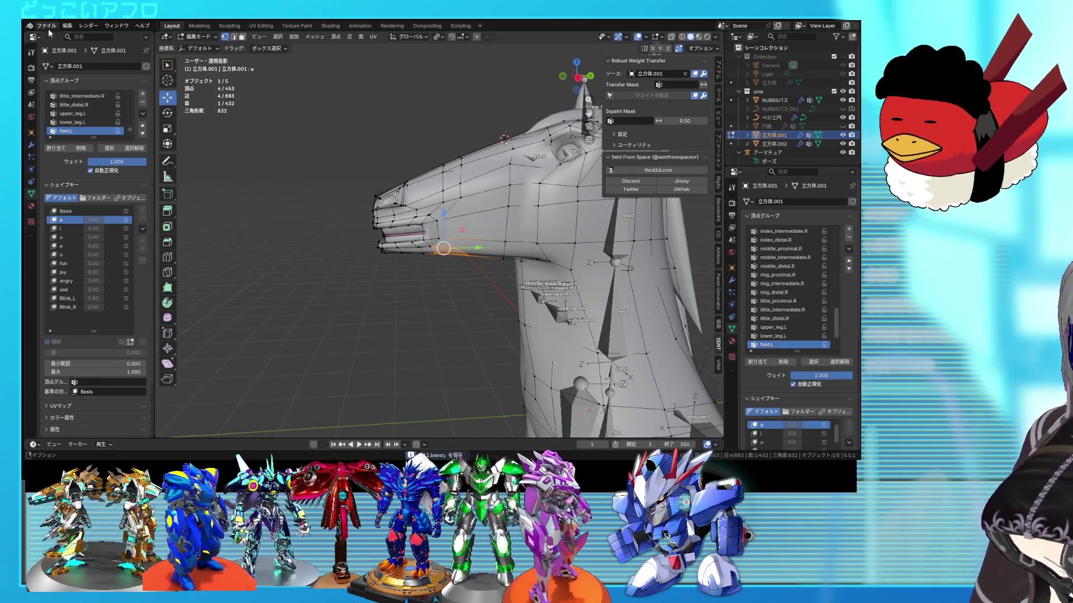
# Save a numbered copy of the file and box-select the head's vertices in side view.
pyautogui.click(46, 25)
pyautogui.click(70, 108)
pyautogui.hotkey('shift', 'z')
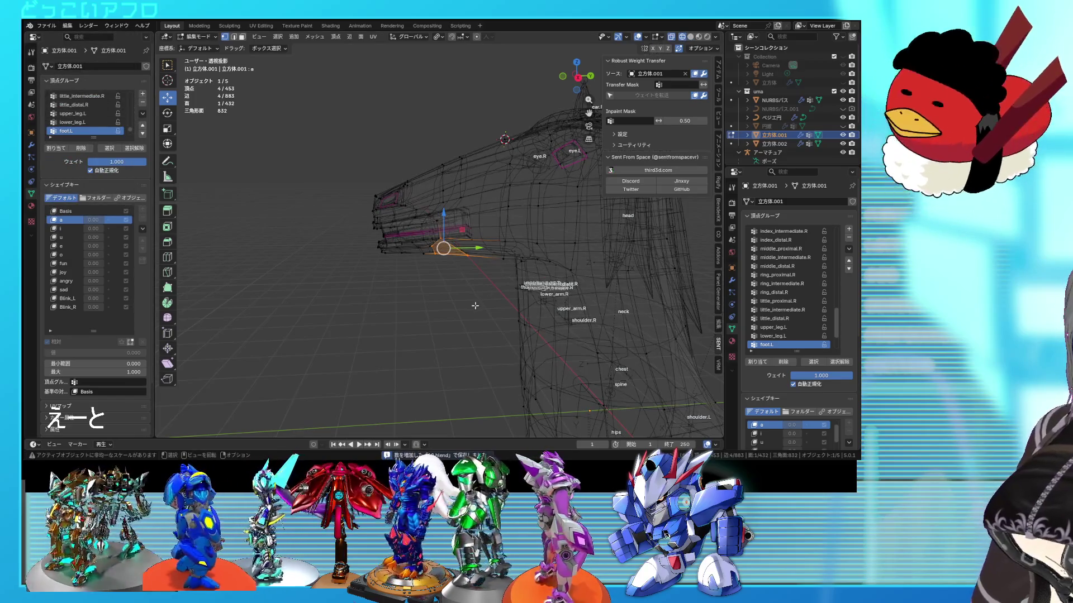
pyautogui.press('KP_3')
pyautogui.moveTo(330, 134); pyautogui.dragTo(469, 336)
pyautogui.hotkey('shift', 'z')
pyautogui.moveTo(470, 336)
pyautogui.mouseDown(button='middle')
pyautogui.moveTo(512, 261)
pyautogui.moveTo(450, 269)
pyautogui.moveTo(451, 227)
pyautogui.mouseUp(button='middle')
pyautogui.scroll(2, 452, 267)
pyautogui.hotkey('shift', 'z')
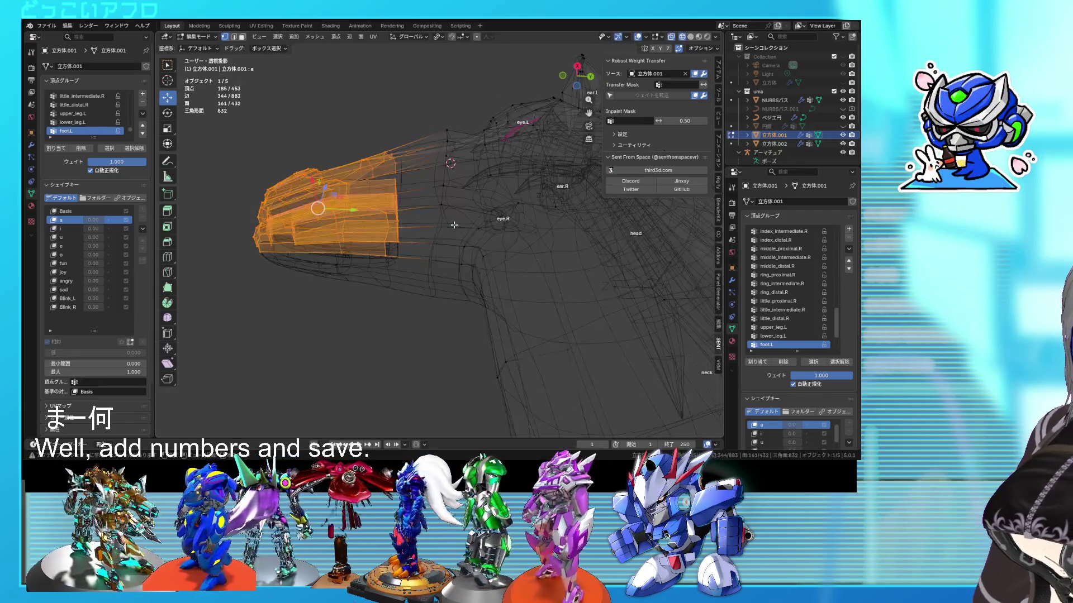
# Slide a snout vertex, then box-select the snout vertices.
pyautogui.click(451, 226)
pyautogui.hotkey('shift', 'z')
pyautogui.click(474, 238)
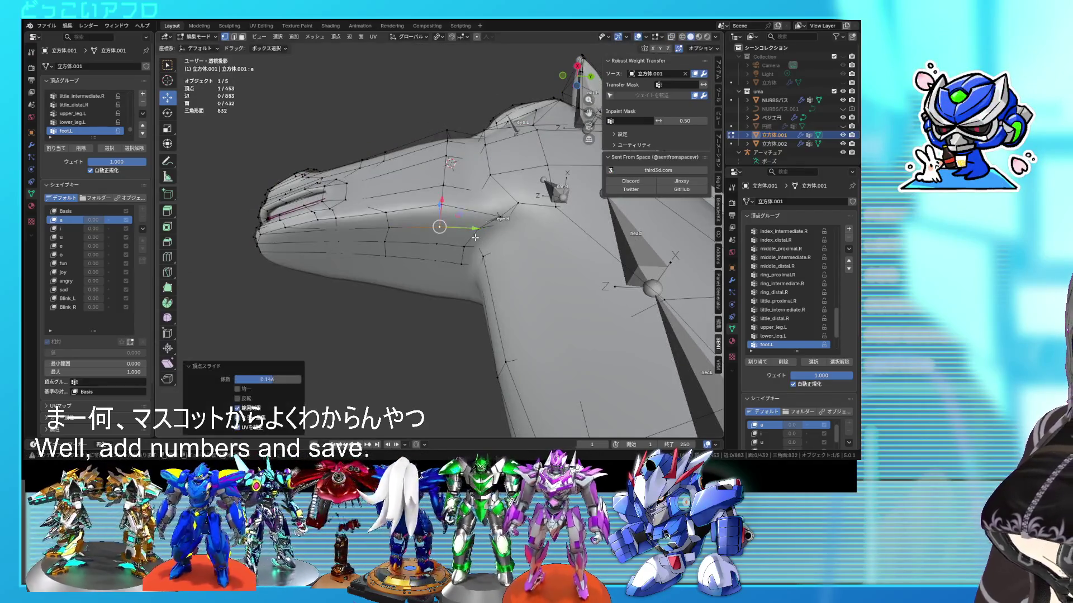
pyautogui.hotkey('shift', 'z')
pyautogui.press('KP_3')
pyautogui.hotkey('shift', 'z')
pyautogui.hotkey('shift', 'z')
pyautogui.moveTo(447, 309); pyautogui.dragTo(230, 125)
pyautogui.moveTo(230, 124); pyautogui.dragTo(460, 191, button='middle')
pyautogui.moveTo(387, 104); pyautogui.dragTo(388, 106)
pyautogui.moveTo(391, 112); pyautogui.dragTo(477, 186, button='middle')
pyautogui.hotkey('shift', 'z')
pyautogui.hotkey('shift', 'z')
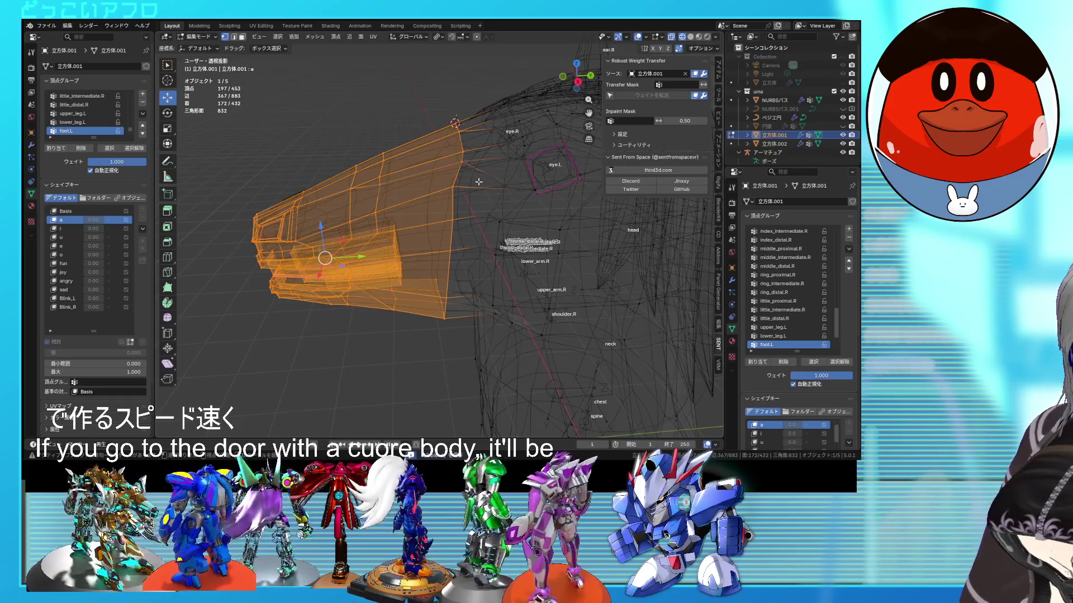
pyautogui.hotkey('shift', 'z')
pyautogui.moveTo(481, 185)
pyautogui.mouseDown(button='middle')
pyautogui.moveTo(410, 231)
pyautogui.moveTo(443, 243)
pyautogui.moveTo(466, 232)
pyautogui.moveTo(429, 230)
pyautogui.mouseUp(button='middle')
pyautogui.scroll(3, 434, 209)
# Hide unselected geometry, then select the linked mouth faces and grow the selection.
pyautogui.hotkey('shift', 'h')
pyautogui.hotkey('shift', 'z')
pyautogui.click(429, 230)
pyautogui.click(416, 233)
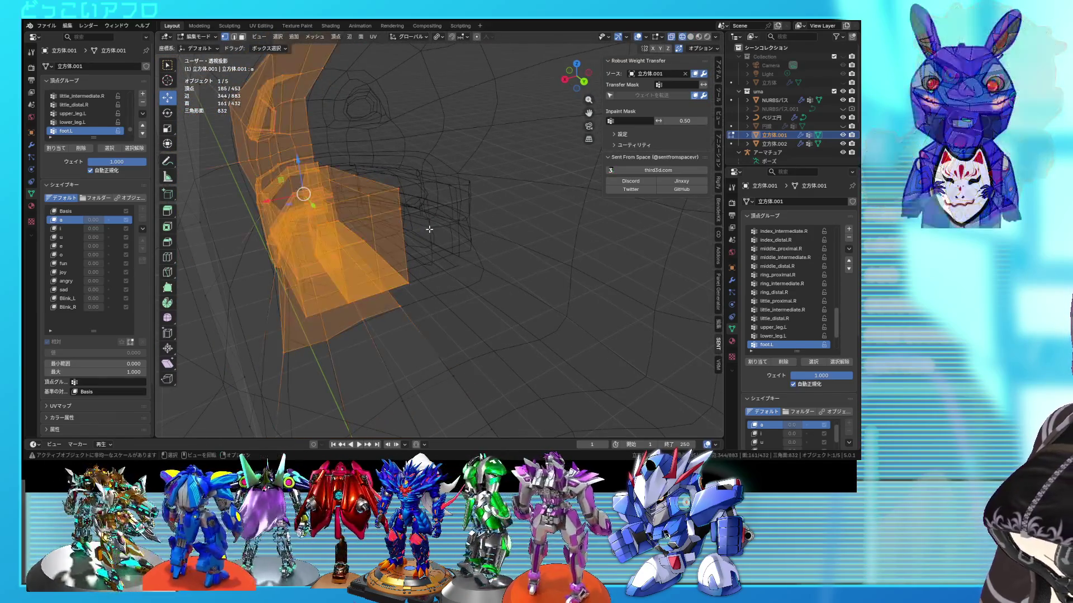
pyautogui.moveTo(414, 234)
pyautogui.mouseDown(button='middle')
pyautogui.moveTo(392, 237)
pyautogui.moveTo(414, 228)
pyautogui.moveTo(466, 257)
pyautogui.moveTo(582, 231)
pyautogui.moveTo(536, 202)
pyautogui.moveTo(477, 225)
pyautogui.mouseUp(button='middle')
pyautogui.hotkey('ctrl', 'l')
pyautogui.hotkey('shift', 'z')
pyautogui.press('ctrl+KP_Add')
# Save, return to Object Mode, and make Blink_L the active shape key.
pyautogui.hotkey('shift', 'z')
pyautogui.hotkey('shift', 'z')
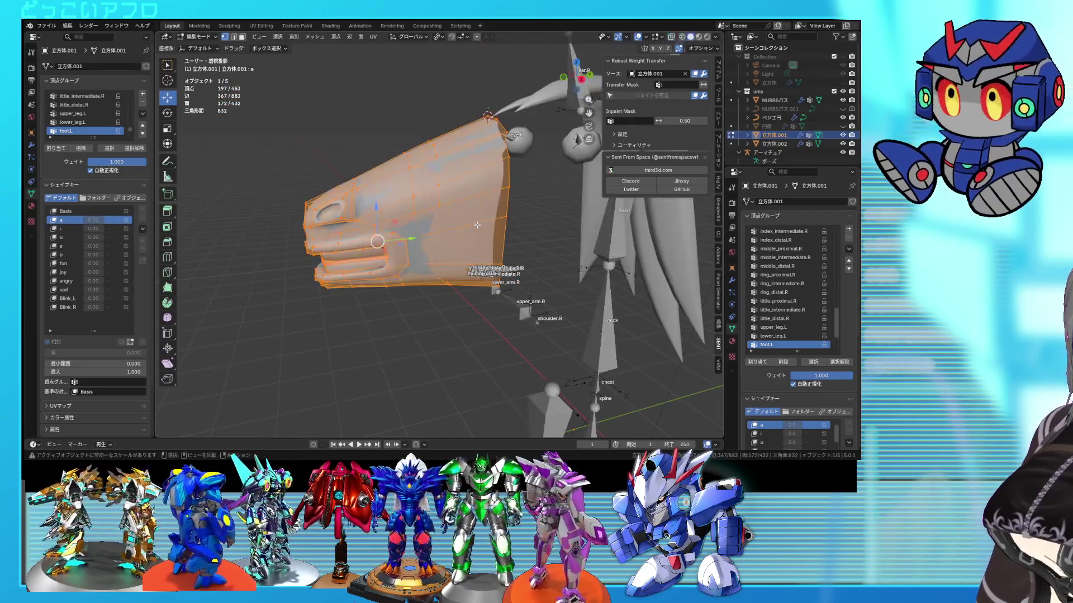
pyautogui.scroll(4, 477, 225)
pyautogui.hotkey('ctrl', 's')
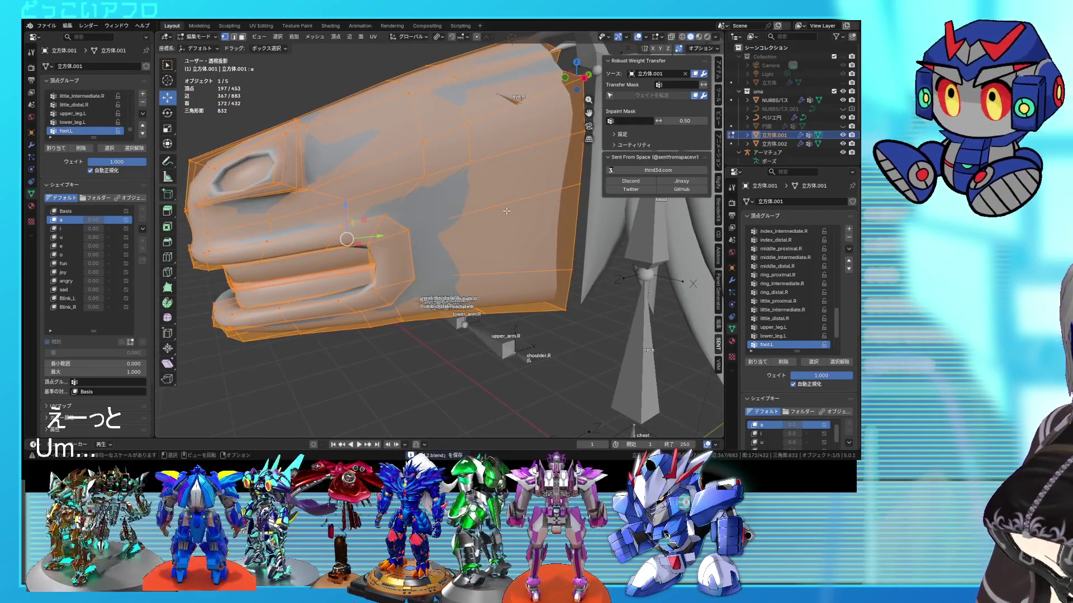
pyautogui.moveTo(506, 210)
pyautogui.mouseDown(button='middle')
pyautogui.moveTo(418, 216)
pyautogui.moveTo(564, 300)
pyautogui.moveTo(530, 298)
pyautogui.moveTo(581, 268)
pyautogui.moveTo(548, 263)
pyautogui.mouseUp(button='middle')
pyautogui.hotkey('alt', 'z')
pyautogui.press('Tab')
pyautogui.scroll(-1, 90, 272)
pyautogui.click(66, 264)
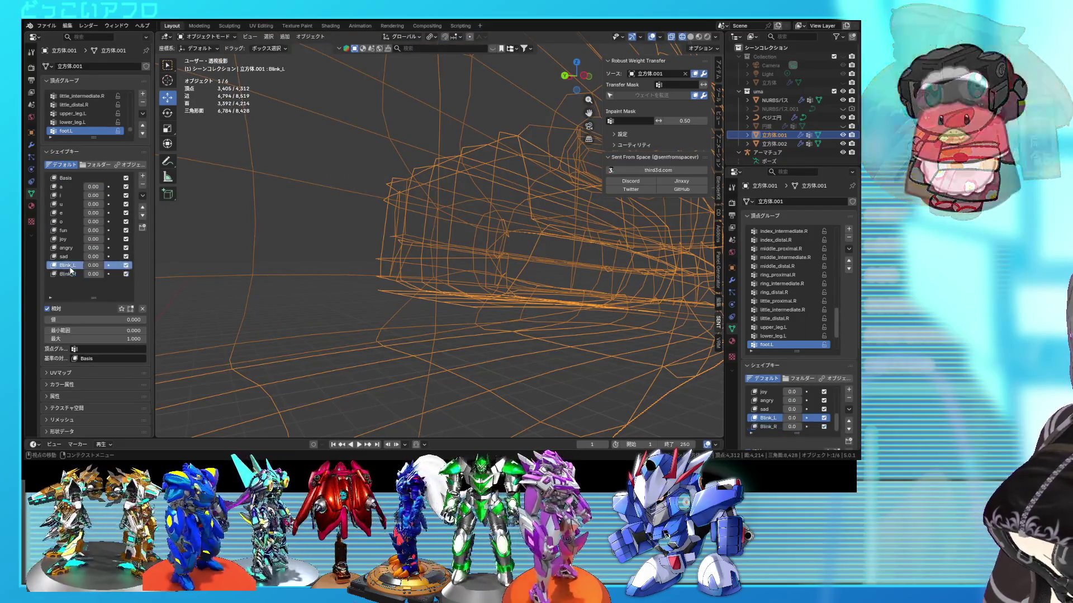
# Make Blink_R the active shape key and enter Edit Mode on the head.
pyautogui.moveTo(93, 264); pyautogui.dragTo(112, 273)
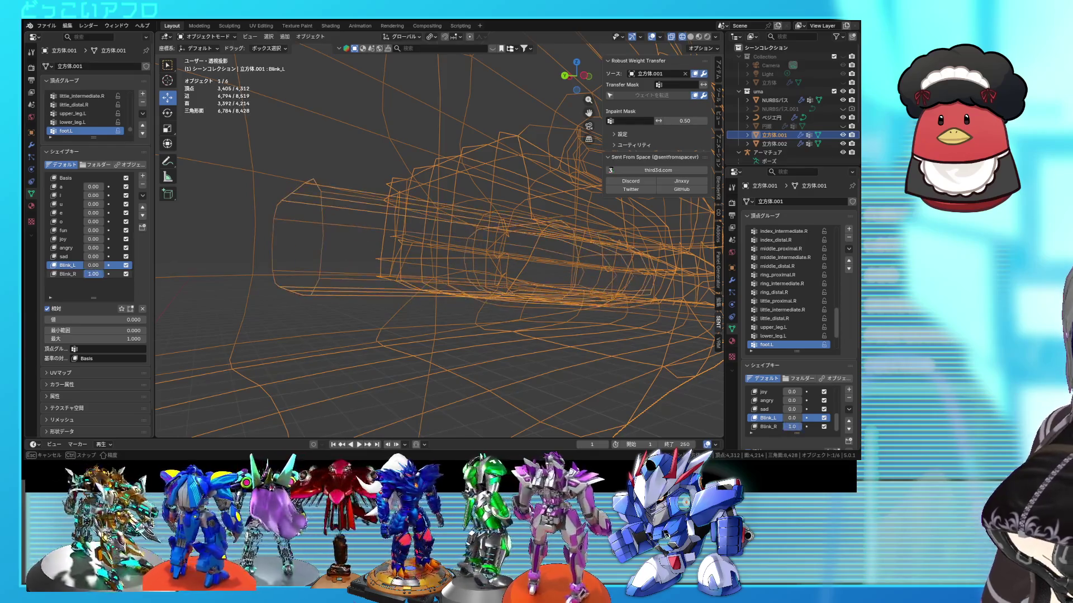
pyautogui.click(71, 274)
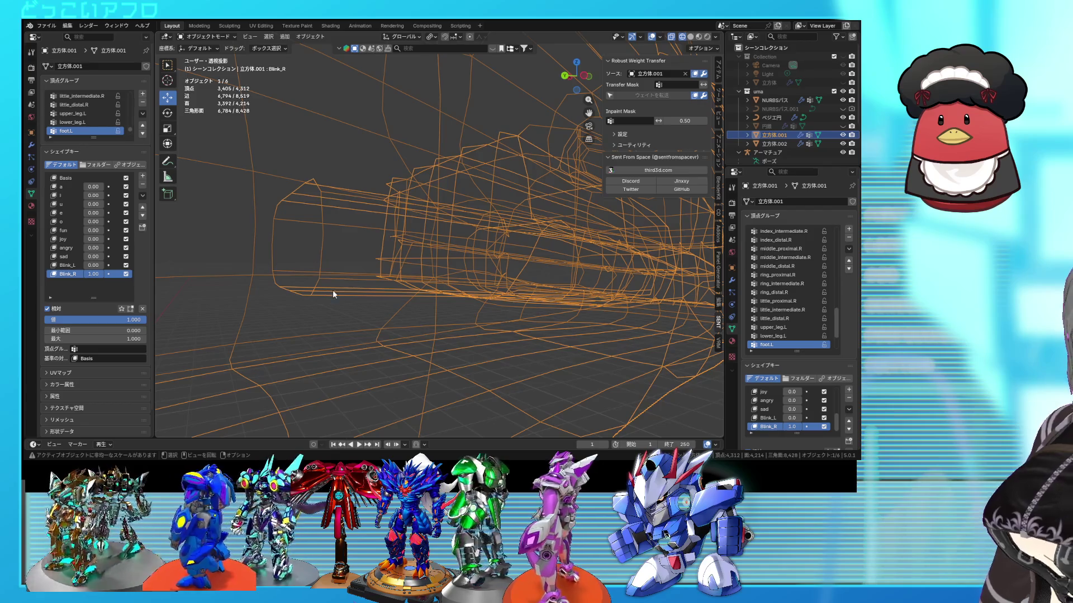
pyautogui.press('Tab')
pyautogui.moveTo(335, 296)
pyautogui.mouseDown(button='middle')
pyautogui.moveTo(347, 312)
pyautogui.moveTo(336, 281)
pyautogui.mouseUp(button='middle')
pyautogui.hotkey('alt', 'z')
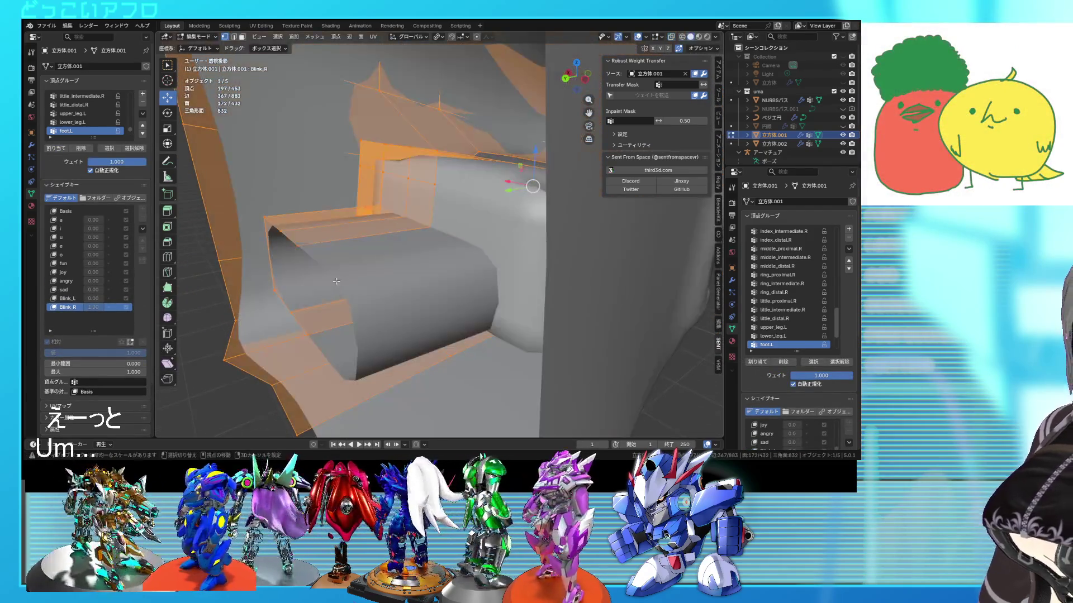
# Select the linked inner mouth box and separate it into the new object 立方体.003.
pyautogui.click(301, 243)
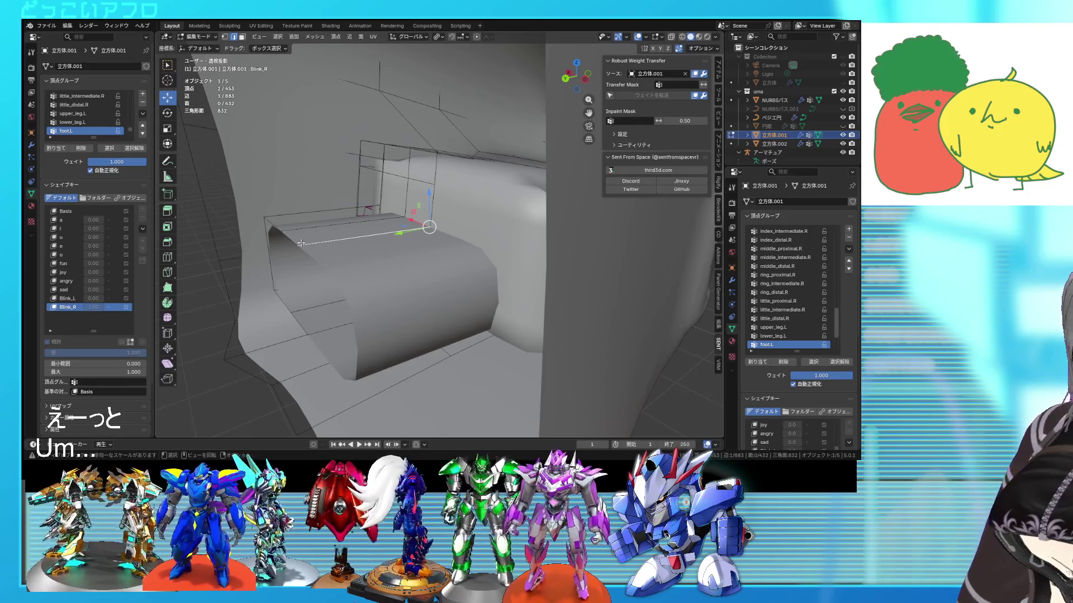
pyautogui.press('l')
pyautogui.rightClick(303, 290)
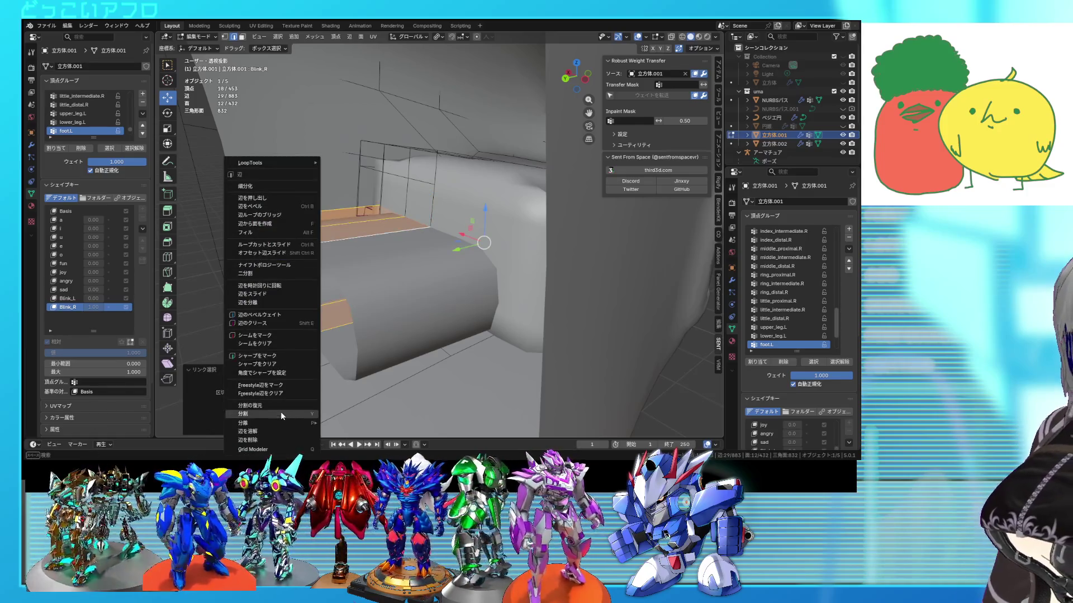
pyautogui.moveTo(287, 420)
pyautogui.click(338, 423)
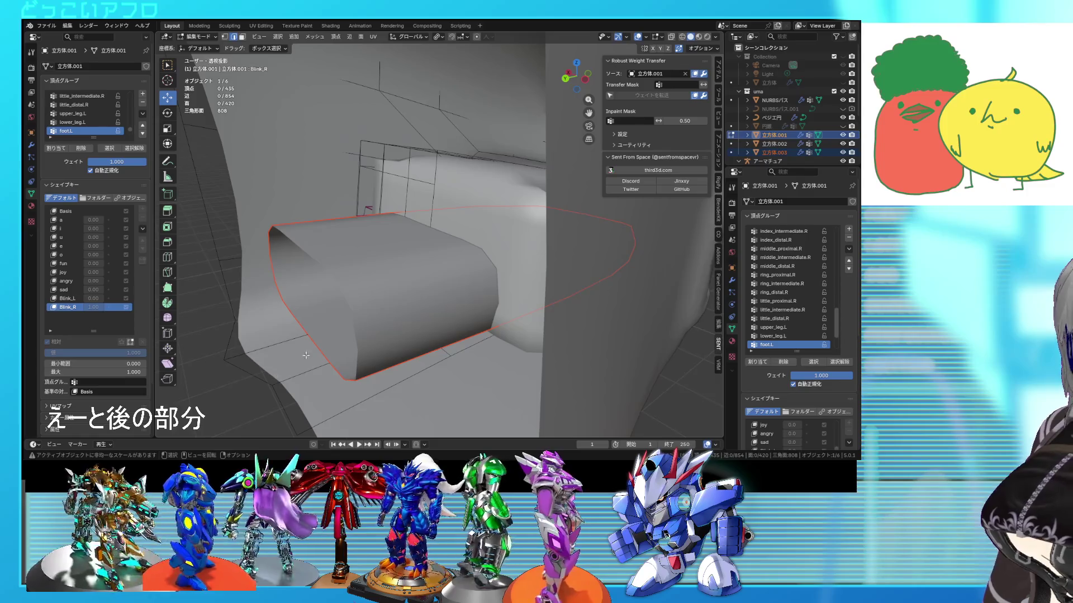
pyautogui.press('Tab')
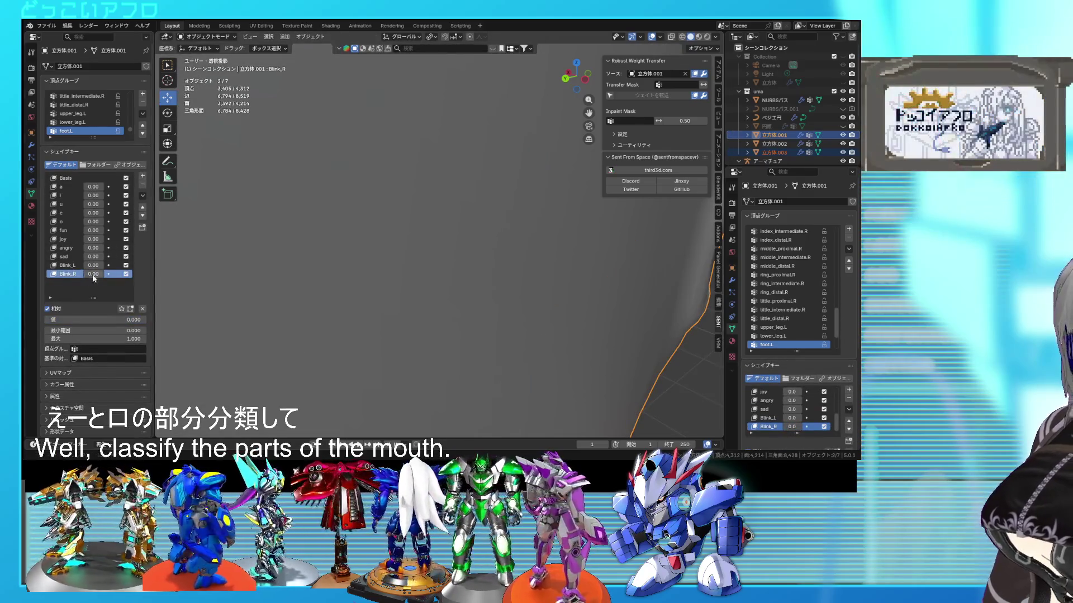
# In wireframe, select mouth box 立方体.003 and delete its Blink and other shape keys, leaving only Basis.
pyautogui.hotkey('shift', 'z')
pyautogui.click(337, 282)
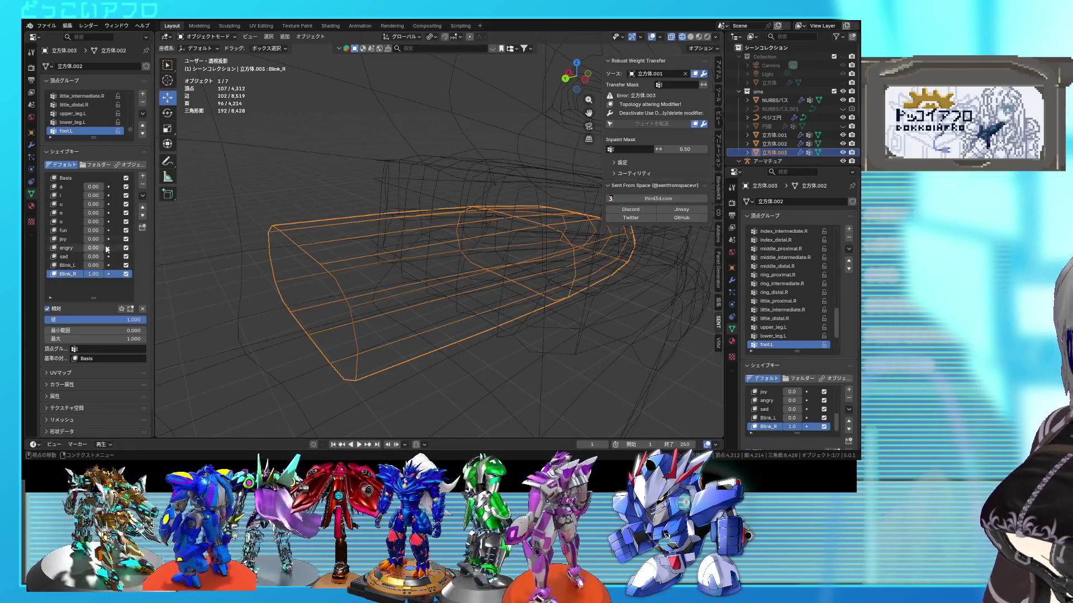
pyautogui.click(141, 207)
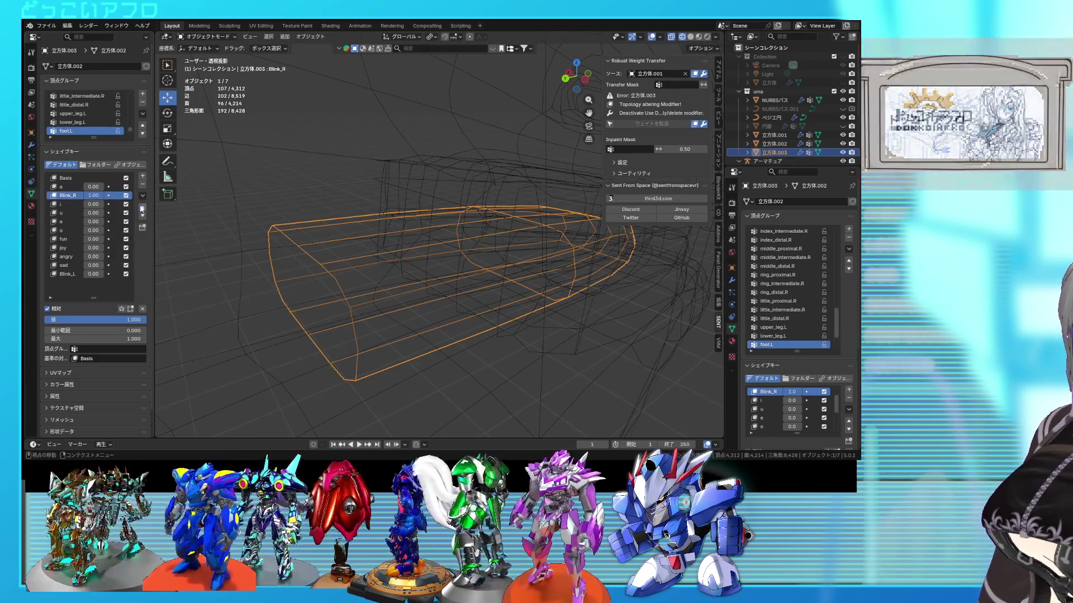
pyautogui.click(142, 207)
pyautogui.doubleClick(74, 178)
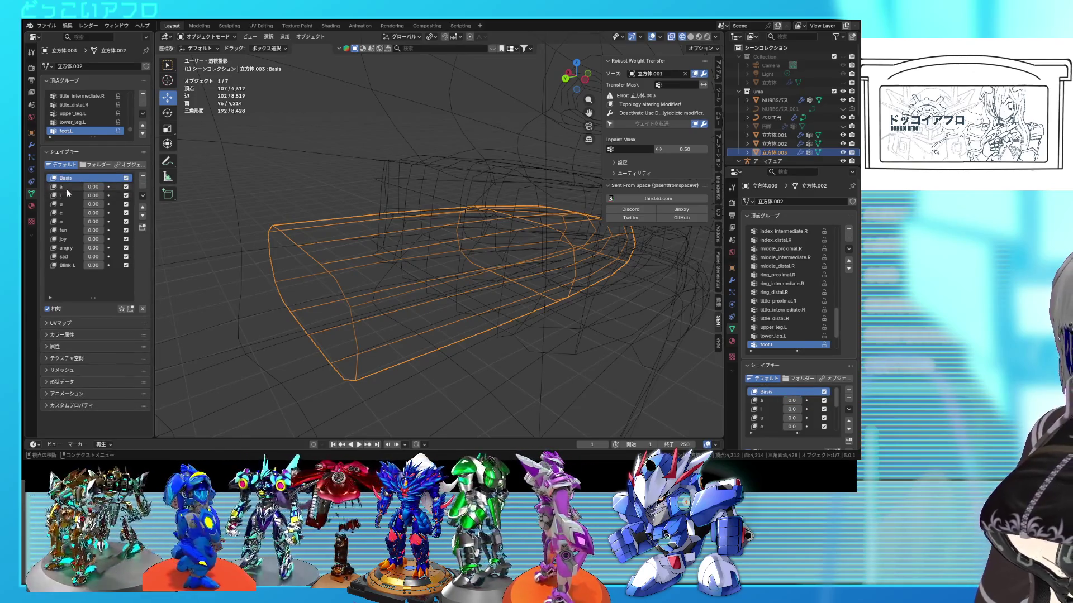
pyautogui.click(70, 267)
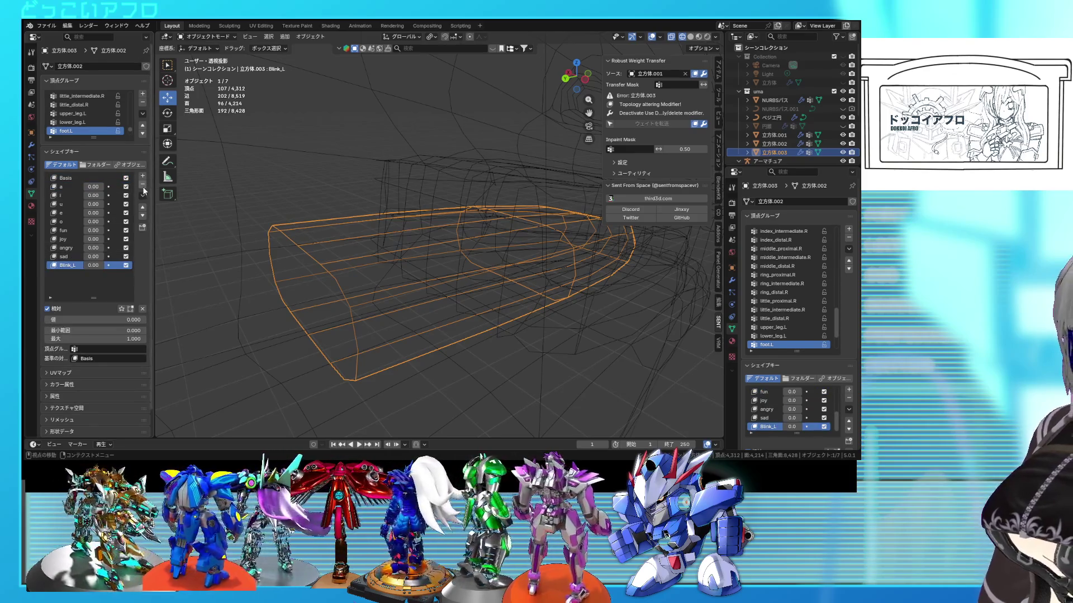
pyautogui.click(143, 185)
pyautogui.click(143, 185)
pyautogui.click(143, 185)
pyautogui.click(143, 185)
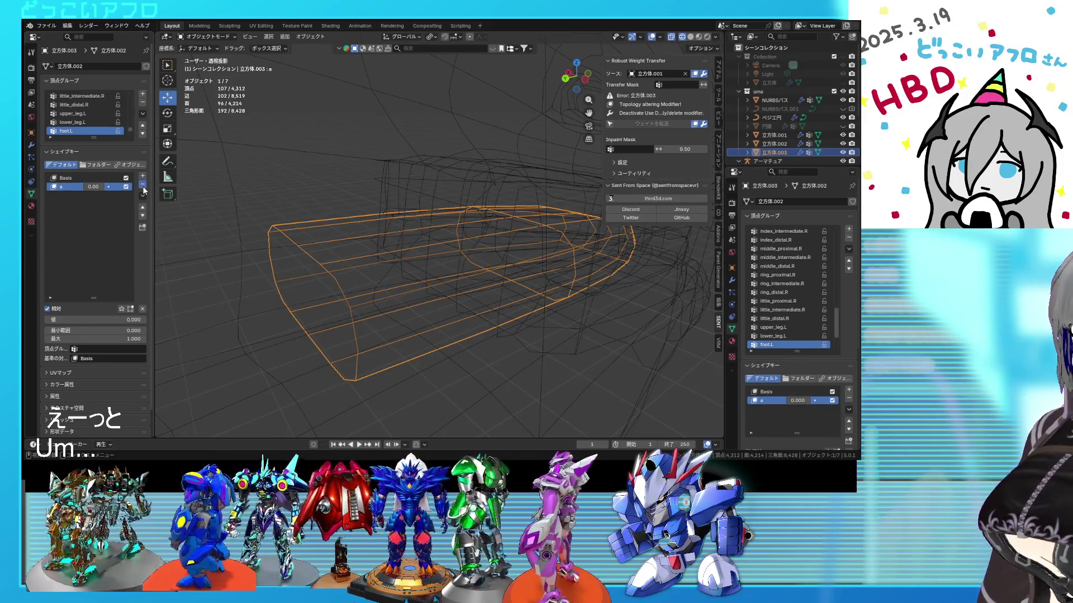
pyautogui.click(143, 185)
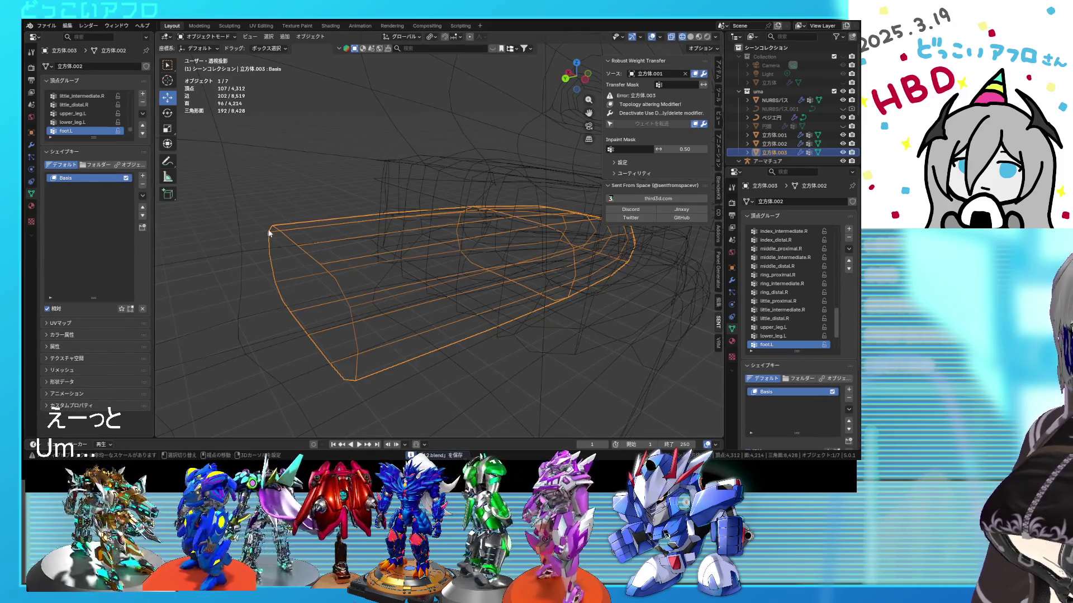
# Select the mouth box together with the head, with the head active, ready to join them.
pyautogui.click(239, 233)
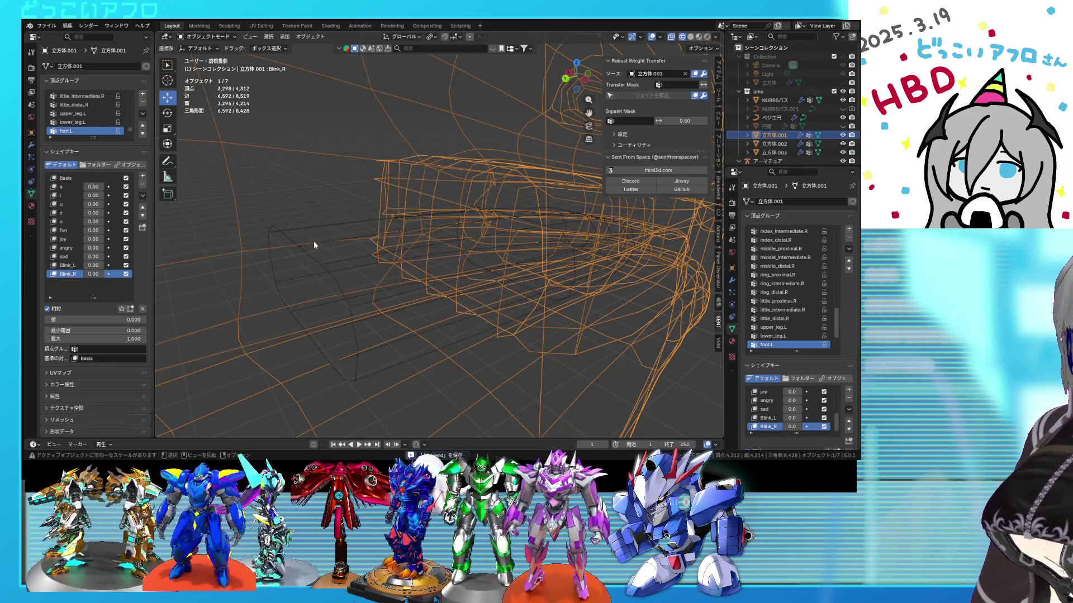
pyautogui.moveTo(304, 242)
pyautogui.mouseDown(button='middle')
pyautogui.moveTo(447, 250)
pyautogui.moveTo(352, 259)
pyautogui.mouseUp(button='middle')
pyautogui.hotkey('shift', 'z')
pyautogui.keyDown('shift'); pyautogui.click(397, 242); pyautogui.keyUp('shift')
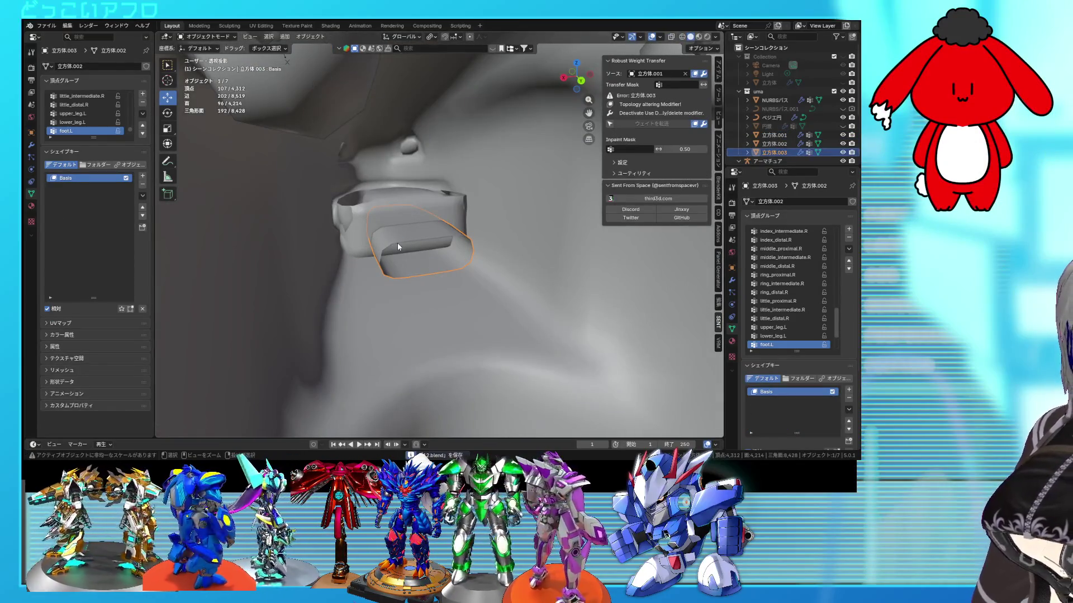
pyautogui.click(385, 243)
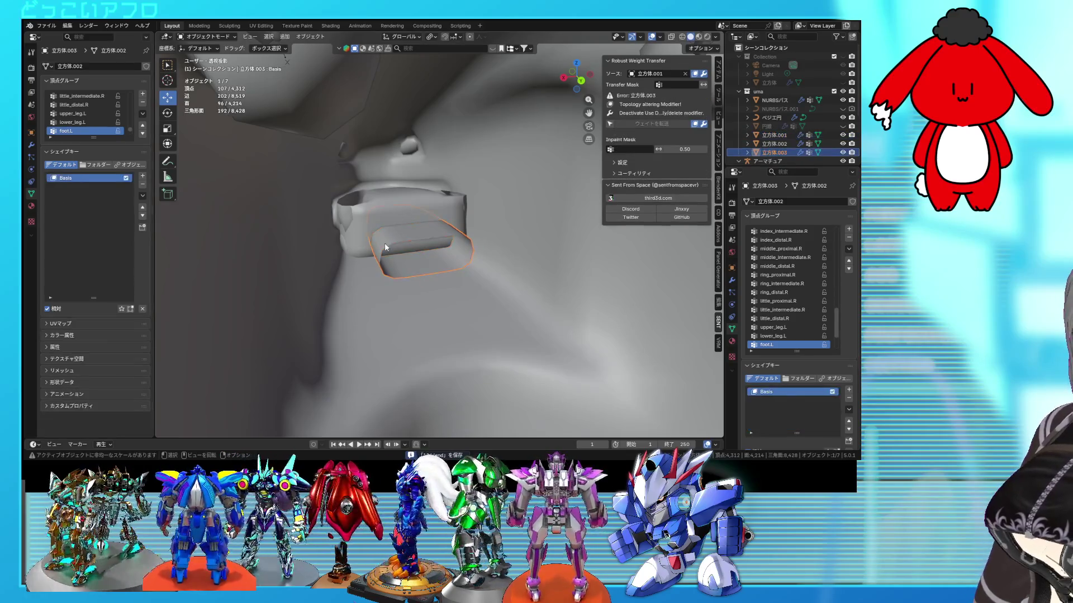
pyautogui.scroll(-6, 405, 258)
pyautogui.keyDown('shift'); pyautogui.click(454, 266); pyautogui.keyUp('shift')
pyautogui.rightClick(454, 266)
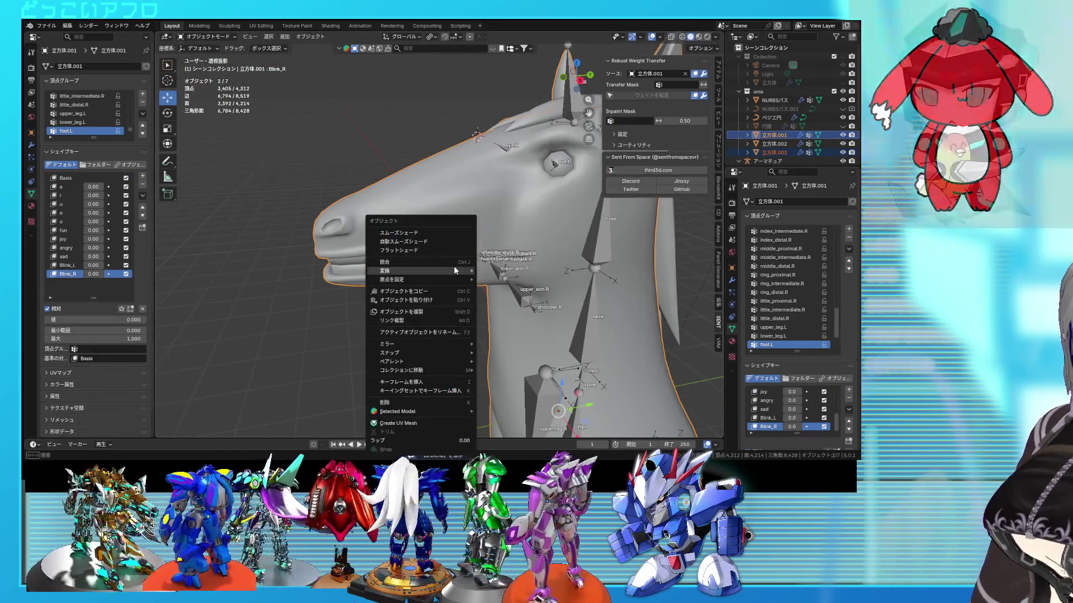
# Join the mouth box into the head, enter Edit Mode with nothing selected, and save the file.
pyautogui.click(436, 264)
pyautogui.press('Tab')
pyautogui.moveTo(438, 265)
pyautogui.mouseDown(button='middle')
pyautogui.moveTo(395, 260)
pyautogui.moveTo(401, 270)
pyautogui.moveTo(416, 263)
pyautogui.mouseUp(button='middle')
pyautogui.hotkey('alt', 'a')
pyautogui.hotkey('ctrl', 's')
pyautogui.hotkey('shift', 'z')
# Make shape key 'a' active and set up a side view of the head's mouth.
pyautogui.scroll(3, 390, 256)
pyautogui.scroll(2, 403, 273)
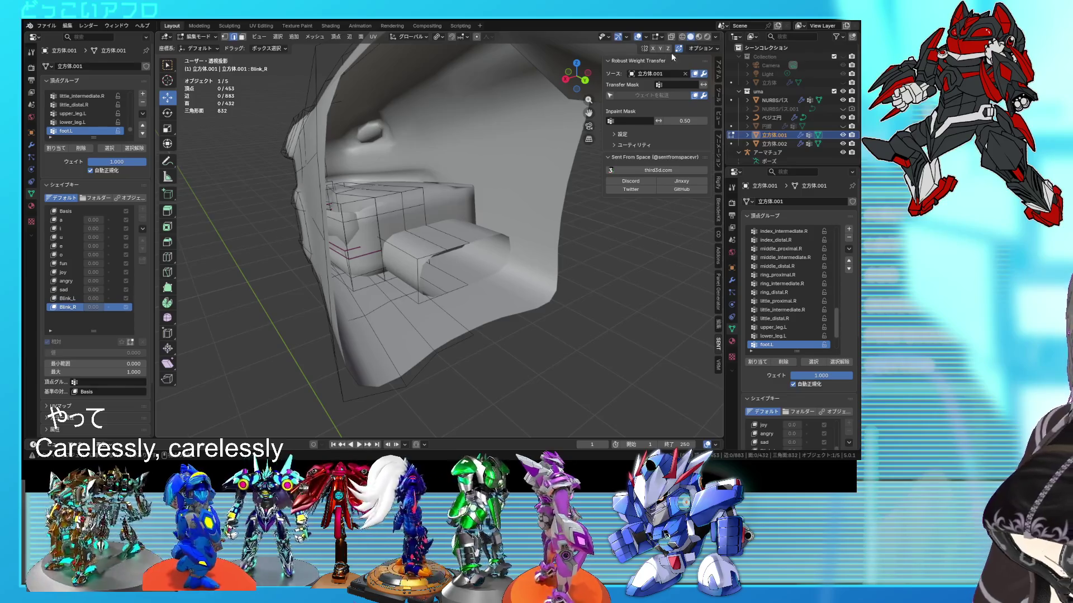
pyautogui.moveTo(388, 202); pyautogui.dragTo(463, 195, button='middle')
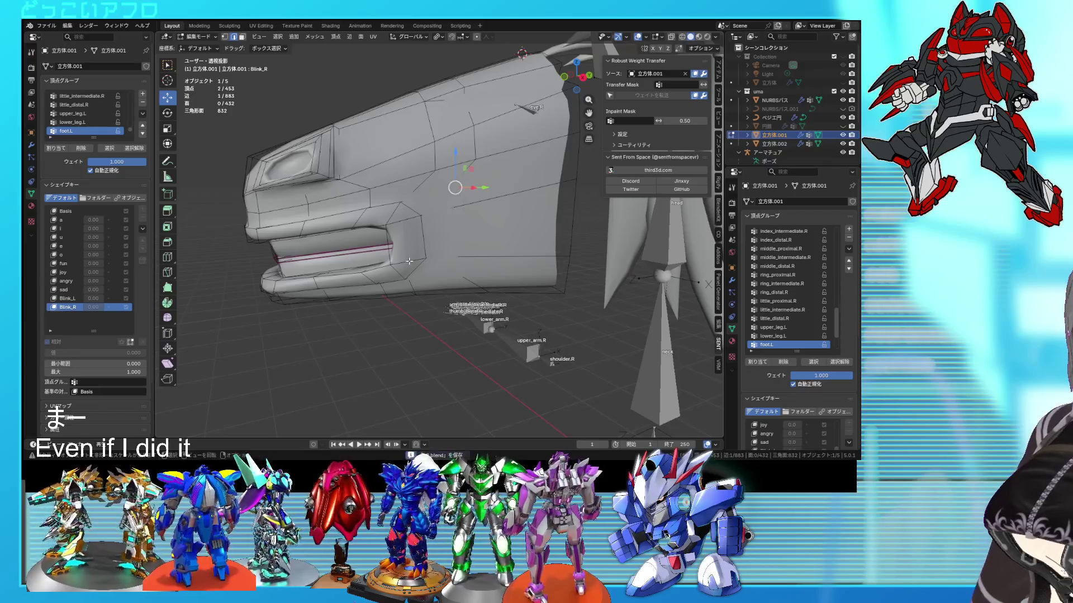
pyautogui.scroll(2, 409, 261)
pyautogui.moveTo(378, 248)
pyautogui.mouseDown(button='middle')
pyautogui.moveTo(419, 240)
pyautogui.moveTo(359, 254)
pyautogui.moveTo(383, 242)
pyautogui.moveTo(371, 254)
pyautogui.mouseUp(button='middle')
pyautogui.scroll(3, 419, 240)
pyautogui.hotkey('alt', 'z')
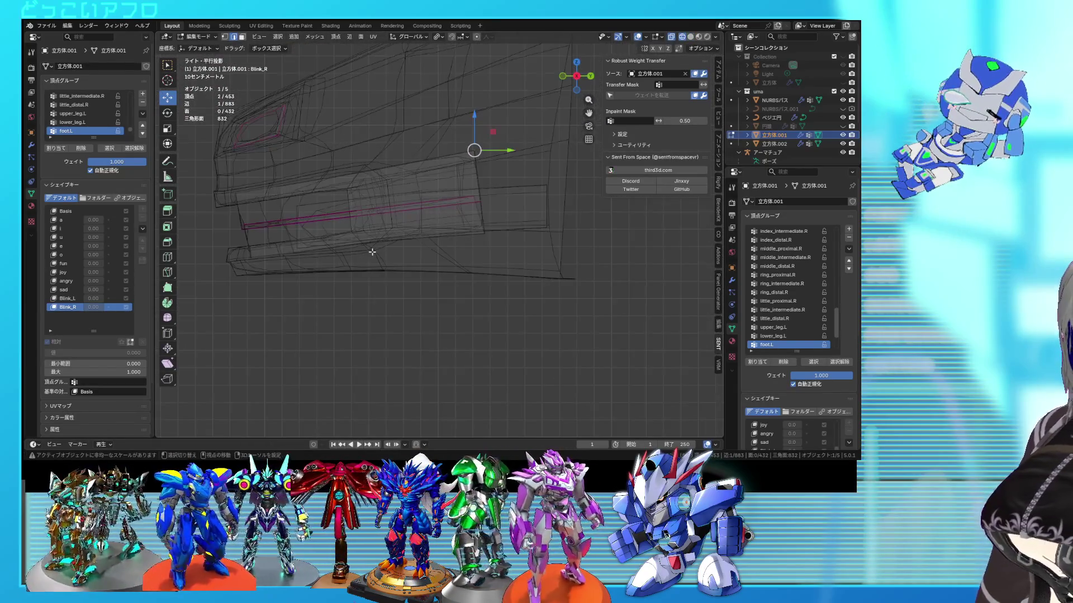
pyautogui.click(73, 220)
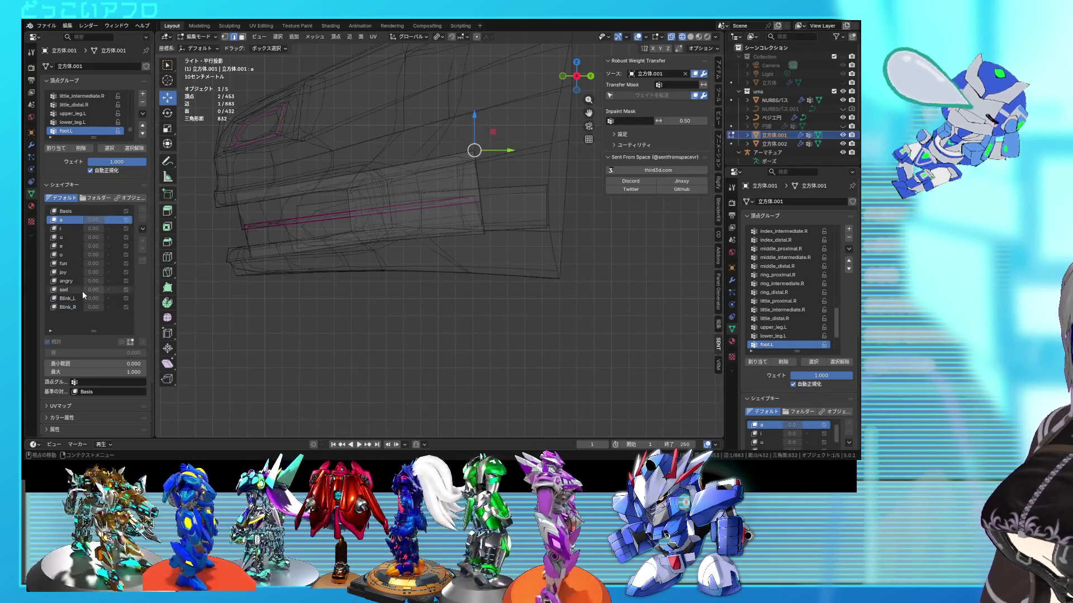
pyautogui.scroll(1, 436, 263)
pyautogui.moveTo(437, 263)
pyautogui.mouseDown(button='middle')
pyautogui.moveTo(371, 282)
pyautogui.moveTo(459, 285)
pyautogui.moveTo(447, 289)
pyautogui.mouseUp(button='middle')
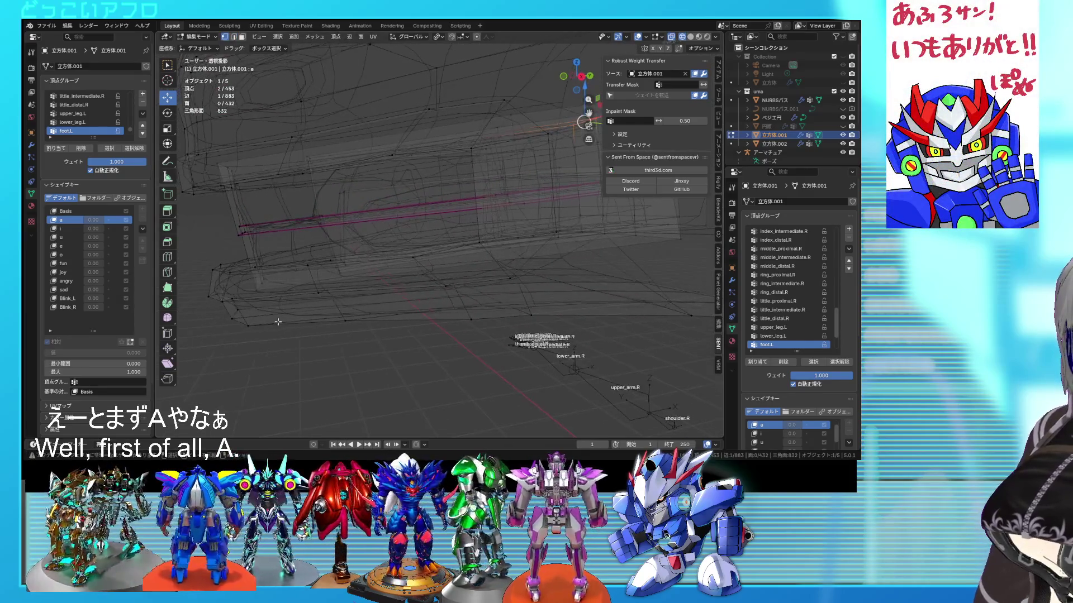
pyautogui.moveTo(204, 254); pyautogui.dragTo(202, 253)
pyautogui.moveTo(355, 303); pyautogui.dragTo(336, 316, button='middle')
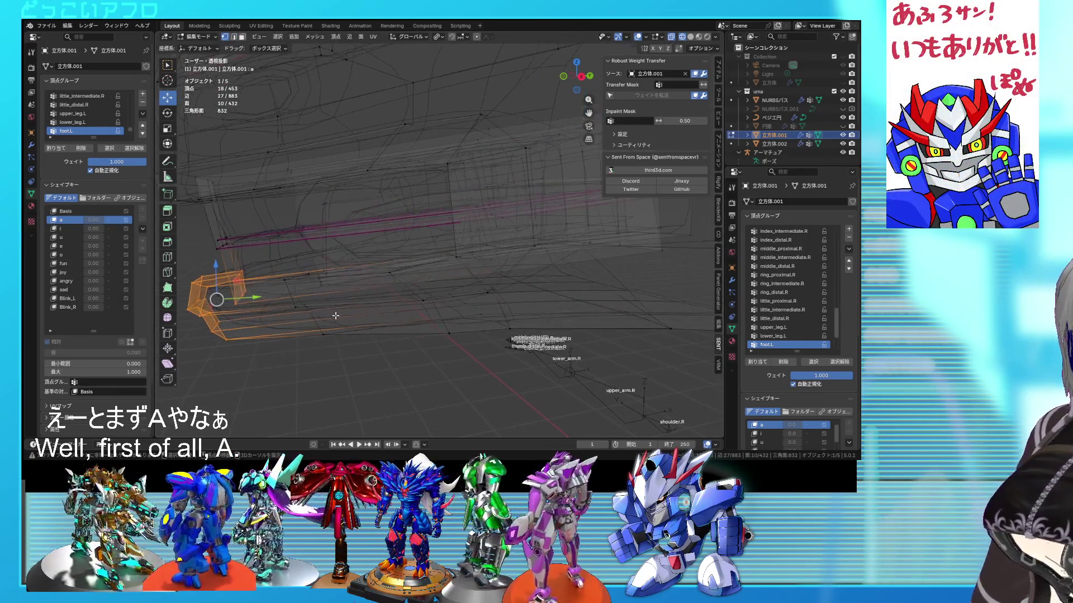
pyautogui.press('KP_3')
pyautogui.hotkey('alt', 'z')
pyautogui.hotkey('alt', 'z')
# Box-select the lower jaw and lower-lip vertices in side view.
pyautogui.moveTo(464, 308)
pyautogui.mouseDown()
pyautogui.moveTo(306, 228)
pyautogui.moveTo(294, 239)
pyautogui.mouseUp()
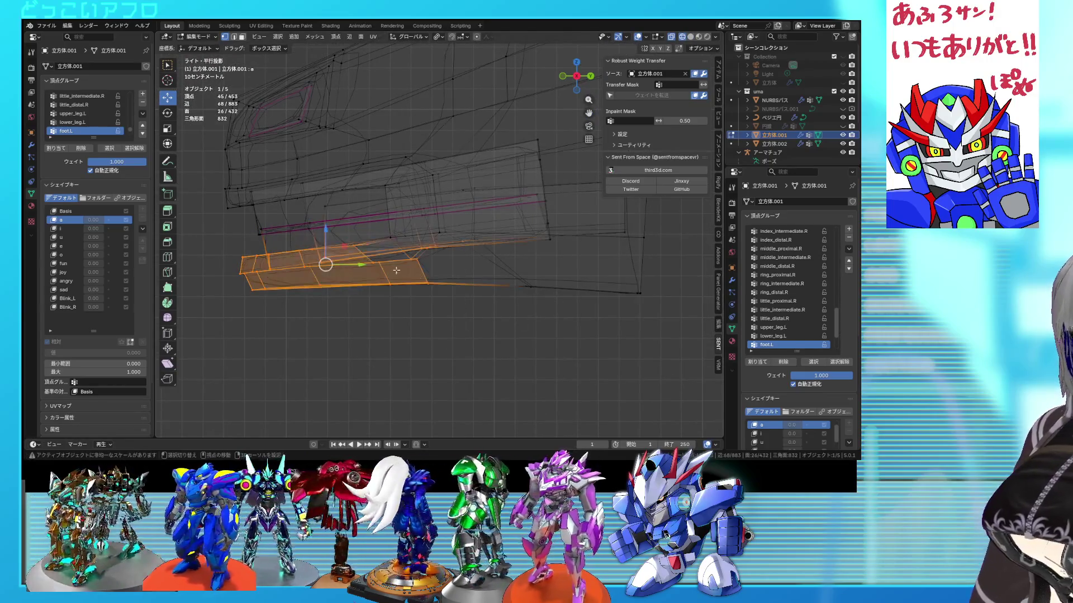
pyautogui.moveTo(436, 278); pyautogui.dragTo(371, 235)
pyautogui.keyDown('shift'); pyautogui.moveTo(268, 240); pyautogui.dragTo(369, 253, button='middle'); pyautogui.keyUp('shift')
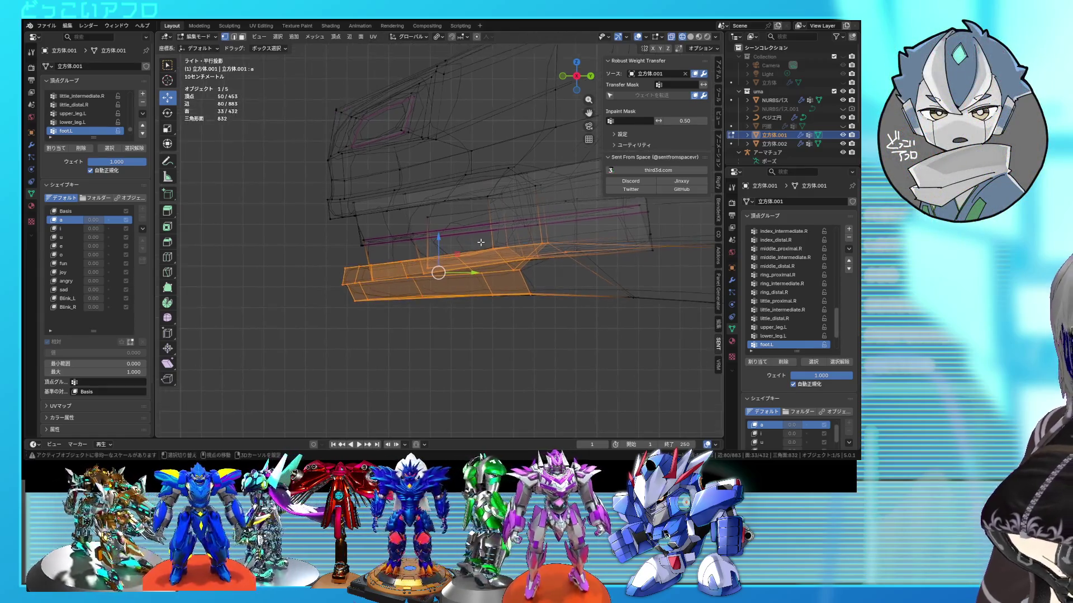
pyautogui.scroll(2, 368, 253)
pyautogui.scroll(3, 369, 253)
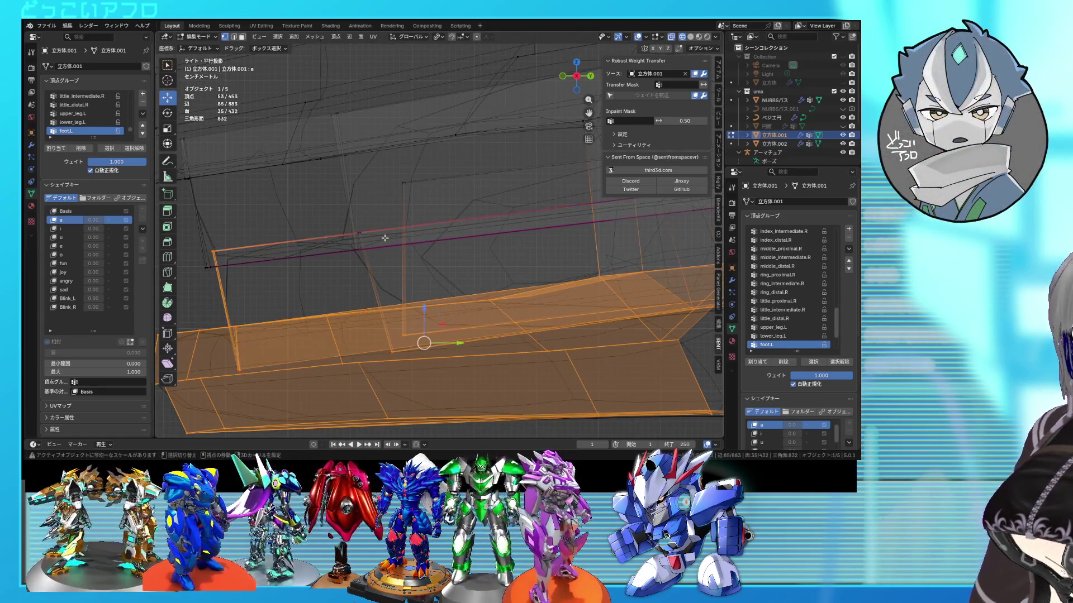
pyautogui.moveTo(338, 220); pyautogui.dragTo(338, 220)
pyautogui.scroll(3, 376, 262)
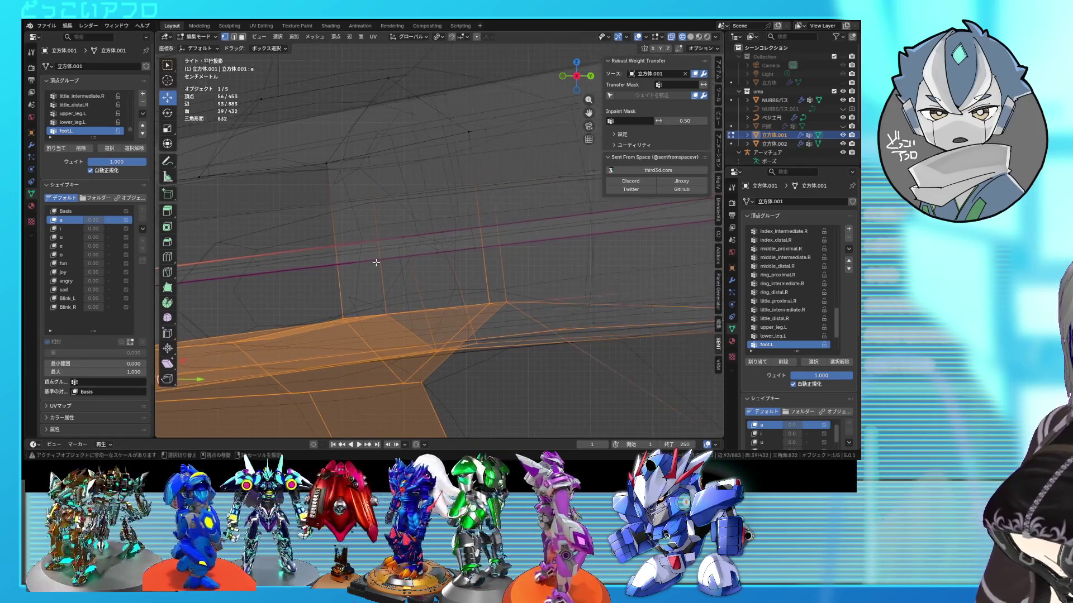
pyautogui.moveTo(401, 235); pyautogui.dragTo(401, 235)
pyautogui.scroll(-2, 585, 241)
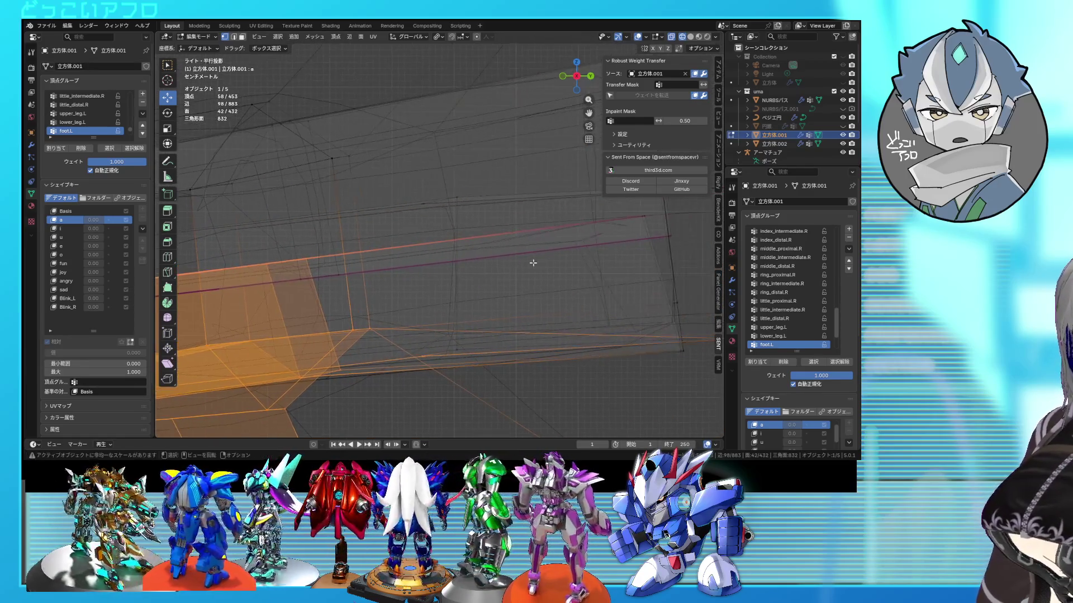
pyautogui.moveTo(573, 221); pyautogui.dragTo(511, 237)
pyautogui.scroll(-2, 512, 237)
pyautogui.moveTo(469, 301); pyautogui.dragTo(435, 252, button='middle')
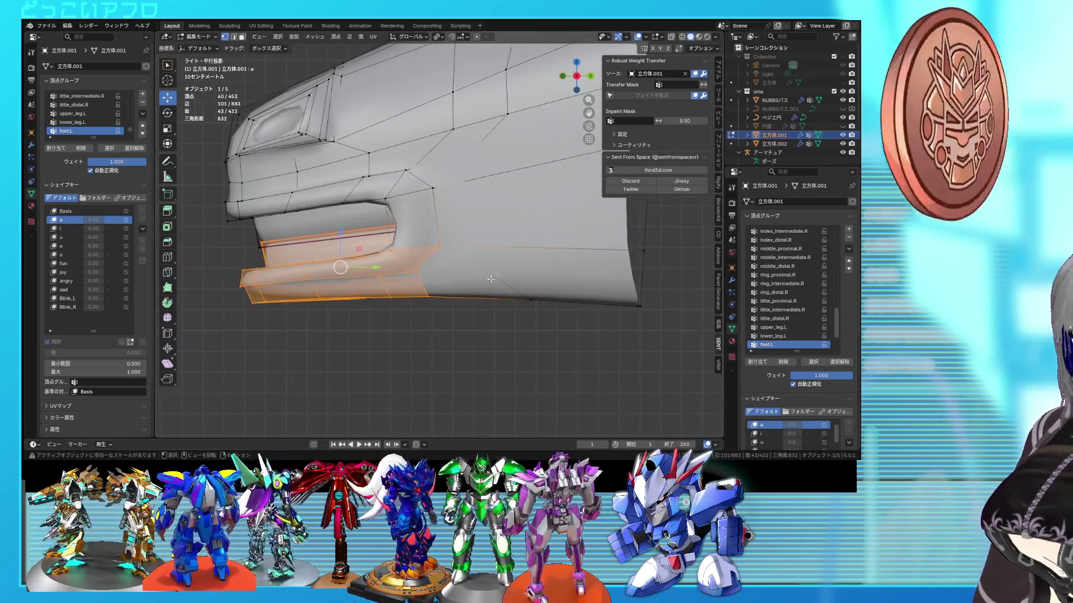
pyautogui.scroll(3, 436, 250)
# Lower the selected lip vertices along Z, then select the whole lower-lip piece and lower it too.
pyautogui.press('g')
pyautogui.press('z')
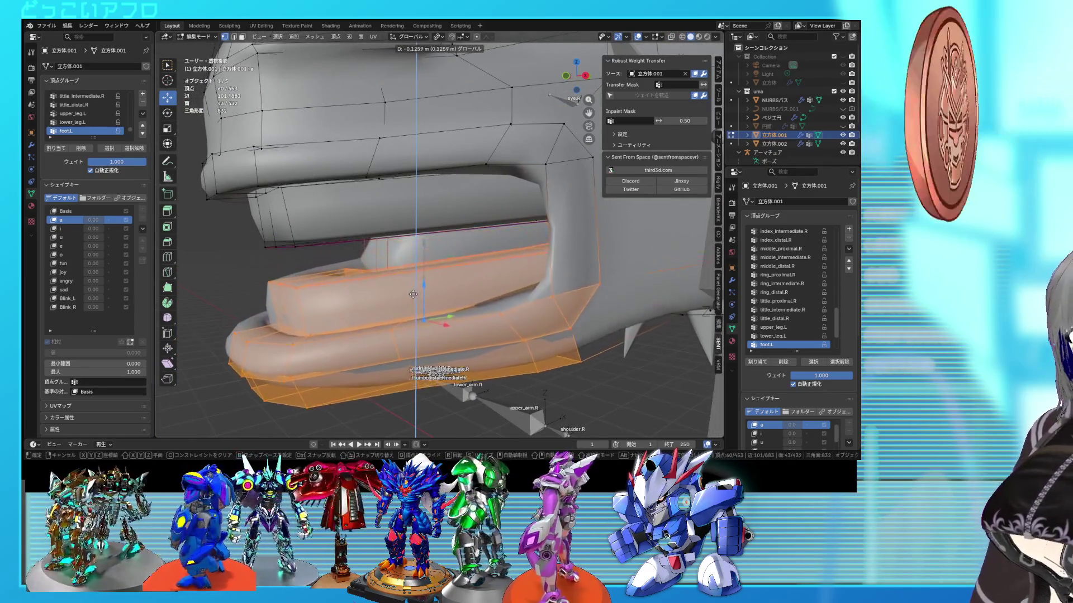
pyautogui.click(405, 321)
pyautogui.hotkey('alt', 'z')
pyautogui.moveTo(405, 321)
pyautogui.mouseDown(button='middle')
pyautogui.moveTo(398, 306)
pyautogui.moveTo(528, 259)
pyautogui.moveTo(411, 303)
pyautogui.moveTo(442, 296)
pyautogui.moveTo(425, 291)
pyautogui.moveTo(467, 294)
pyautogui.mouseUp(button='middle')
pyautogui.hotkey('alt', 'z')
pyautogui.press('l')
pyautogui.hotkey('alt', 'z')
pyautogui.press('g')
pyautogui.press('z')
pyautogui.click(400, 305)
pyautogui.hotkey('alt', 'z')
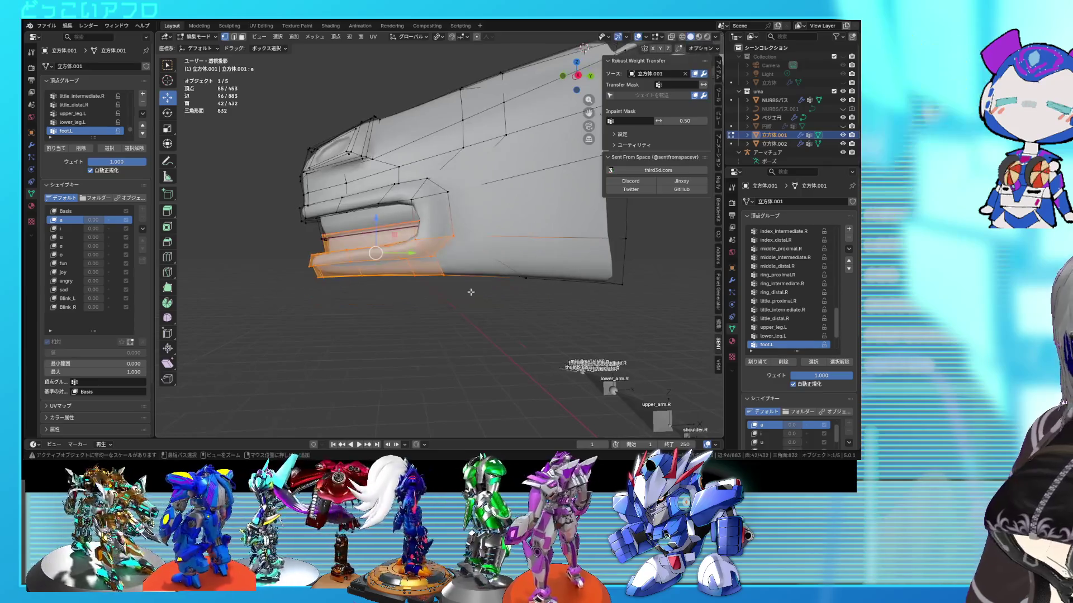
# Push the jaw further down, to 0.11724 m, and tilt it with a rotation.
pyautogui.press('KP_1')
pyautogui.hotkey('alt', 'z')
pyautogui.press('KP_3')
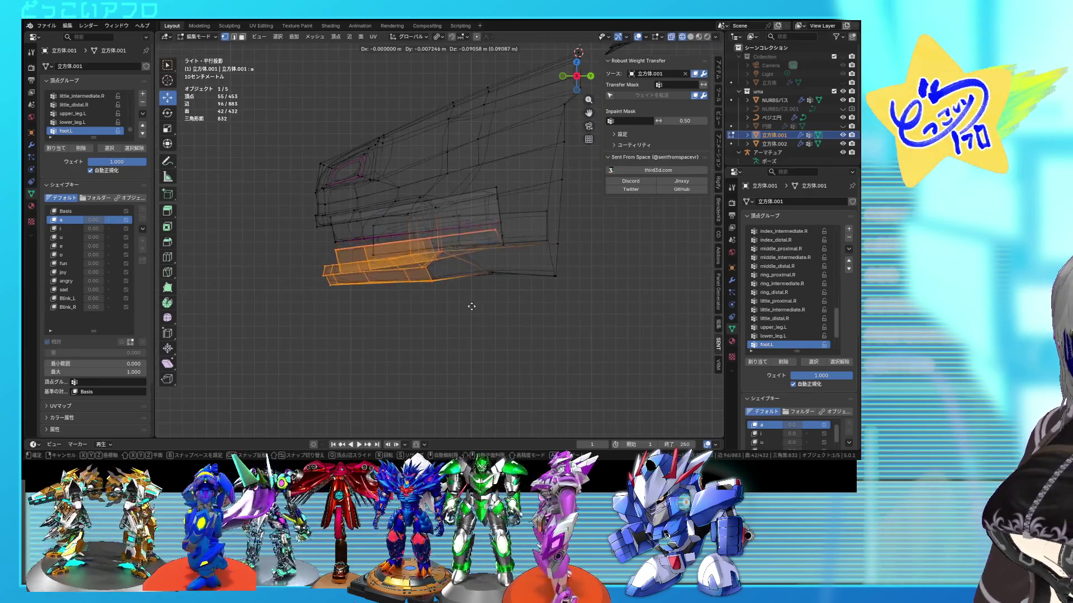
pyautogui.click(471, 313)
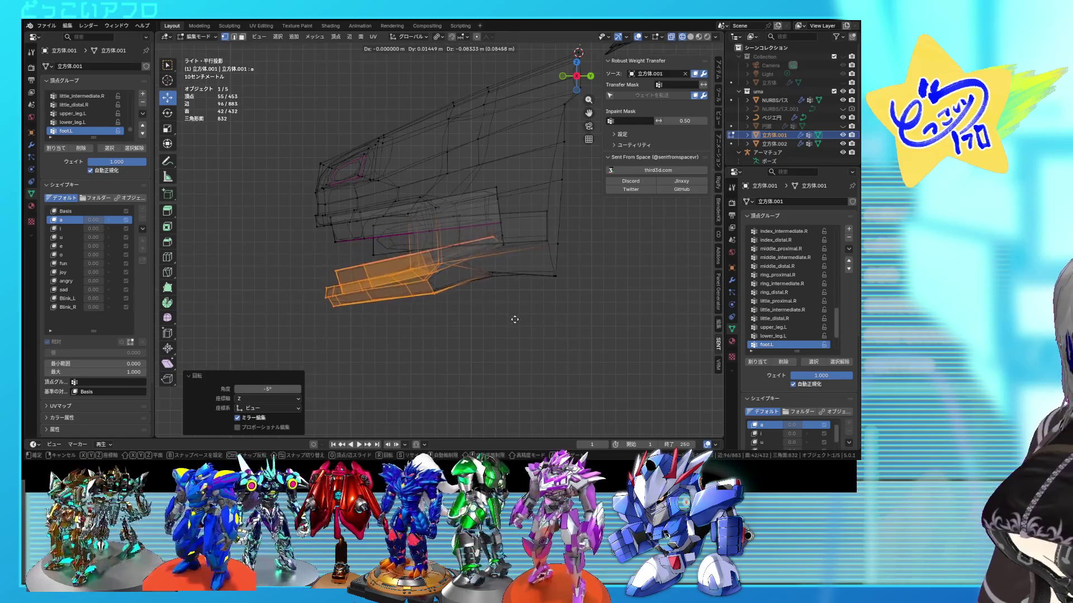
pyautogui.click(514, 323)
pyautogui.press('r')
pyautogui.hotkey('alt', 'z')
pyautogui.moveTo(519, 314)
pyautogui.mouseDown(button='middle')
pyautogui.moveTo(592, 347)
pyautogui.moveTo(565, 336)
pyautogui.moveTo(576, 325)
pyautogui.moveTo(545, 324)
pyautogui.moveTo(517, 258)
pyautogui.moveTo(499, 259)
pyautogui.mouseUp(button='middle')
pyautogui.hotkey('alt', 'z')
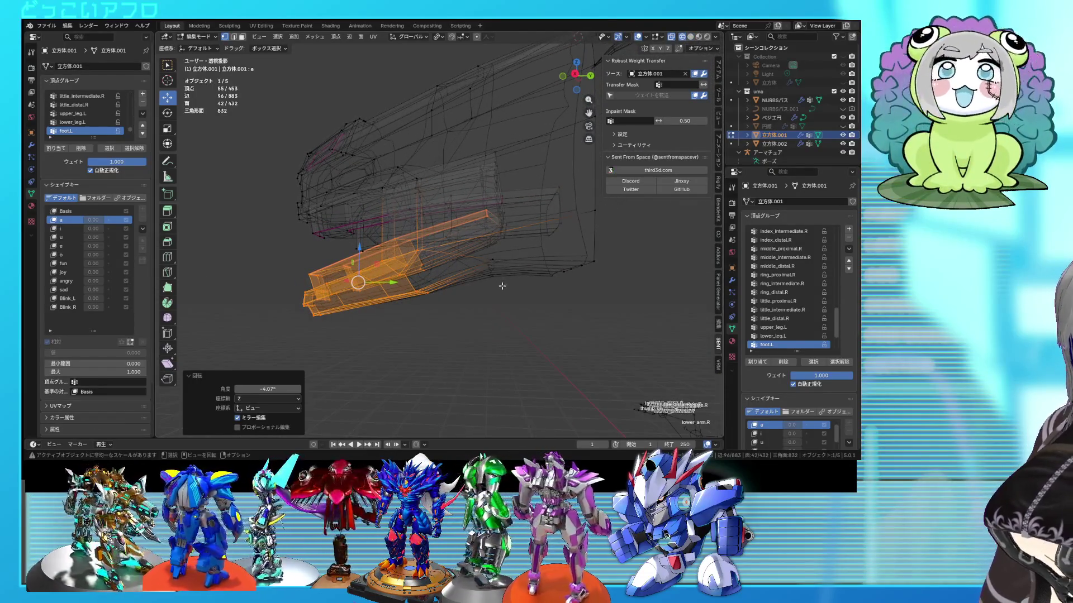
pyautogui.hotkey('alt', 'z')
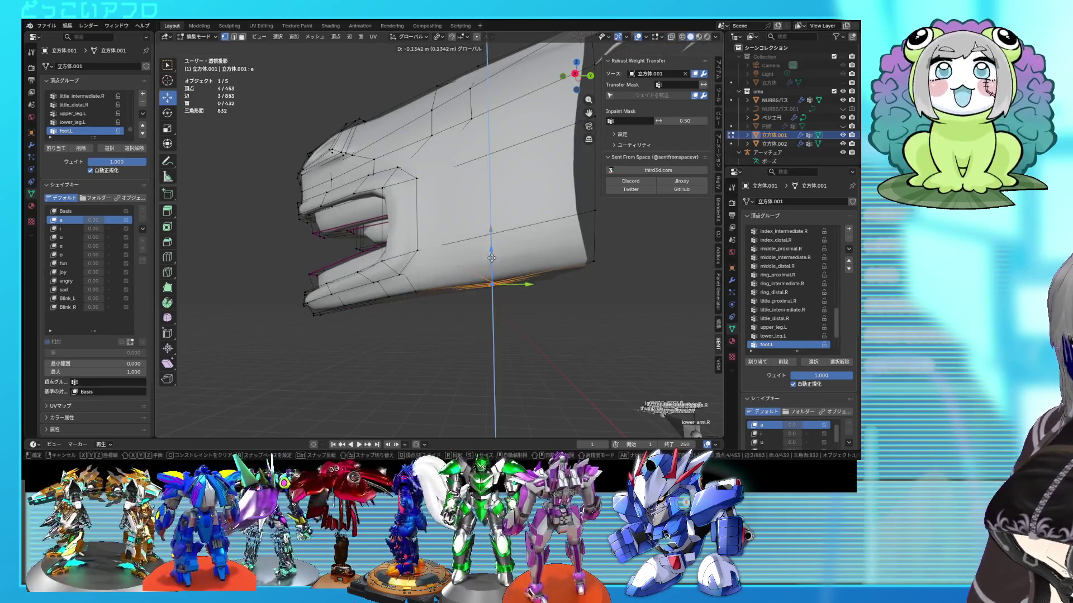
pyautogui.click(492, 256)
pyautogui.moveTo(492, 256); pyautogui.dragTo(537, 282, button='middle')
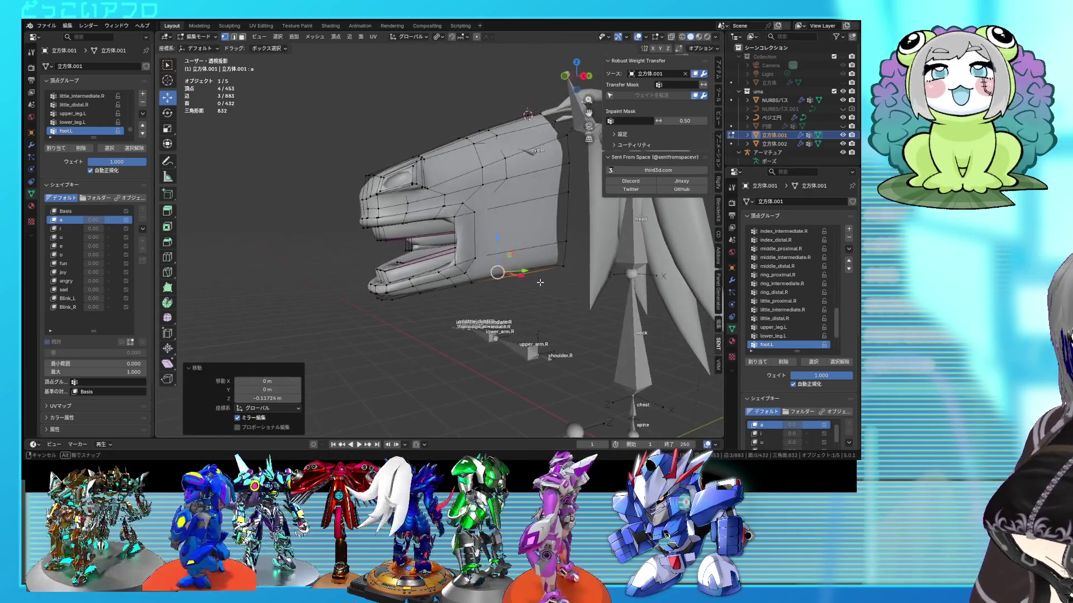
# Select the whole lower jaw piece and view it see-through from the side.
pyautogui.hotkey('ctrl', 'l')
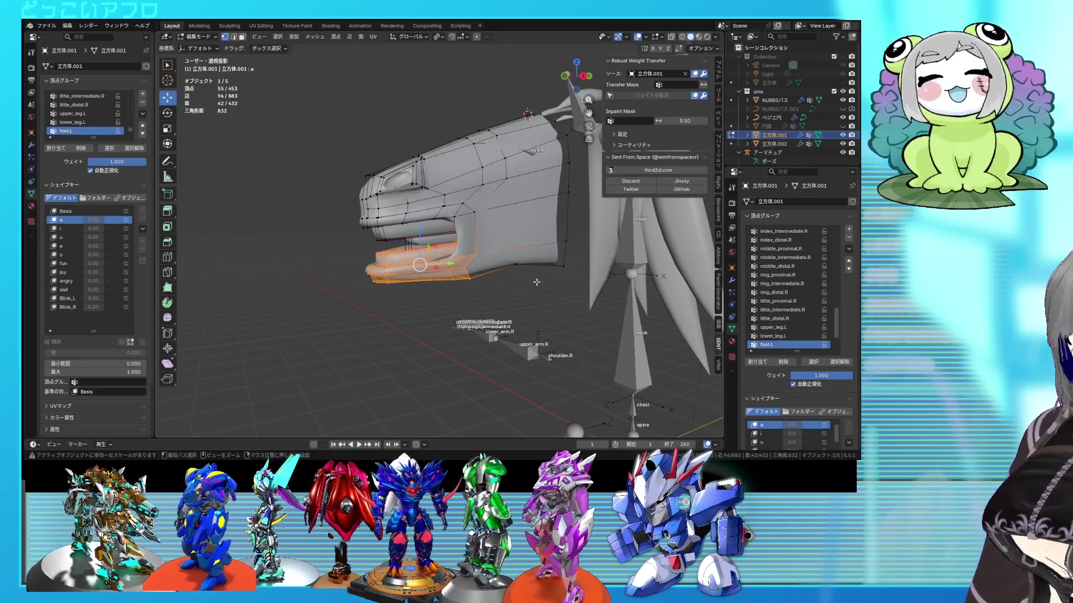
pyautogui.hotkey('alt', 'z')
pyautogui.press('KP_1')
pyautogui.press('KP_3')
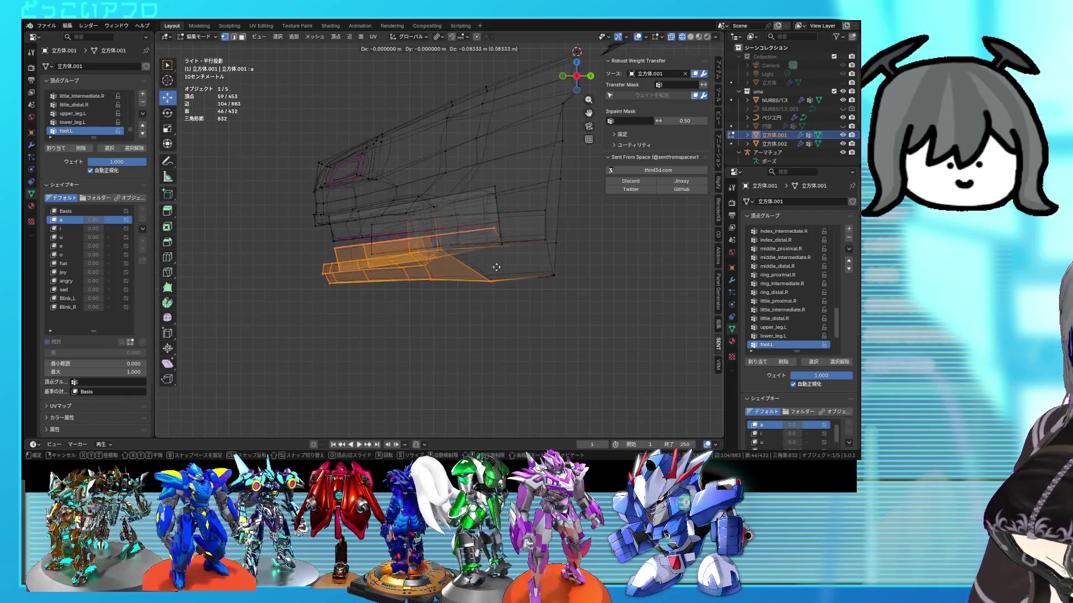
# Add the jaw's back vertices to the selection and lower the jaw vertically.
pyautogui.click(497, 282)
pyautogui.moveTo(497, 282); pyautogui.dragTo(473, 284, button='middle')
pyautogui.click(473, 286)
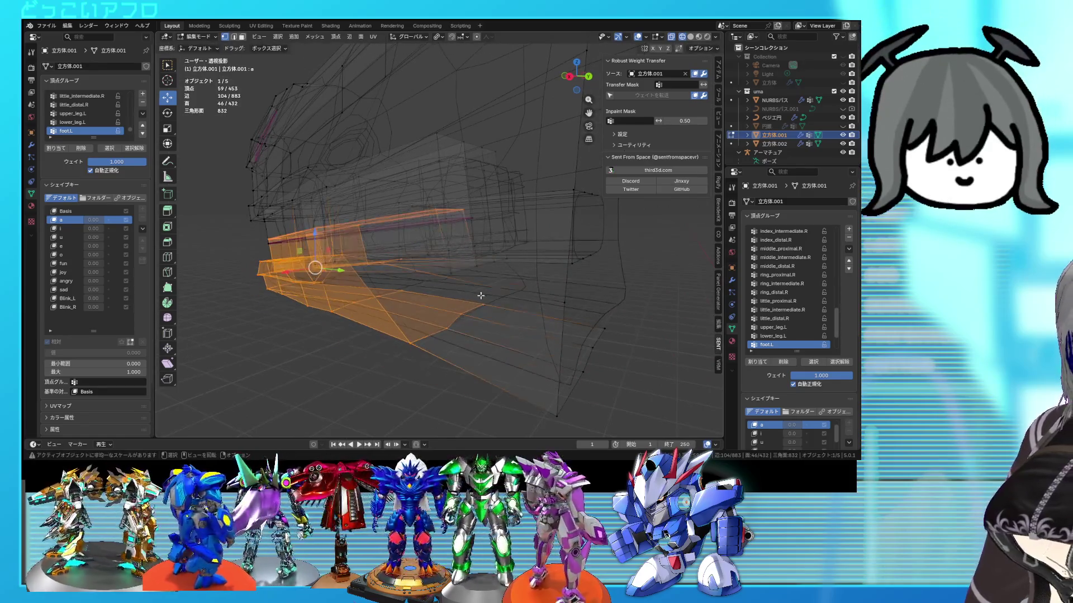
pyautogui.scroll(2, 486, 291)
pyautogui.moveTo(562, 316); pyautogui.dragTo(507, 302)
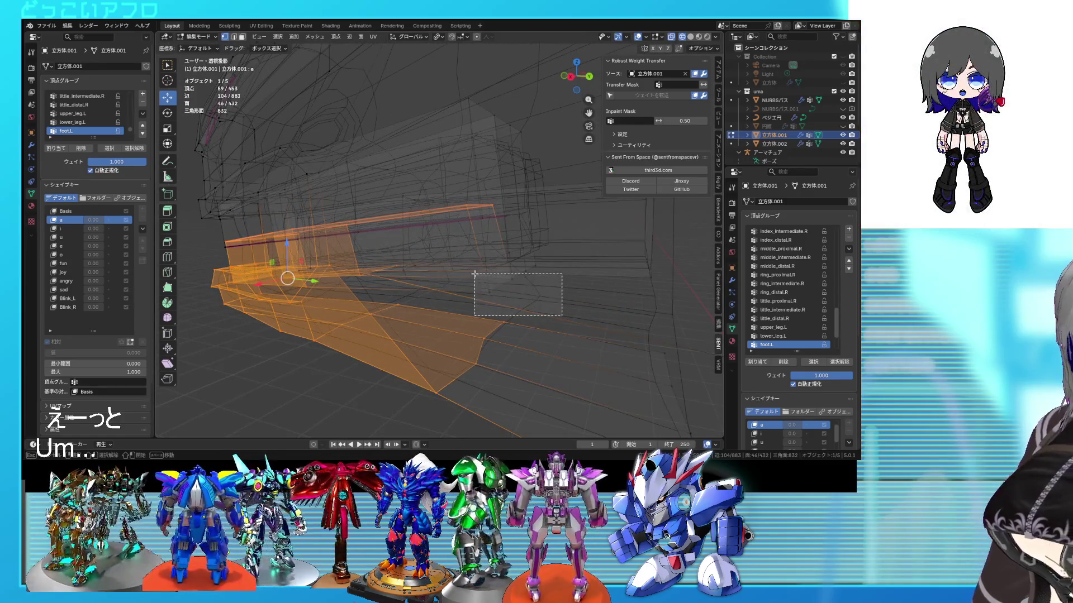
pyautogui.moveTo(526, 283); pyautogui.dragTo(408, 272, button='middle')
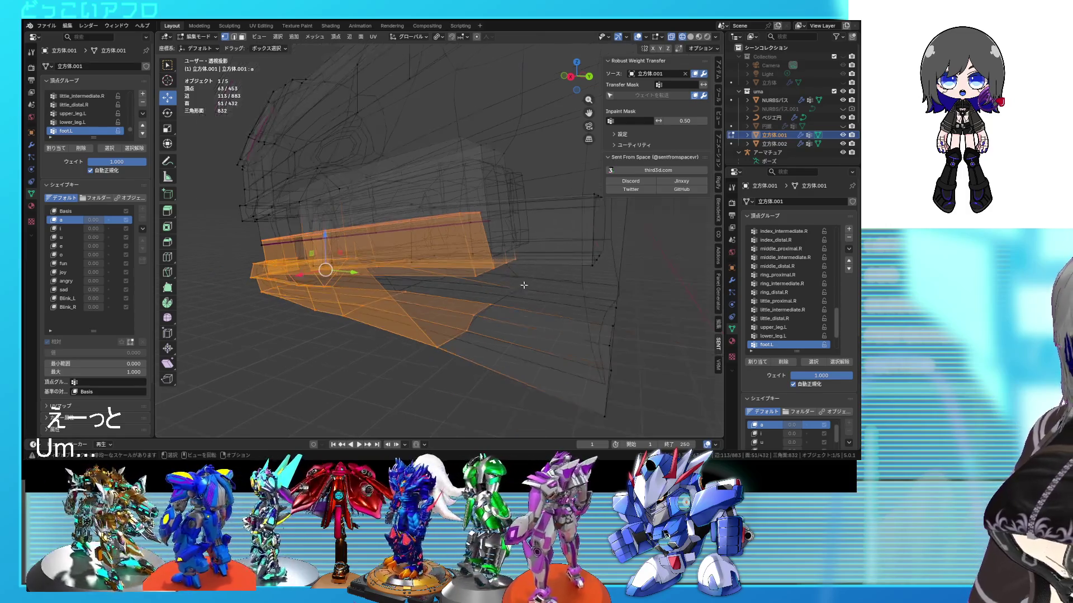
pyautogui.moveTo(325, 241); pyautogui.dragTo(330, 285)
pyautogui.moveTo(330, 285)
pyautogui.mouseDown(button='middle')
pyautogui.moveTo(499, 302)
pyautogui.moveTo(463, 271)
pyautogui.moveTo(486, 285)
pyautogui.mouseUp(button='middle')
pyautogui.hotkey('shift', 'z')
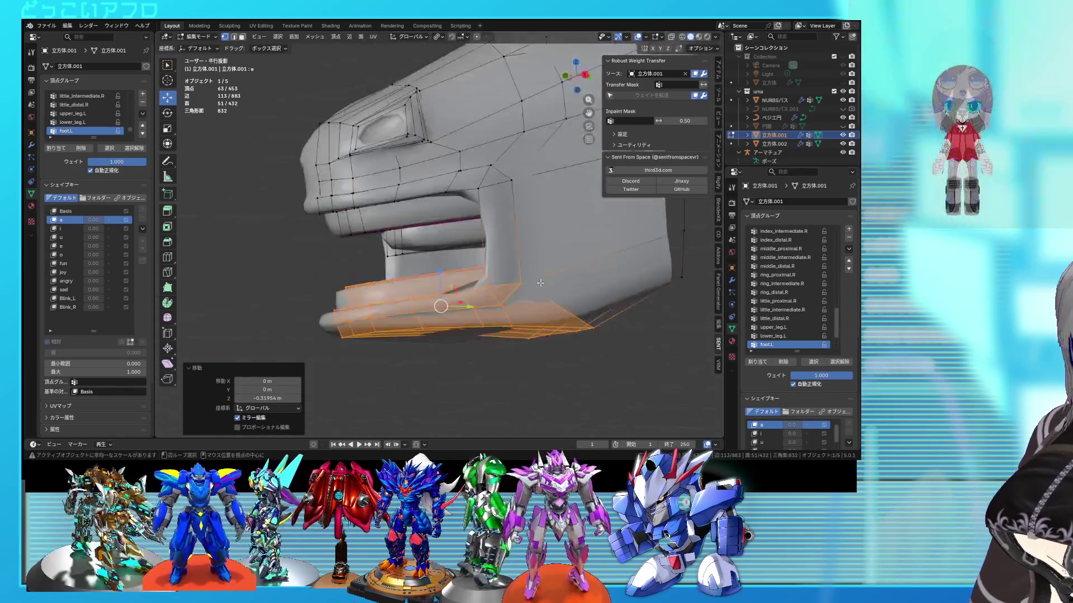
pyautogui.hotkey('shift', 'z')
pyautogui.press('KP_3')
# Move the jaw further down, tilt it, and adjust its position again.
pyautogui.press('g')
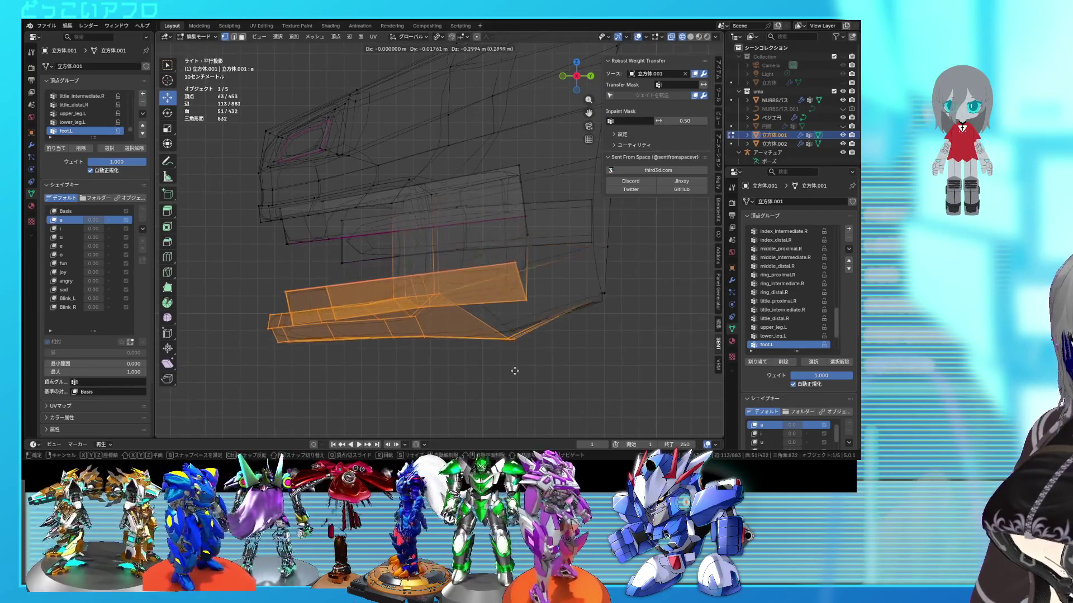
pyautogui.click(515, 363)
pyautogui.press('r')
pyautogui.click(536, 330)
pyautogui.press('g')
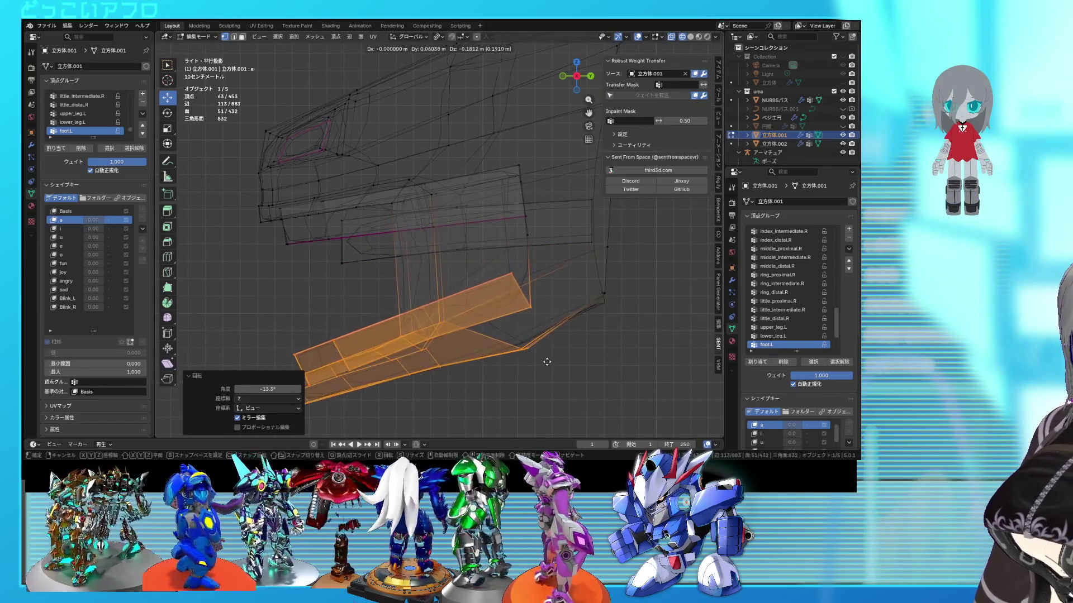
pyautogui.click(548, 365)
pyautogui.scroll(-2, 551, 354)
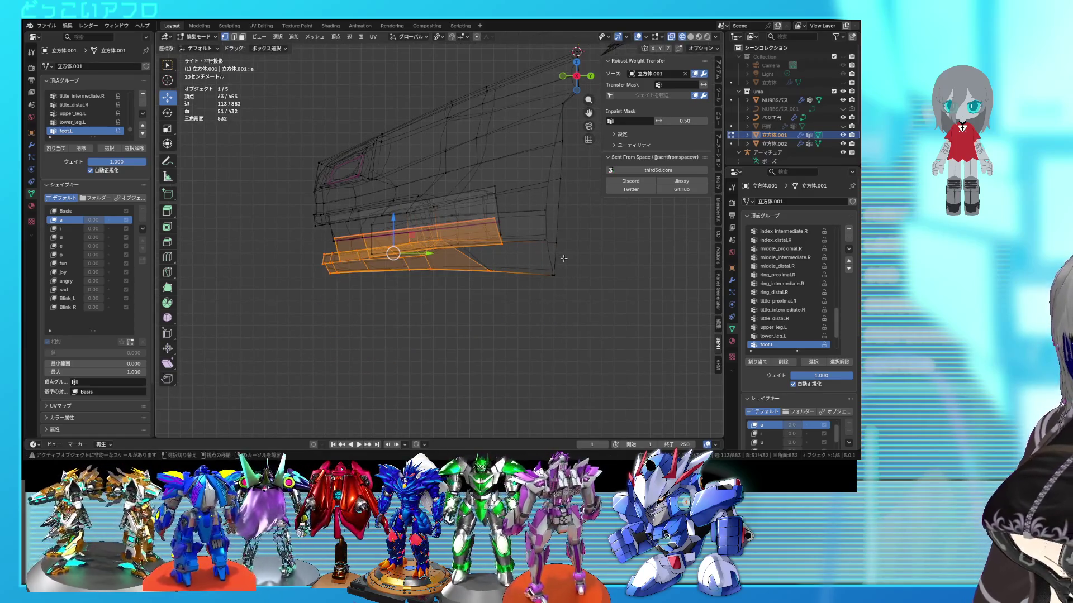
# Place the 3D cursor at the jaw hinge and rotate the jaw -22.8° around it.
pyautogui.keyDown('shift'); pyautogui.rightClick(558, 240); pyautogui.keyUp('shift')
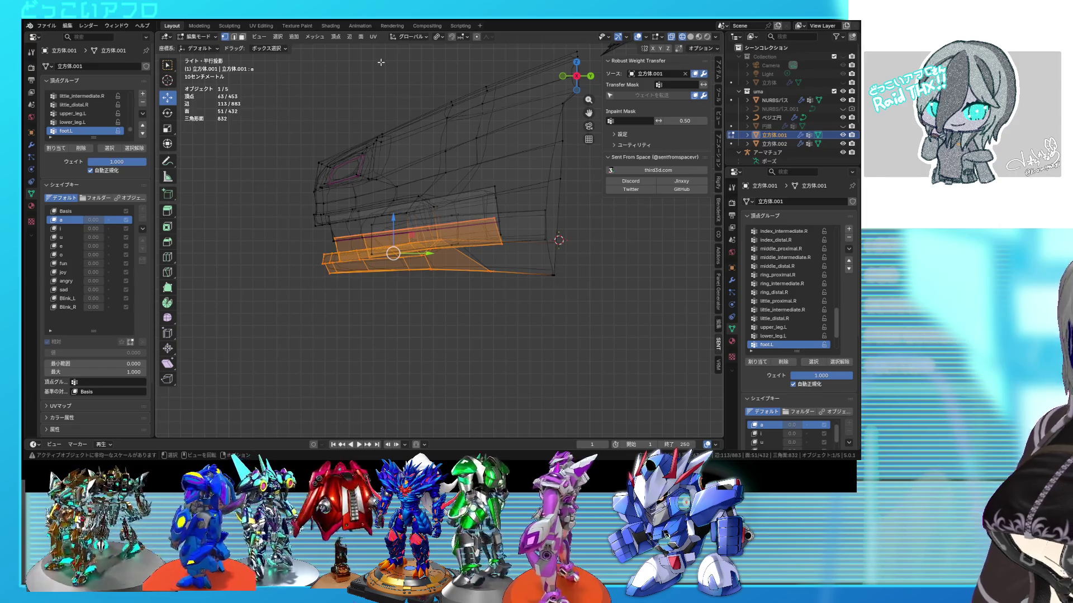
pyautogui.click(439, 37)
pyautogui.click(475, 62)
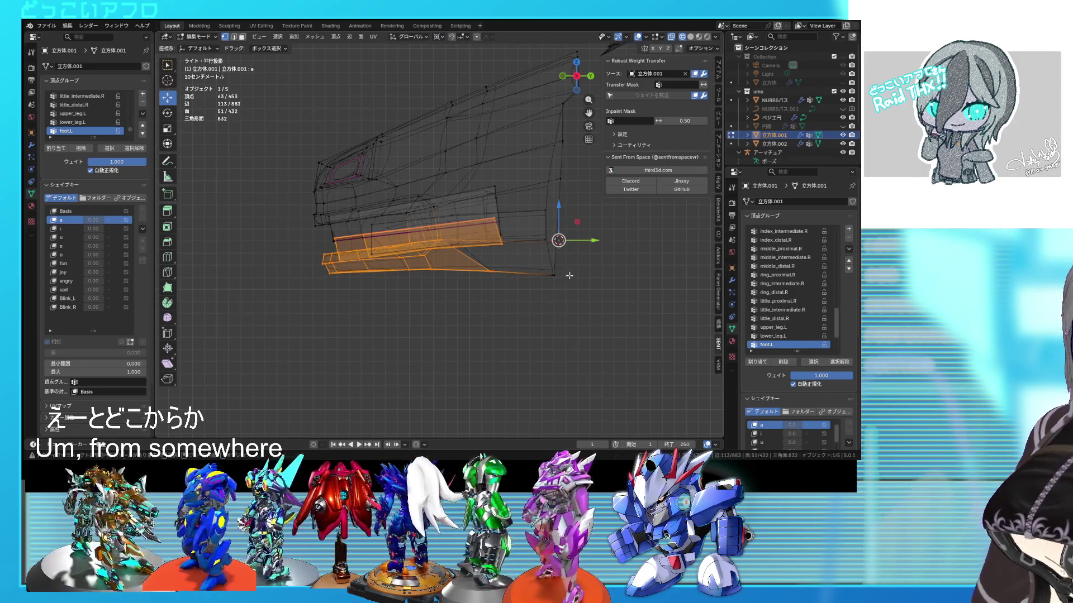
pyautogui.press('r')
pyautogui.click(580, 267)
pyautogui.moveTo(580, 268)
pyautogui.mouseDown(button='middle')
pyautogui.moveTo(629, 250)
pyautogui.moveTo(469, 272)
pyautogui.moveTo(439, 251)
pyautogui.mouseUp(button='middle')
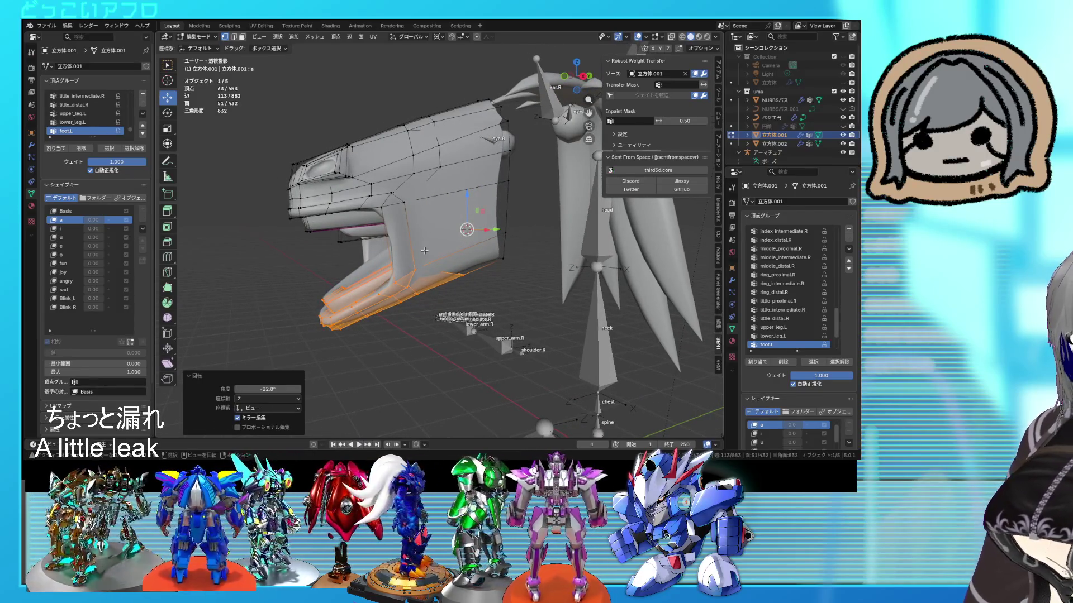
pyautogui.moveTo(425, 250)
pyautogui.mouseDown(button='middle')
pyautogui.moveTo(471, 253)
pyautogui.moveTo(423, 256)
pyautogui.moveTo(442, 238)
pyautogui.moveTo(460, 243)
pyautogui.moveTo(423, 229)
pyautogui.mouseUp(button='middle')
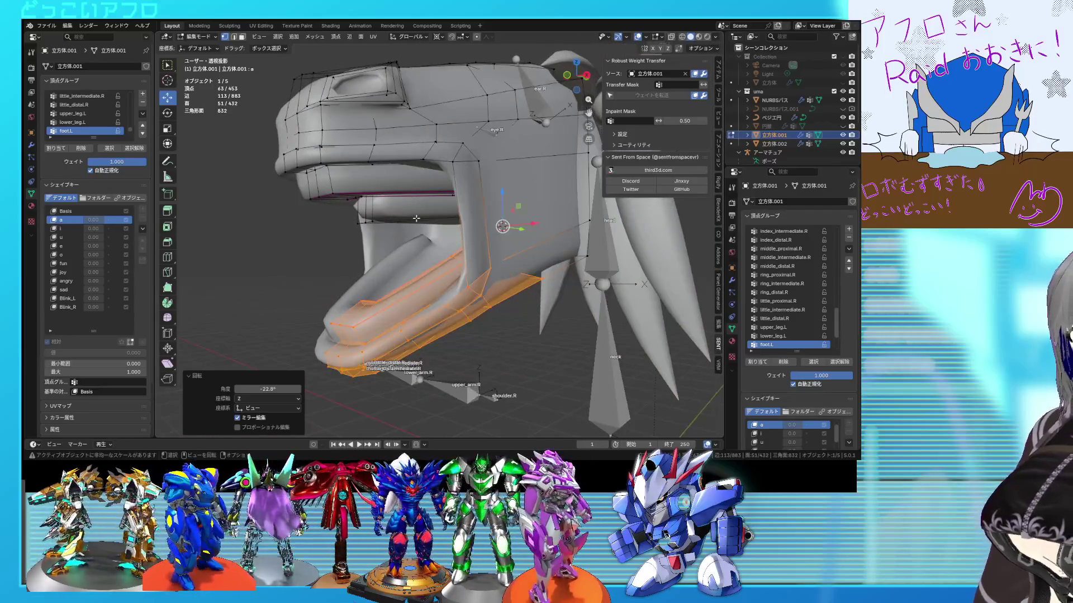
# Select the linked inner mouth strip and rotate it, checking the result from several angles.
pyautogui.click(417, 218)
pyautogui.press('l')
pyautogui.press('KP_3')
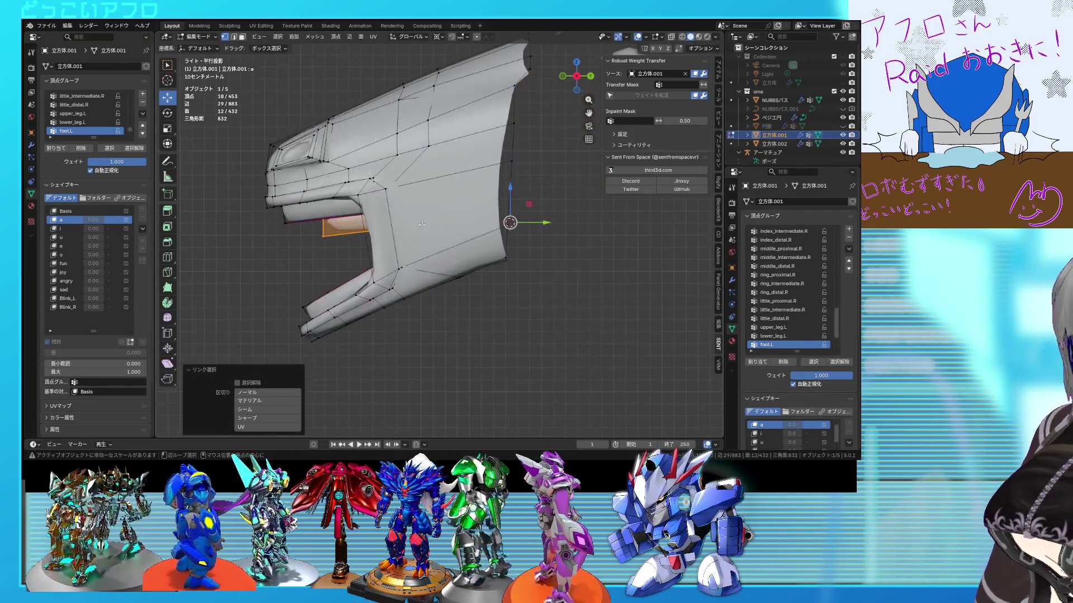
pyautogui.hotkey('alt', 'z')
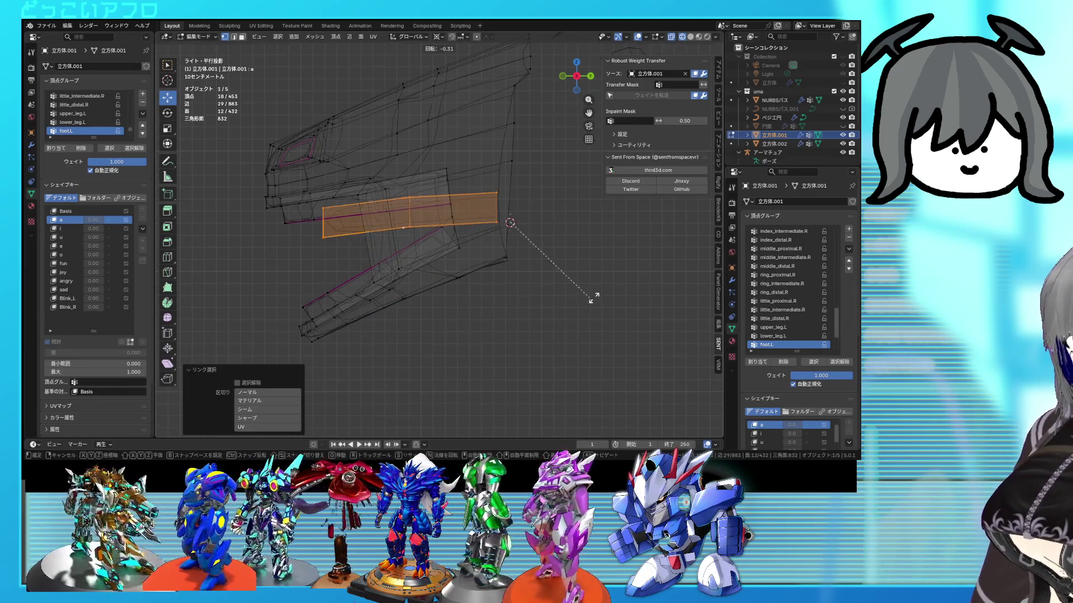
pyautogui.click(601, 249)
pyautogui.hotkey('alt', 'z')
pyautogui.moveTo(570, 283)
pyautogui.mouseDown(button='middle')
pyautogui.moveTo(637, 279)
pyautogui.moveTo(582, 280)
pyautogui.moveTo(559, 313)
pyautogui.moveTo(536, 279)
pyautogui.moveTo(570, 268)
pyautogui.moveTo(588, 280)
pyautogui.moveTo(545, 277)
pyautogui.moveTo(647, 256)
pyautogui.moveTo(559, 262)
pyautogui.mouseUp(button='middle')
pyautogui.scroll(5, 637, 278)
pyautogui.scroll(-3, 575, 279)
pyautogui.scroll(2, 558, 279)
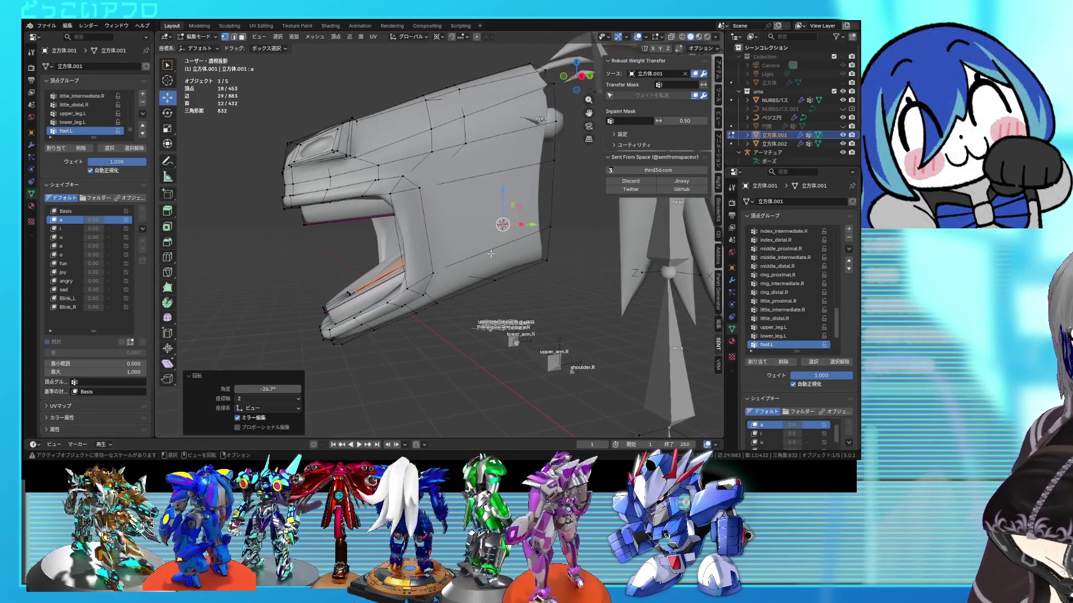
pyautogui.scroll(-2, 491, 253)
pyautogui.moveTo(412, 256)
pyautogui.mouseDown(button='middle')
pyautogui.moveTo(391, 254)
pyautogui.moveTo(436, 250)
pyautogui.moveTo(401, 232)
pyautogui.mouseUp(button='middle')
pyautogui.keyDown('alt'); pyautogui.moveTo(471, 228); pyautogui.dragTo(435, 292, button='middle'); pyautogui.keyUp('alt')
pyautogui.hotkey('alt', 'z')
# Clear the selection and box-select the vertices at the lower jaw tip.
pyautogui.click(423, 283)
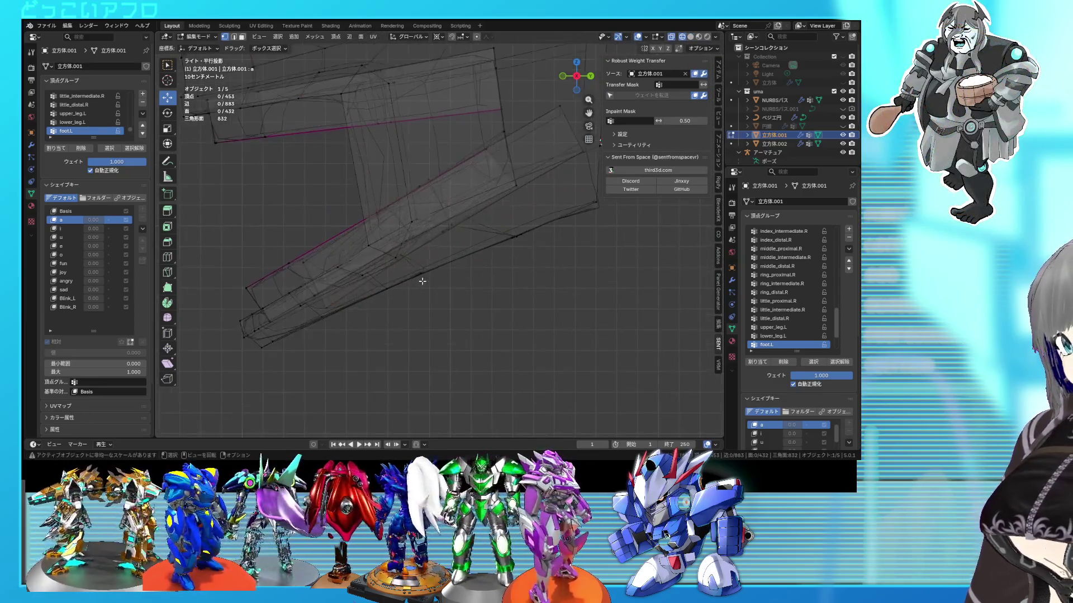
pyautogui.hotkey('alt', 'z')
pyautogui.scroll(2, 423, 282)
pyautogui.moveTo(394, 259); pyautogui.dragTo(396, 240, button='middle')
pyautogui.keyDown('shift'); pyautogui.moveTo(341, 204); pyautogui.dragTo(341, 203); pyautogui.keyUp('shift')
pyautogui.moveTo(341, 203); pyautogui.dragTo(378, 265, button='middle')
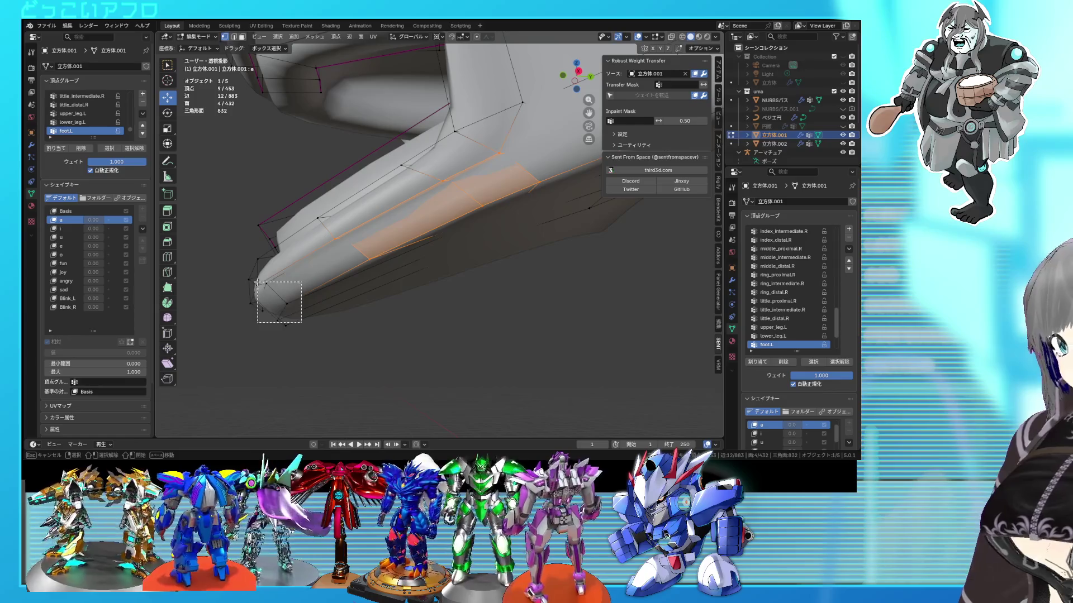
pyautogui.keyDown('shift'); pyautogui.moveTo(250, 281); pyautogui.dragTo(251, 282); pyautogui.keyUp('shift')
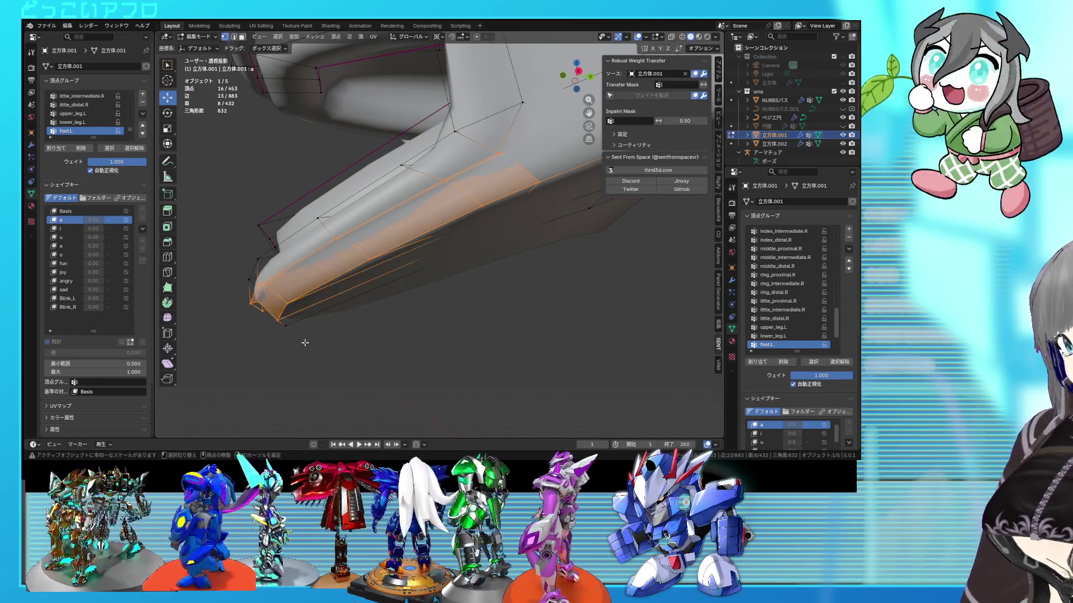
pyautogui.moveTo(254, 309)
pyautogui.keyDown('alt'); pyautogui.mouseDown(button='middle')
pyautogui.moveTo(438, 324)
pyautogui.moveTo(354, 335)
pyautogui.mouseUp(button='middle'); pyautogui.keyUp('alt')
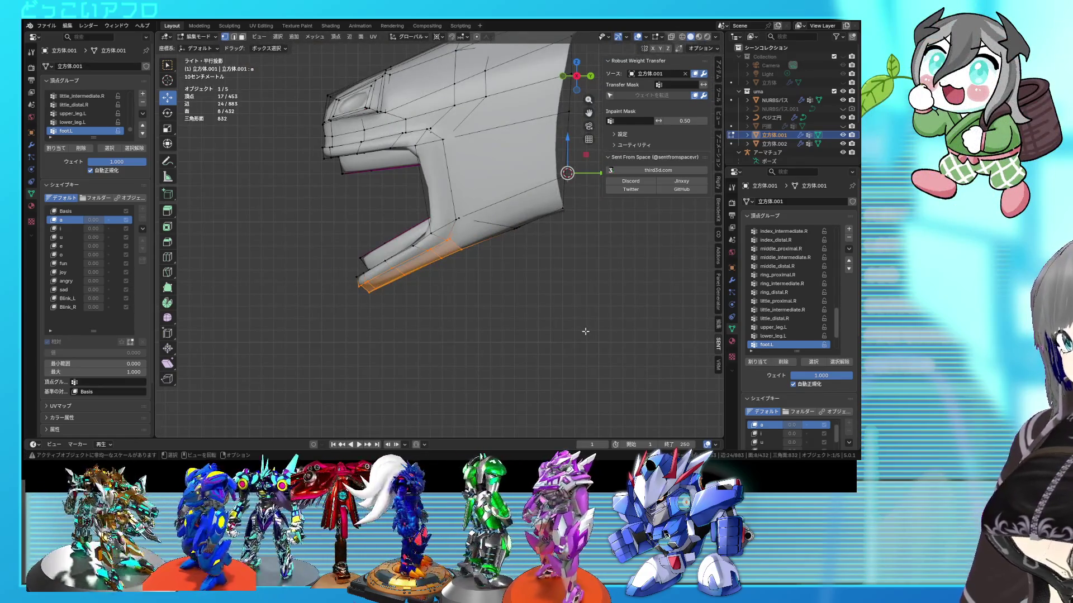
# Rotate the jaw-tip vertices down a further -5.08°.
pyautogui.press('r')
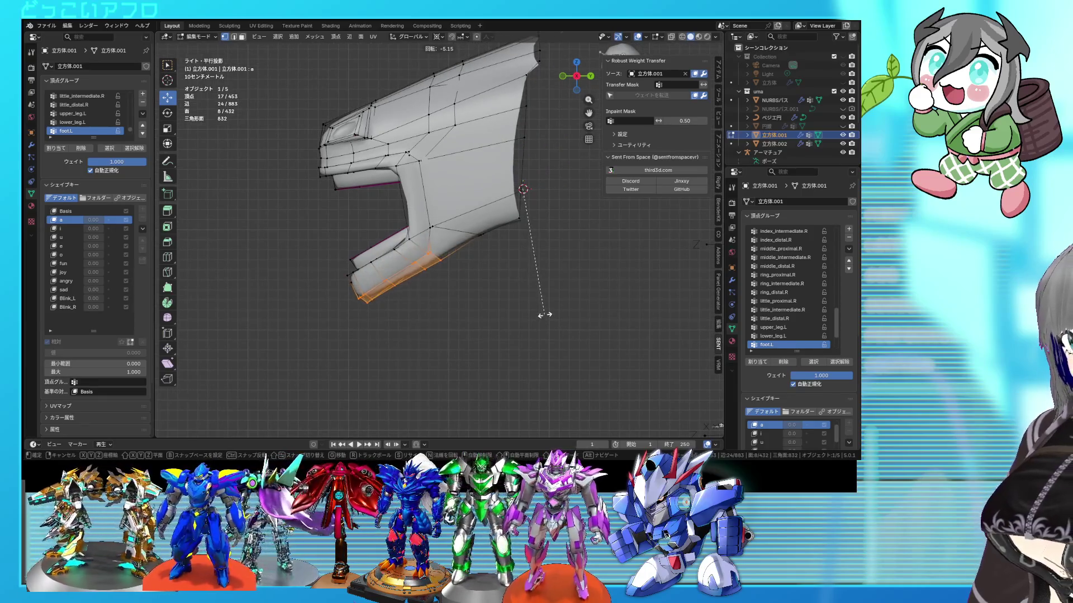
pyautogui.click(490, 248)
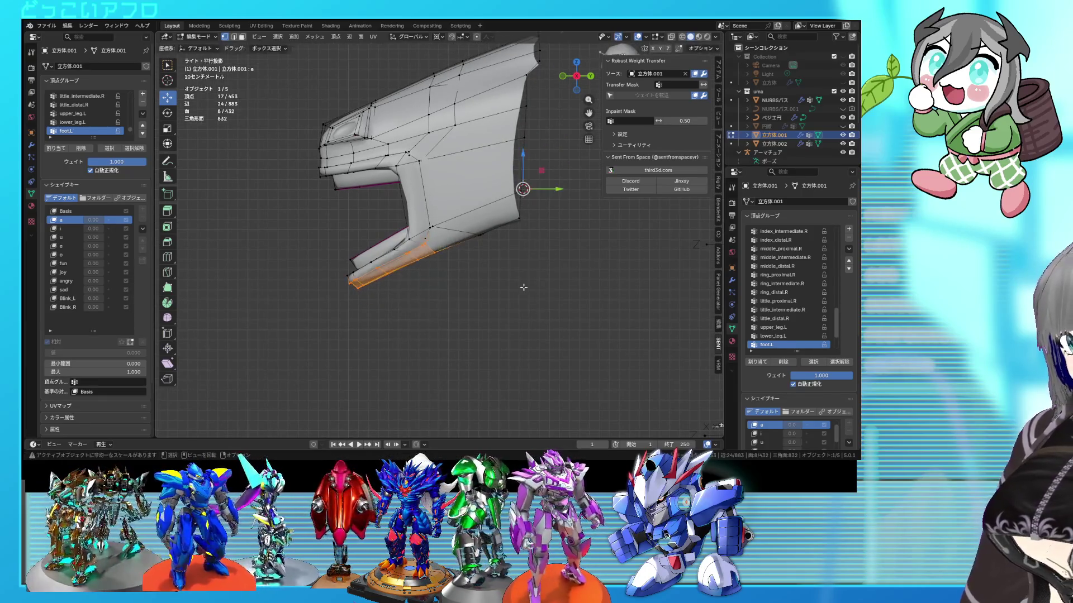
pyautogui.hotkey('alt', 'z')
pyautogui.hotkey('alt', 'z')
pyautogui.press('r')
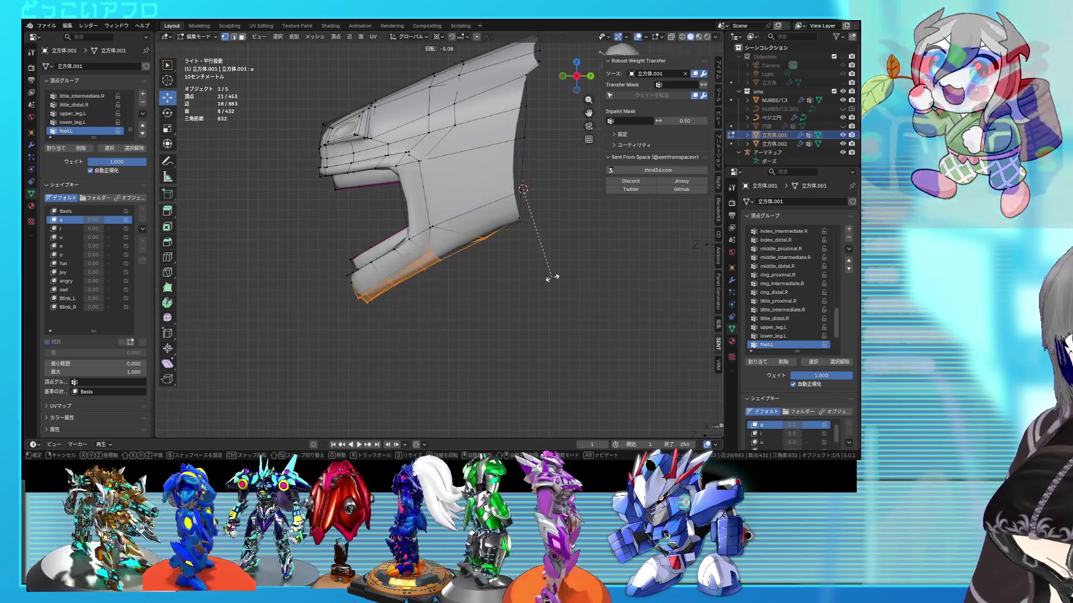
pyautogui.click(535, 271)
pyautogui.scroll(-5, 535, 271)
pyautogui.moveTo(535, 271); pyautogui.dragTo(520, 279, button='middle')
# Return to Object Mode and drag the 'a' shape key value to 1.00 to preview the open mouth.
pyautogui.press('Tab')
pyautogui.moveTo(90, 188); pyautogui.dragTo(140, 188)
pyautogui.moveTo(51, 320); pyautogui.dragTo(146, 319)
pyautogui.moveTo(425, 230)
pyautogui.mouseDown(button='middle')
pyautogui.moveTo(543, 235)
pyautogui.moveTo(546, 256)
pyautogui.moveTo(671, 254)
pyautogui.moveTo(419, 252)
pyautogui.moveTo(464, 275)
pyautogui.mouseUp(button='middle')
# Reset shape key 'a' to 0 and edit the head mesh on its Basis shape.
pyautogui.moveTo(97, 189); pyautogui.dragTo(90, 197)
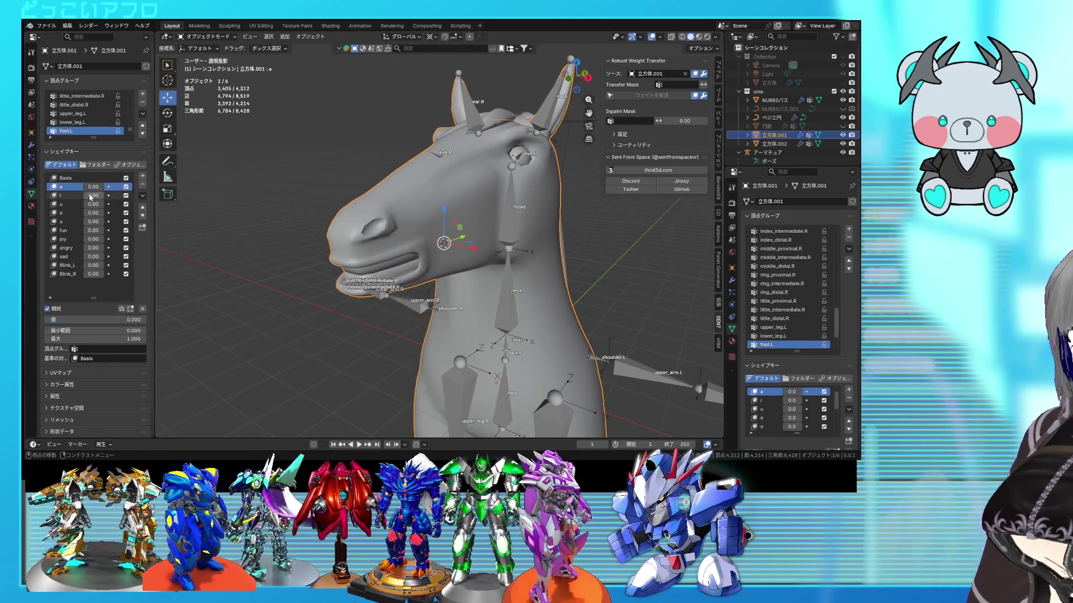
pyautogui.press('Tab')
pyautogui.moveTo(343, 261)
pyautogui.mouseDown(button='middle')
pyautogui.moveTo(444, 251)
pyautogui.moveTo(419, 248)
pyautogui.mouseUp(button='middle')
pyautogui.scroll(4, 391, 257)
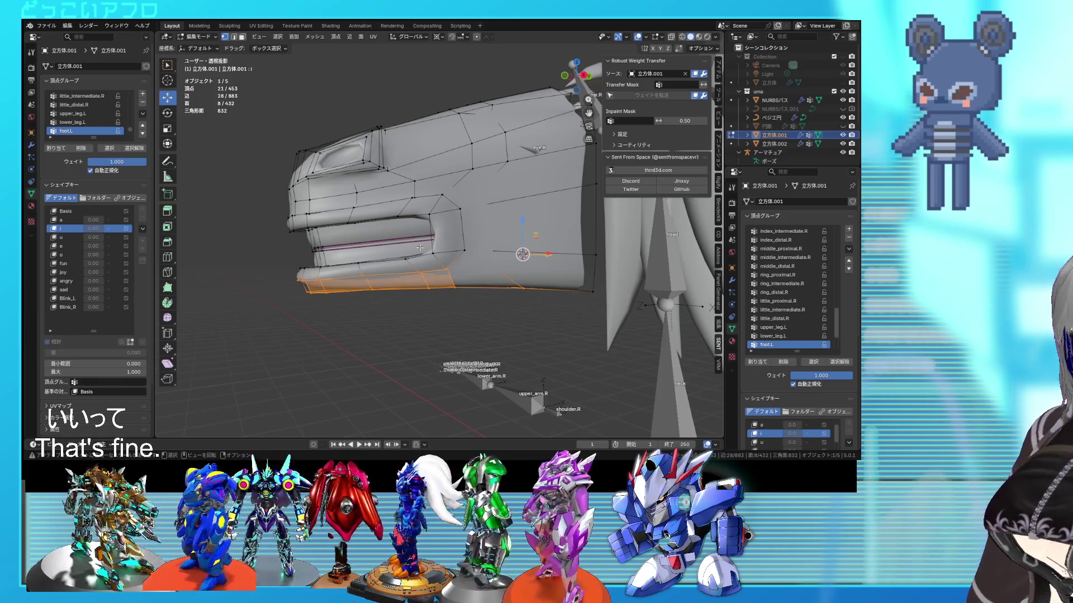
pyautogui.moveTo(421, 247); pyautogui.dragTo(446, 224, button='middle')
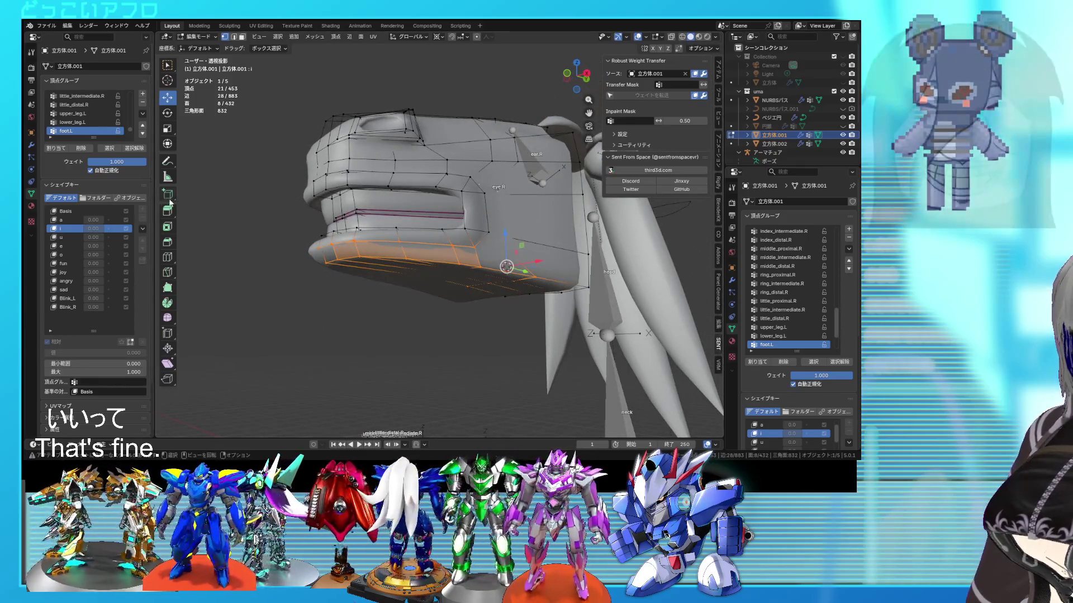
pyautogui.click(65, 211)
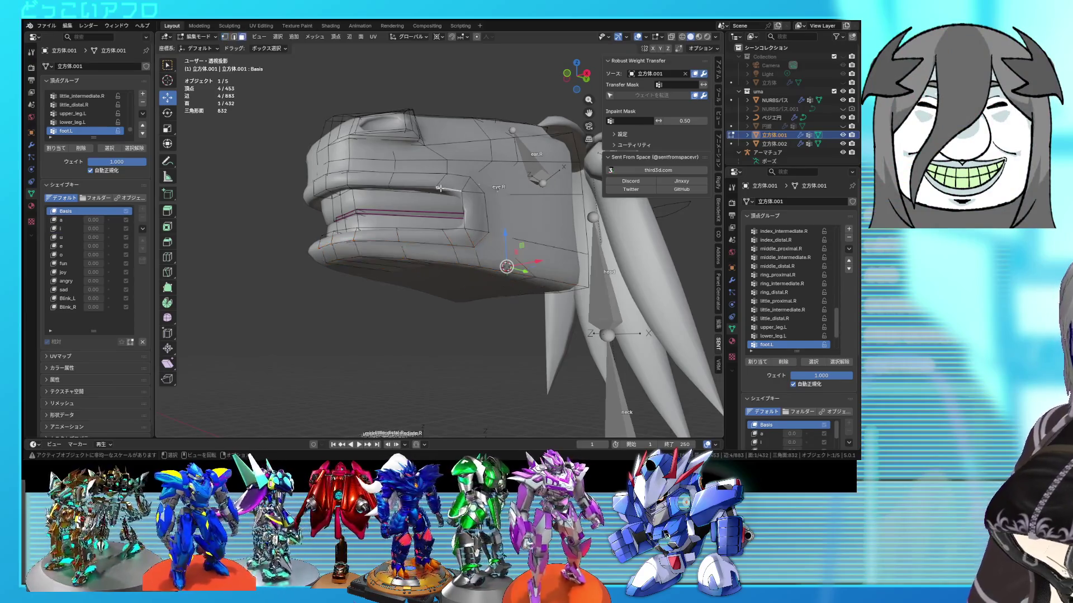
# Select the mouth-line edge path and lower it slightly in side view.
pyautogui.keyDown('ctrl'); pyautogui.click(333, 194); pyautogui.keyUp('ctrl')
pyautogui.keyDown('alt'); pyautogui.moveTo(332, 194); pyautogui.dragTo(380, 223, button='middle'); pyautogui.keyUp('alt')
pyautogui.hotkey('alt', 'z')
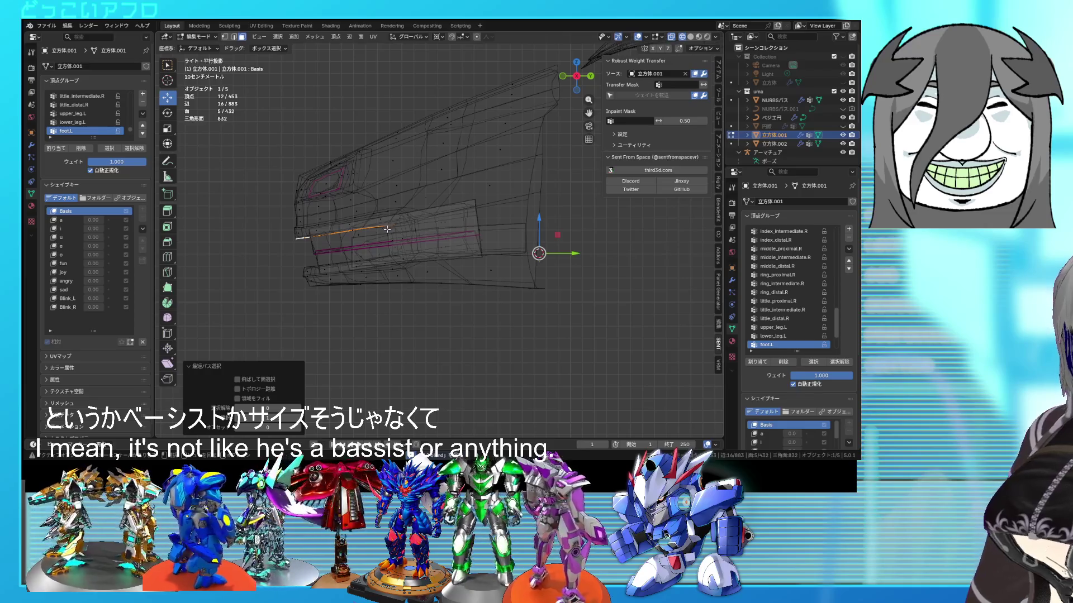
pyautogui.press('g')
pyautogui.click(388, 241)
pyautogui.hotkey('alt', 'z')
pyautogui.moveTo(388, 240)
pyautogui.mouseDown(button='middle')
pyautogui.moveTo(443, 266)
pyautogui.moveTo(446, 291)
pyautogui.mouseUp(button='middle')
# Select the lower-lip edge path and view it from the right side in X-ray.
pyautogui.click(444, 274)
pyautogui.keyDown('ctrl'); pyautogui.click(314, 326); pyautogui.keyUp('ctrl')
pyautogui.press('KP_3')
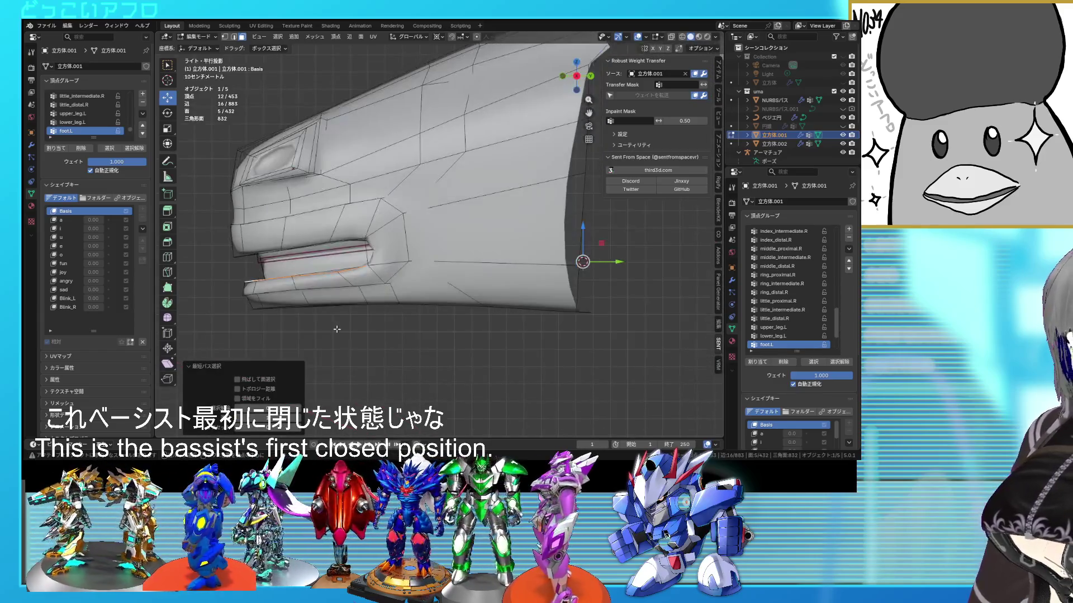
pyautogui.hotkey('alt', 'z')
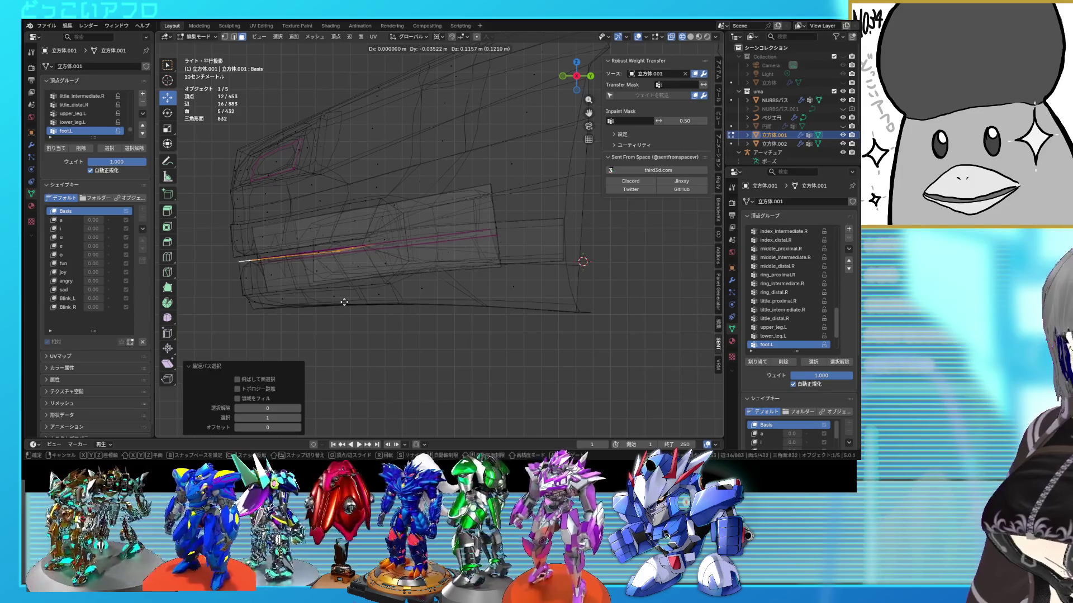
# Return to Object Mode, deselect the head and view the horse from the right side.
pyautogui.hotkey('alt', 'z')
pyautogui.moveTo(342, 301)
pyautogui.mouseDown(button='middle')
pyautogui.moveTo(413, 346)
pyautogui.moveTo(366, 325)
pyautogui.moveTo(542, 324)
pyautogui.moveTo(371, 323)
pyautogui.mouseUp(button='middle')
pyautogui.press('Tab')
pyautogui.click(368, 325)
pyautogui.press('KP_3')
pyautogui.scroll(4, 367, 296)
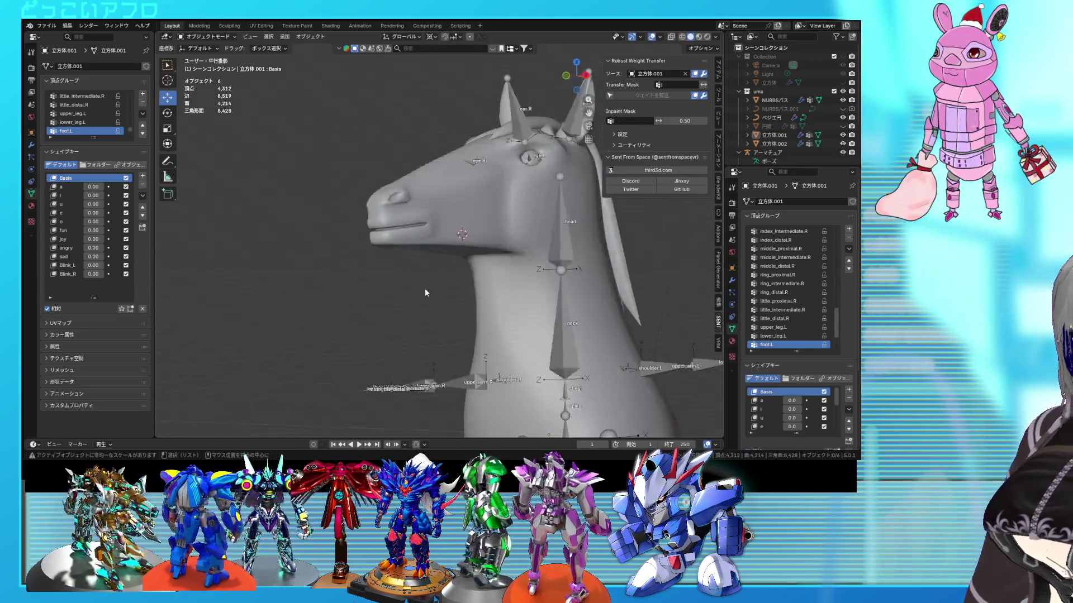
# Back in Edit Mode, nudge the selected mouth edge down slightly.
pyautogui.press('Tab')
pyautogui.scroll(3, 366, 295)
pyautogui.hotkey('alt', 'z')
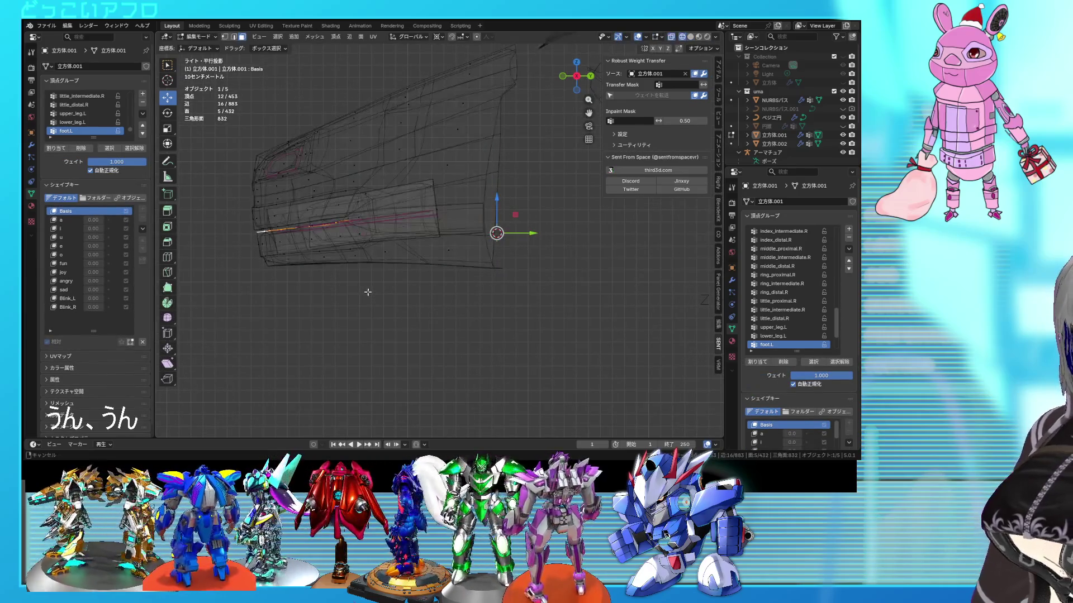
pyautogui.hotkey('alt', 'z')
pyautogui.keyDown('shift'); pyautogui.moveTo(400, 309); pyautogui.dragTo(491, 311, button='middle'); pyautogui.keyUp('shift')
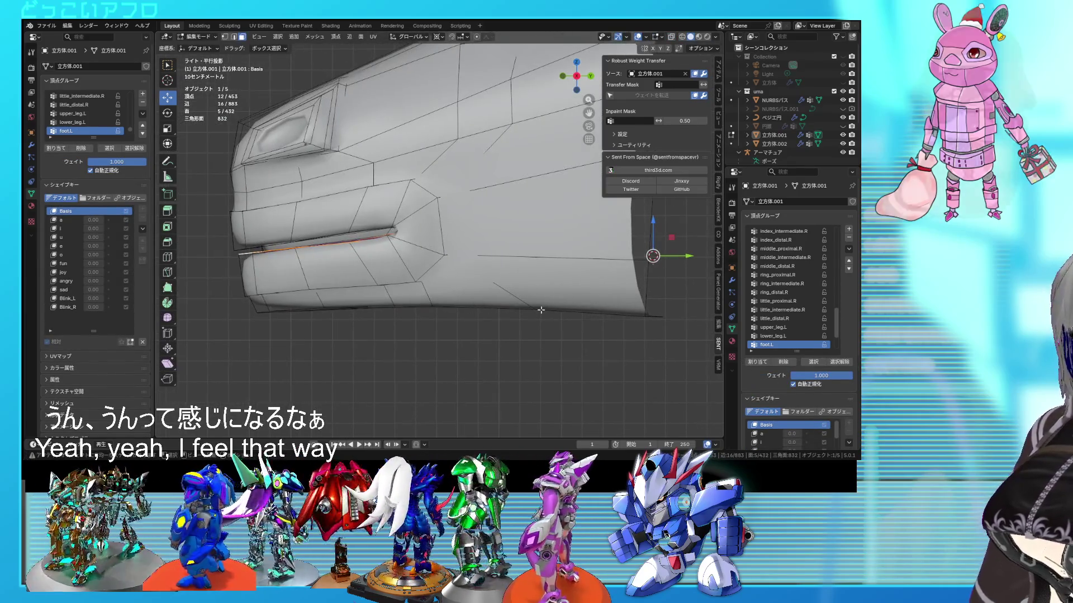
pyautogui.press('g')
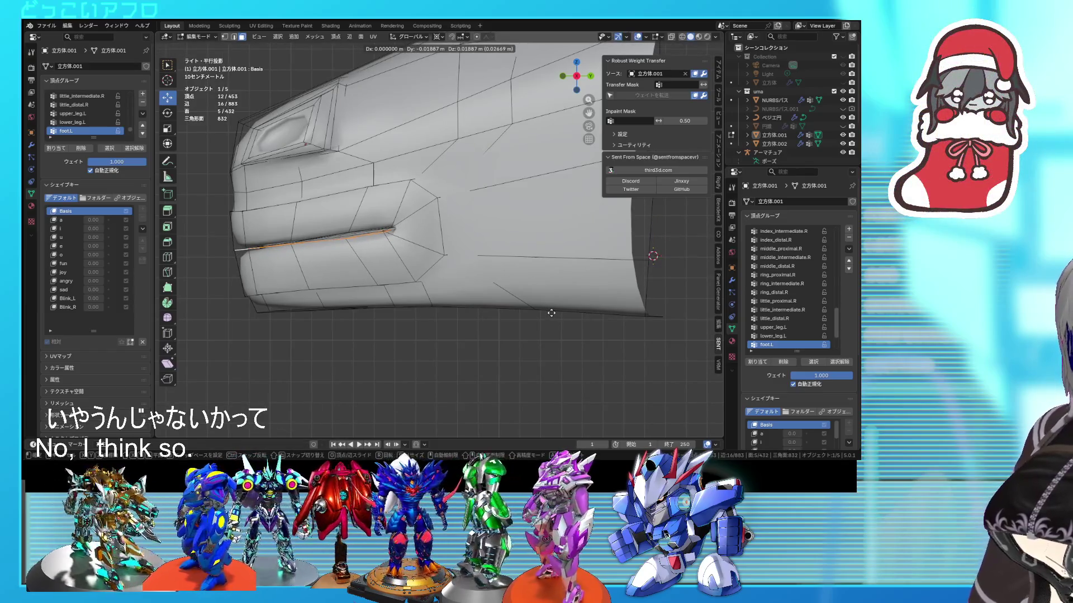
pyautogui.click(551, 316)
# Switch to vertex select, move the mouth-crease edge path down, and return to Object Mode.
pyautogui.scroll(4, 460, 279)
pyautogui.hotkey('alt', 'z')
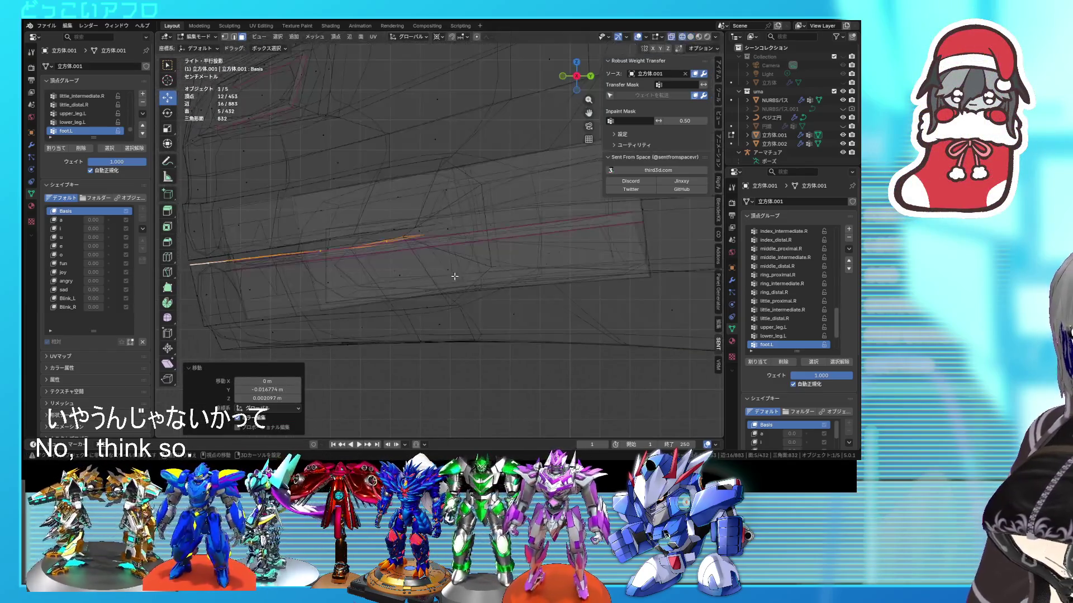
pyautogui.press('1')
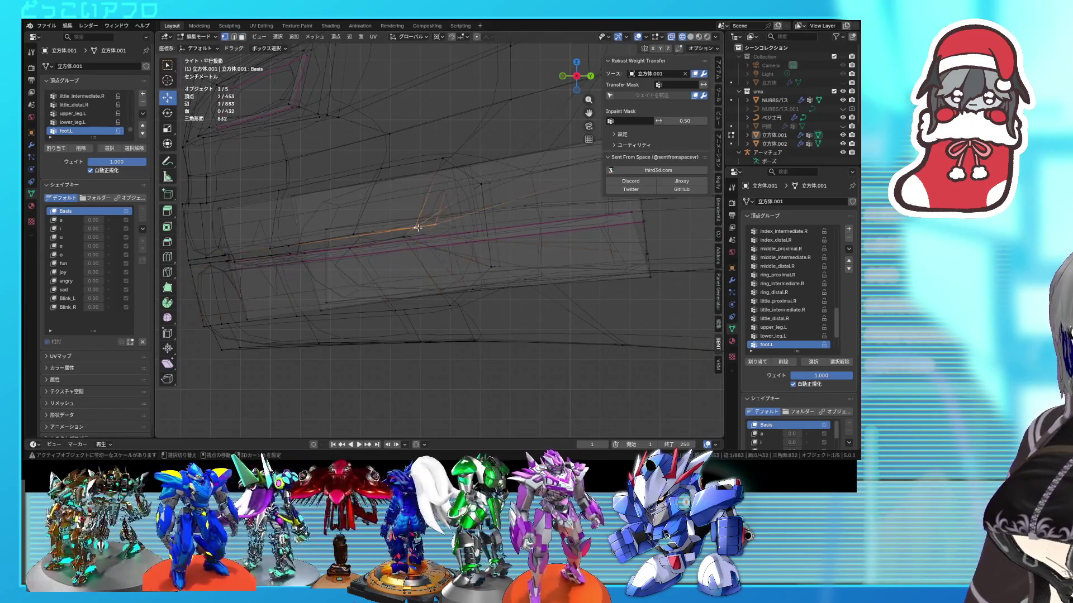
pyautogui.hotkey('alt', 'z')
pyautogui.scroll(5, 418, 228)
pyautogui.moveTo(422, 207)
pyautogui.mouseDown(button='middle')
pyautogui.moveTo(430, 172)
pyautogui.moveTo(249, 125)
pyautogui.mouseUp(button='middle')
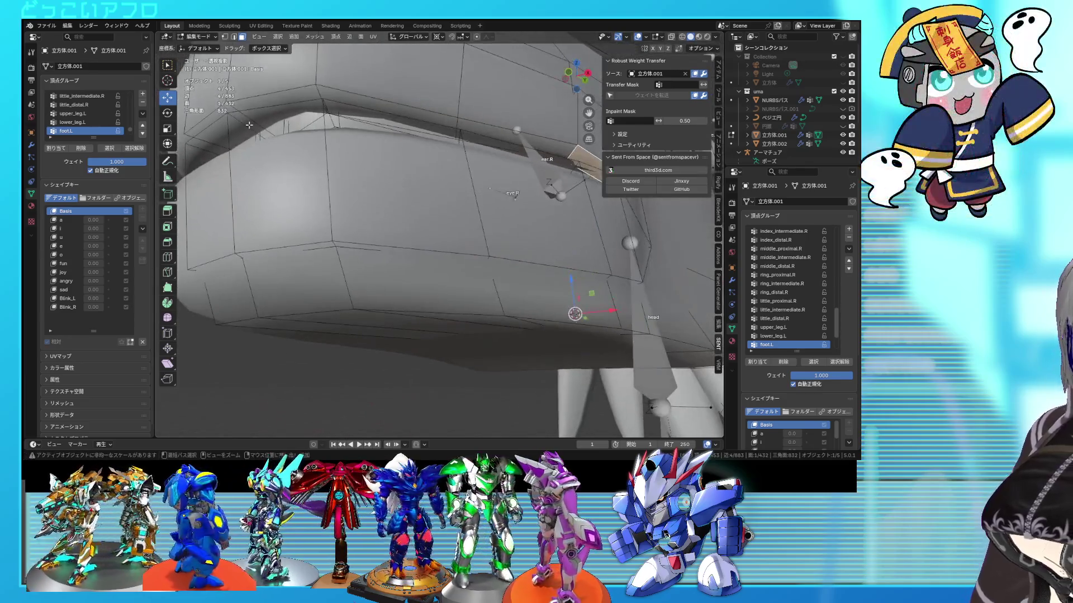
pyautogui.keyDown('ctrl'); pyautogui.click(213, 113); pyautogui.keyUp('ctrl')
pyautogui.press('KP_3')
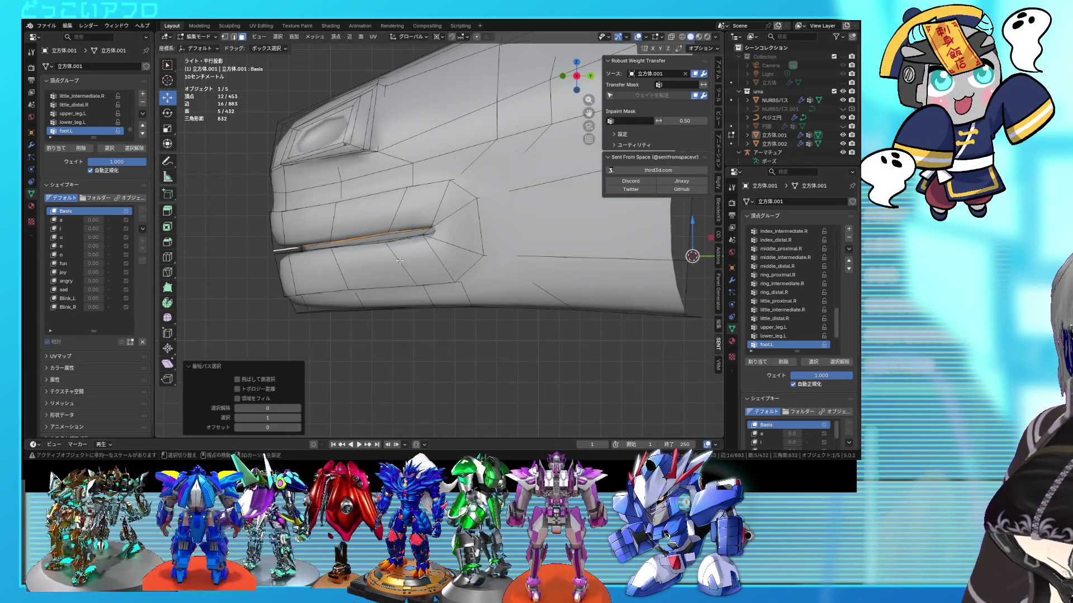
pyautogui.press('g')
pyautogui.click(404, 281)
pyautogui.moveTo(404, 281)
pyautogui.mouseDown(button='middle')
pyautogui.moveTo(402, 296)
pyautogui.moveTo(431, 321)
pyautogui.moveTo(401, 307)
pyautogui.moveTo(405, 262)
pyautogui.mouseUp(button='middle')
pyautogui.press('Tab')
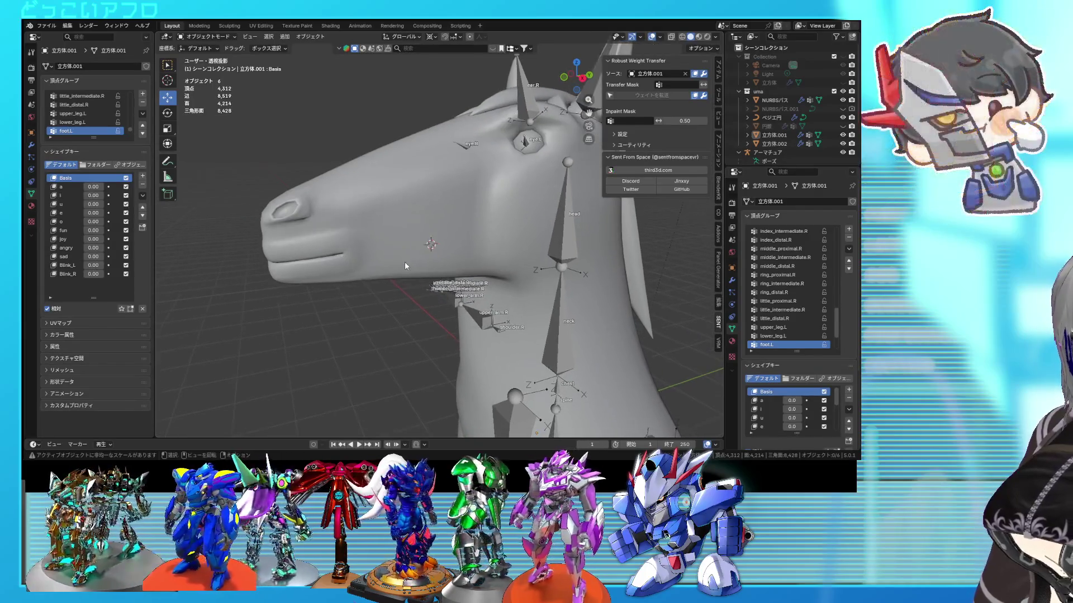
# Raise shape key 'a' to 1.00 and orbit in to view the open mouth.
pyautogui.moveTo(87, 190); pyautogui.dragTo(143, 190)
pyautogui.moveTo(364, 285)
pyautogui.mouseDown(button='middle')
pyautogui.moveTo(487, 287)
pyautogui.moveTo(350, 313)
pyautogui.moveTo(384, 279)
pyautogui.moveTo(569, 287)
pyautogui.moveTo(429, 265)
pyautogui.mouseUp(button='middle')
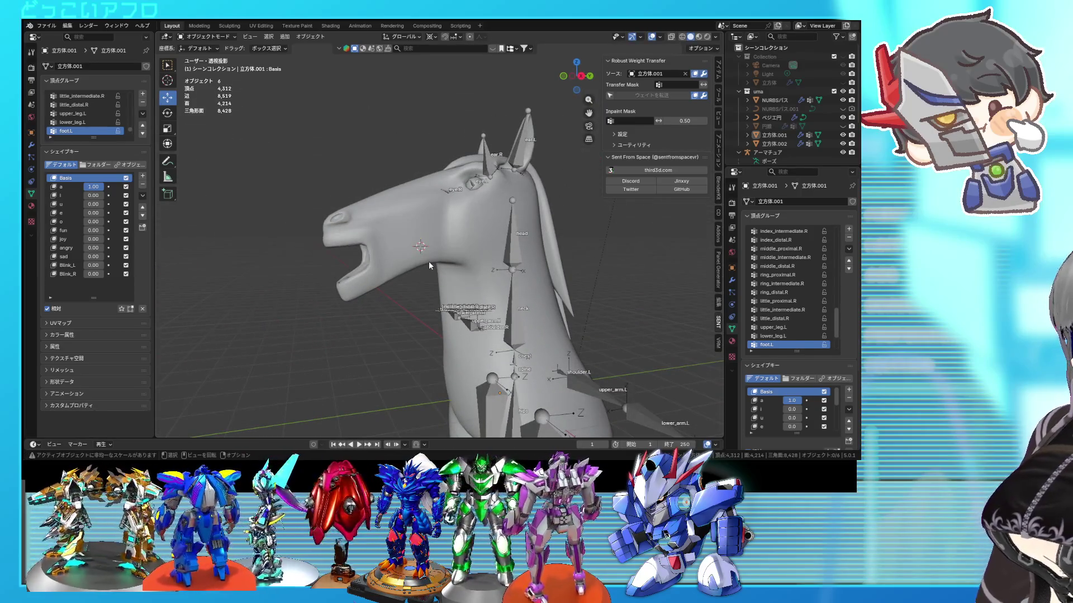
pyautogui.scroll(-3, 430, 265)
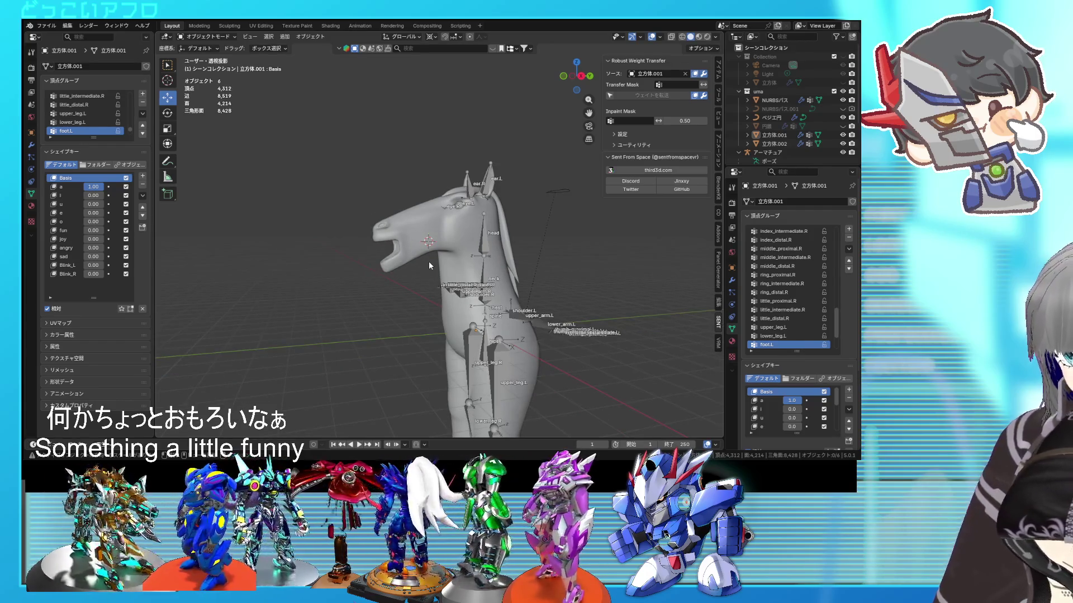
pyautogui.moveTo(428, 260)
pyautogui.mouseDown(button='middle')
pyautogui.moveTo(402, 254)
pyautogui.moveTo(538, 241)
pyautogui.moveTo(185, 200)
pyautogui.mouseUp(button='middle')
pyautogui.scroll(4, 394, 250)
pyautogui.scroll(2, 538, 242)
# Make 'a' the active shape key and enter Edit Mode on it.
pyautogui.click(75, 188)
pyautogui.press('Tab')
pyautogui.moveTo(424, 313); pyautogui.dragTo(479, 314, button='middle')
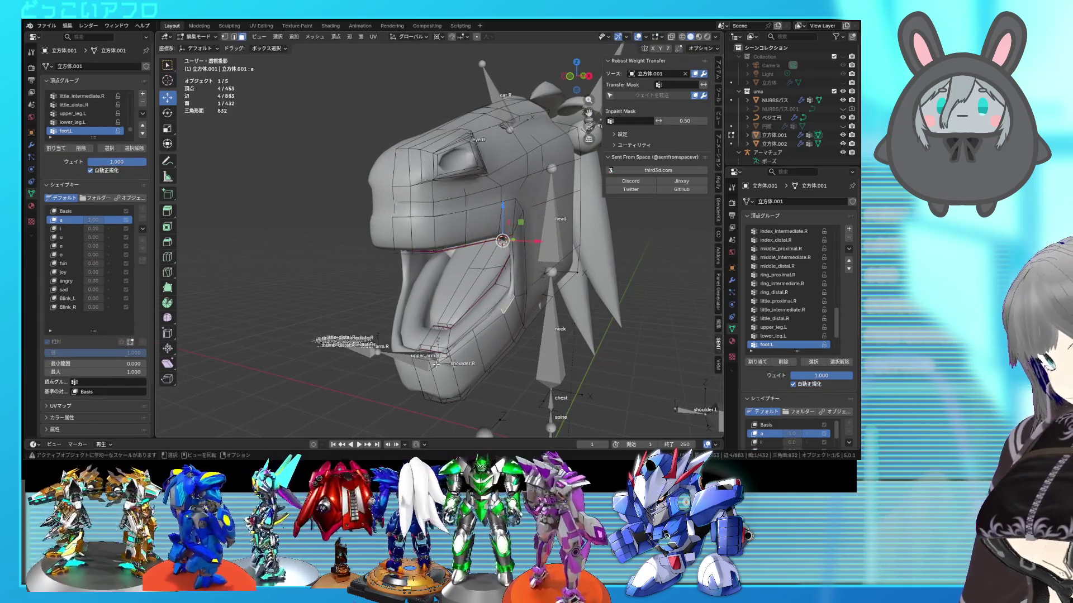
# Select the jaw edge path and rotate it by -2.96° in side view.
pyautogui.keyDown('ctrl'); pyautogui.click(436, 364); pyautogui.keyUp('ctrl')
pyautogui.keyDown('alt'); pyautogui.moveTo(498, 352); pyautogui.dragTo(455, 350, button='middle'); pyautogui.keyUp('alt')
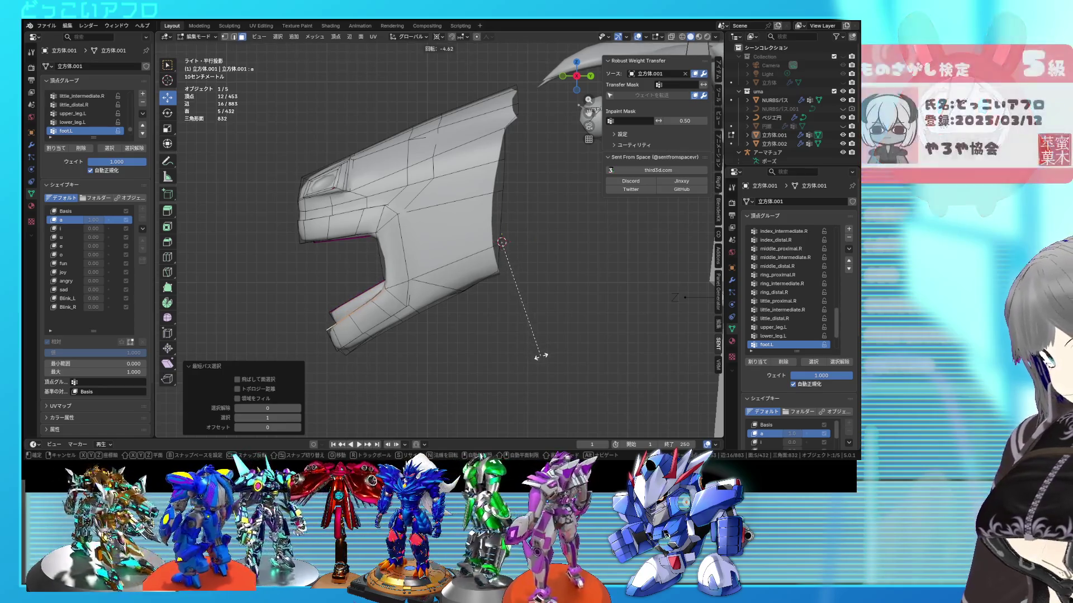
pyautogui.click(542, 360)
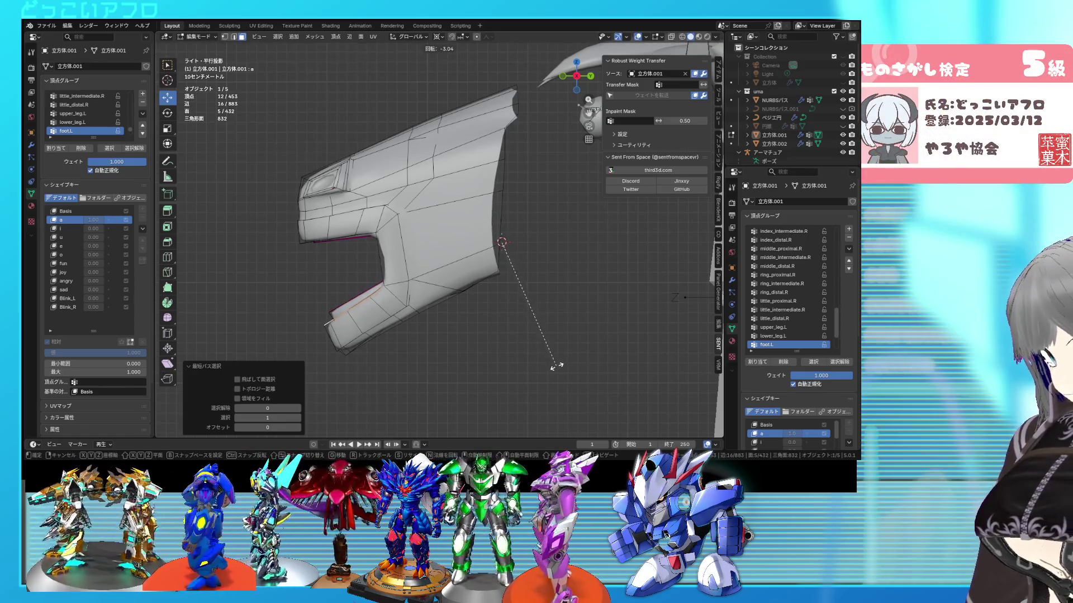
pyautogui.click(556, 366)
# Select the lower jaw loop, cancel a second rotation, and return to Object Mode.
pyautogui.moveTo(557, 365); pyautogui.dragTo(396, 208, button='middle')
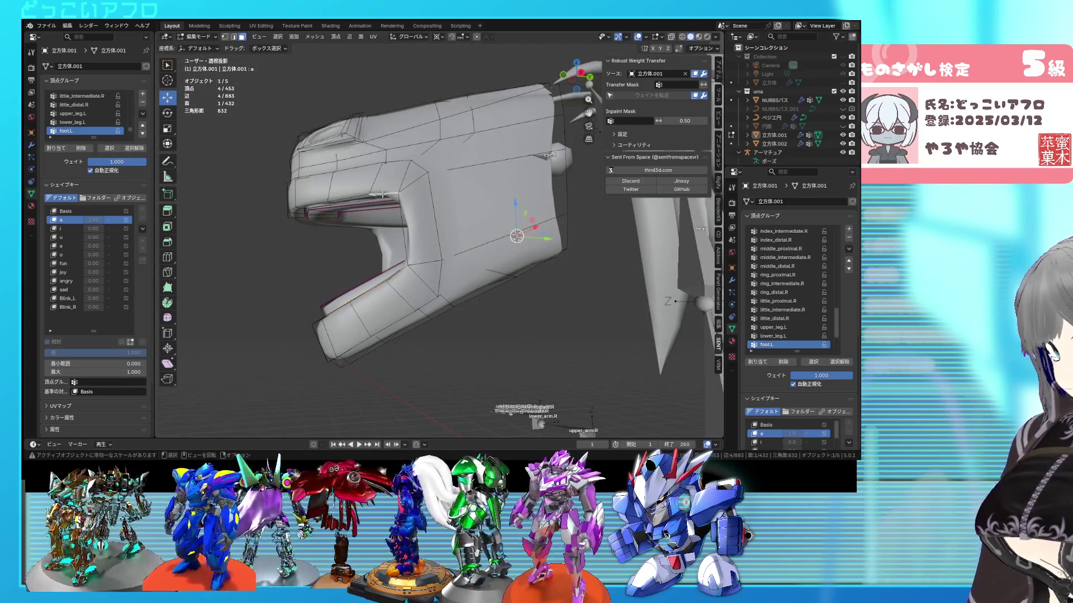
pyautogui.keyDown('ctrl'); pyautogui.click(297, 214); pyautogui.keyUp('ctrl')
pyautogui.press('KP_3')
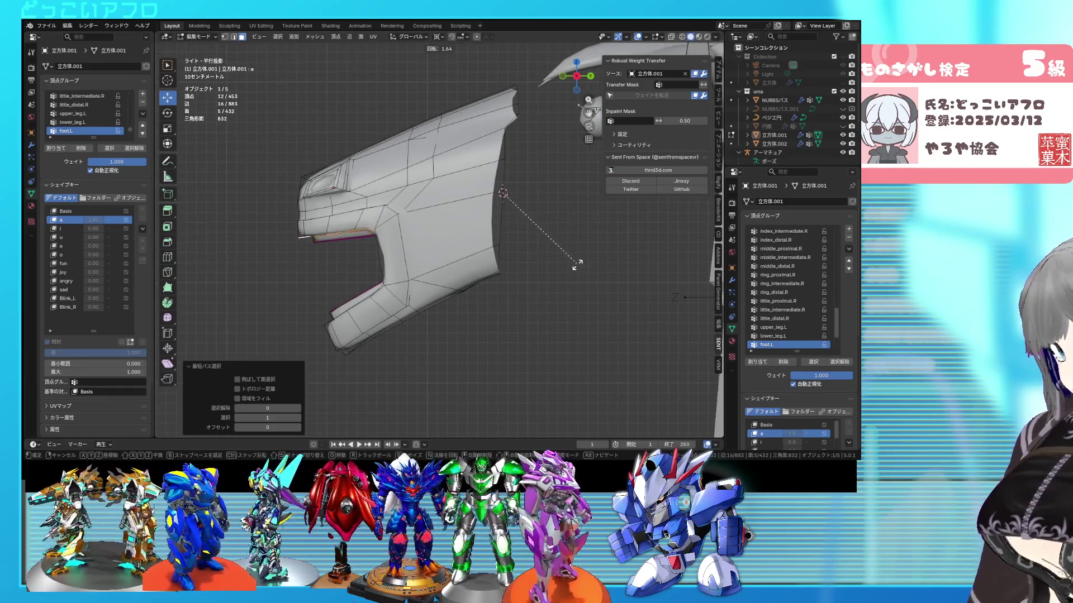
pyautogui.press('Escape')
pyautogui.press('Tab')
pyautogui.press('KP_Divide')
pyautogui.moveTo(508, 272)
pyautogui.mouseDown(button='middle')
pyautogui.moveTo(571, 293)
pyautogui.moveTo(700, 307)
pyautogui.moveTo(518, 270)
pyautogui.mouseUp(button='middle')
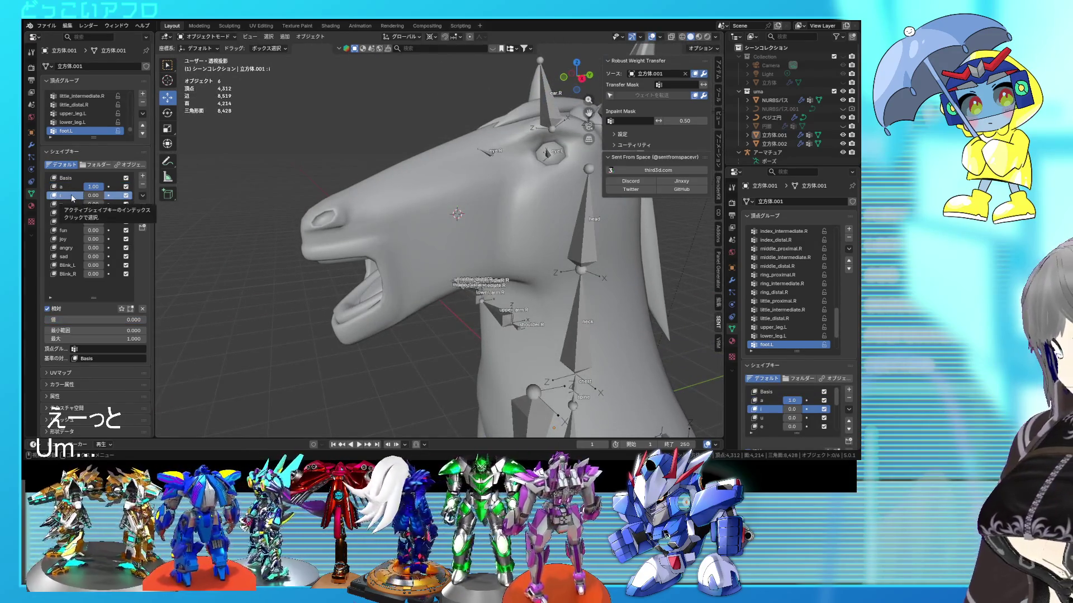
# Reset shape key 'a' to 0 and enter Edit Mode on the head mesh.
pyautogui.moveTo(93, 186); pyautogui.dragTo(78, 195)
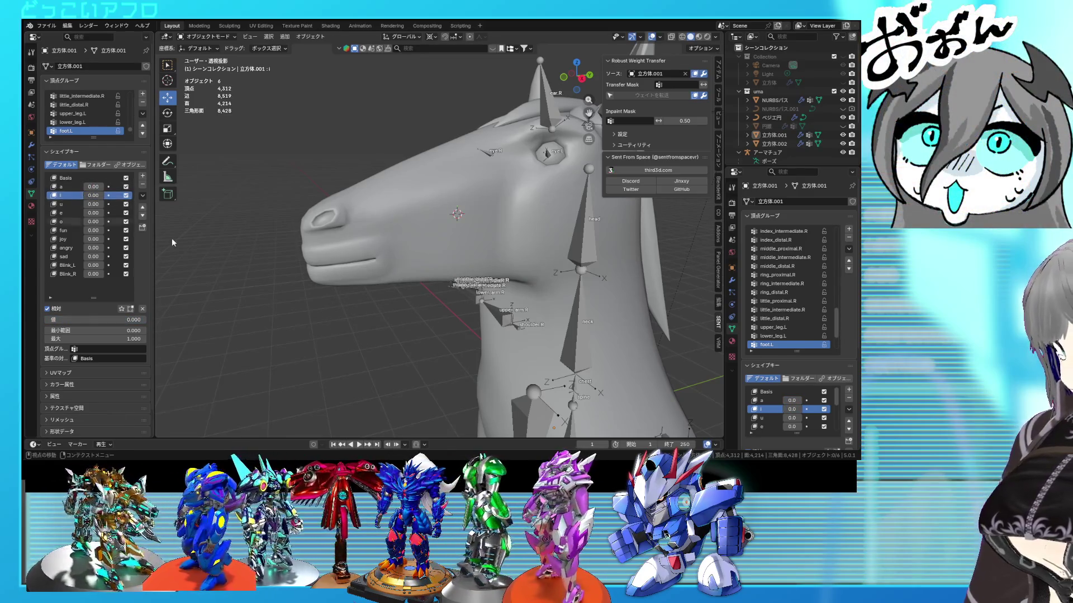
pyautogui.scroll(2, 287, 259)
pyautogui.press('Tab')
pyautogui.moveTo(362, 278); pyautogui.dragTo(509, 272, button='middle')
# Rotate the mouth edge loop 3° and raise it in right side view.
pyautogui.keyDown('alt'); pyautogui.click(509, 272); pyautogui.keyUp('alt')
pyautogui.press('KP_3')
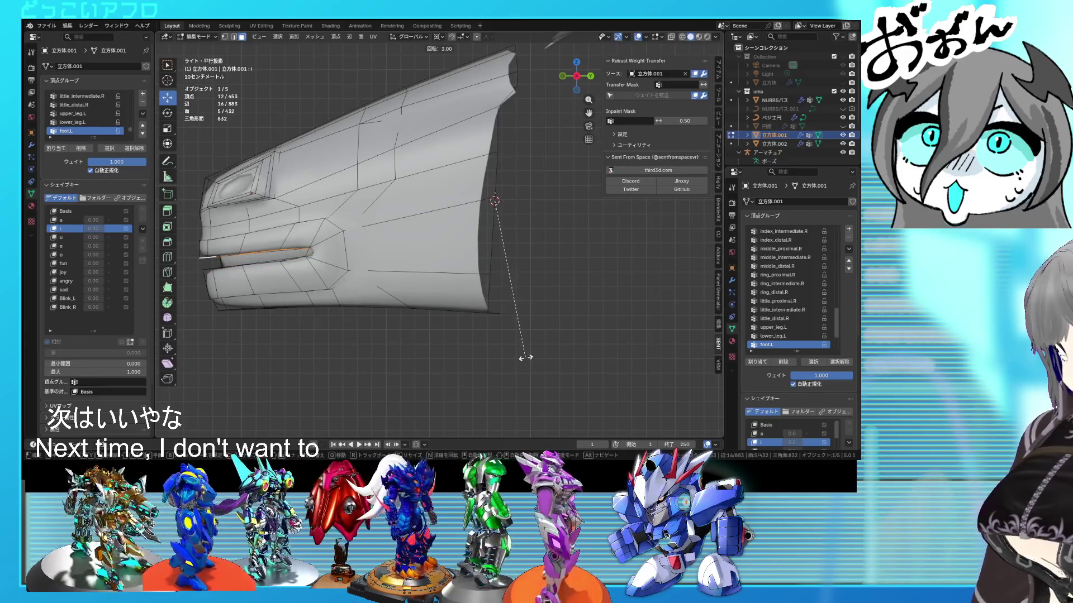
pyautogui.press('Return')
pyautogui.press('g')
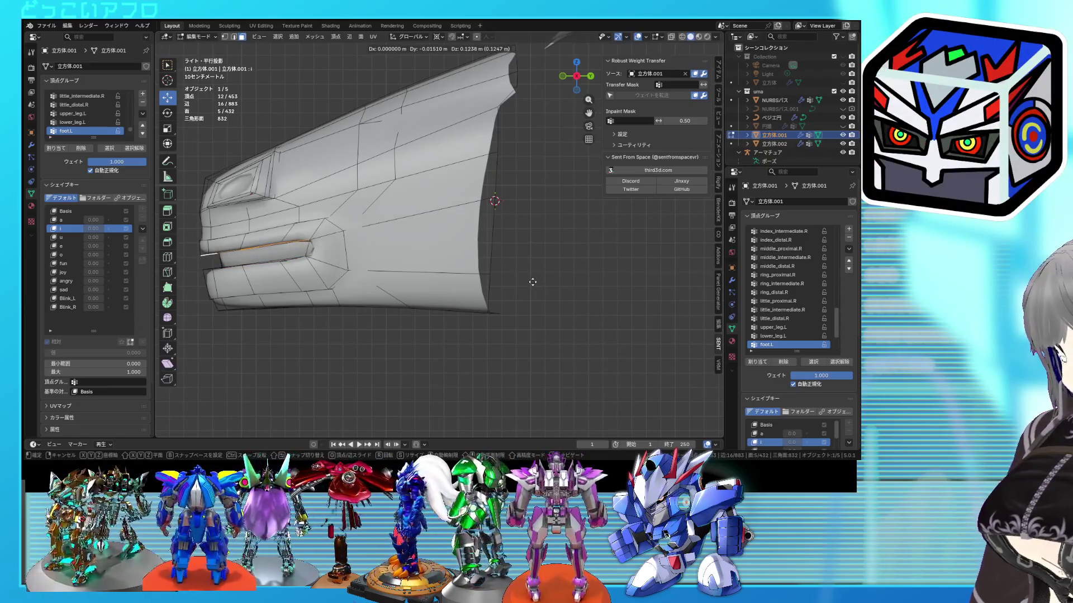
pyautogui.click(533, 283)
# Select a path of lip faces and begin moving them.
pyautogui.moveTo(533, 283)
pyautogui.mouseDown(button='middle')
pyautogui.moveTo(496, 187)
pyautogui.moveTo(498, 285)
pyautogui.moveTo(409, 298)
pyautogui.mouseUp(button='middle')
pyautogui.click(474, 265)
pyautogui.keyDown('ctrl'); pyautogui.click(364, 287); pyautogui.keyUp('ctrl')
pyautogui.press('KP_3')
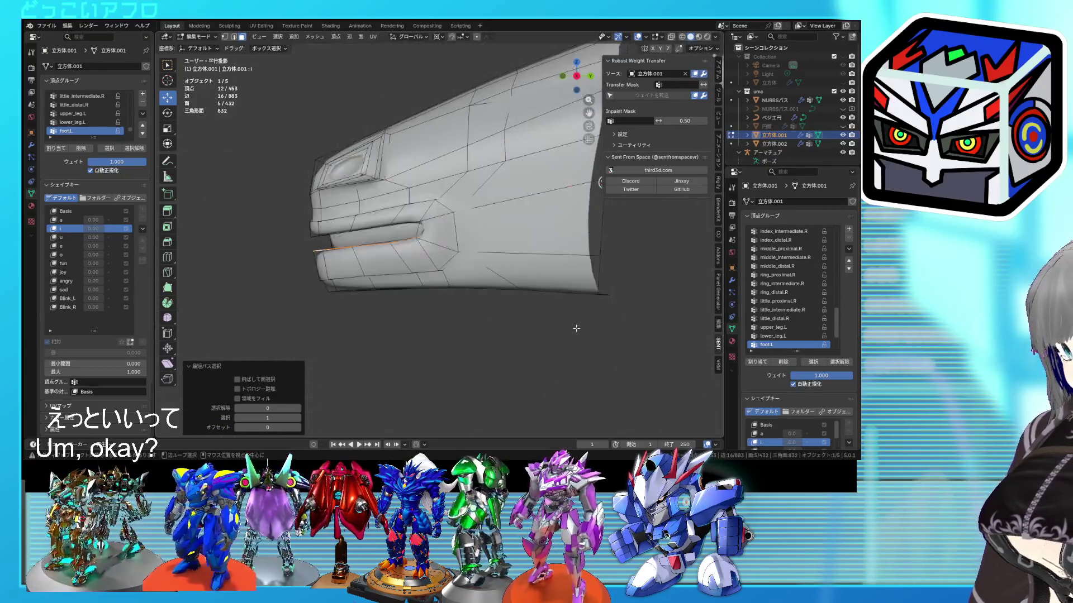
pyautogui.press('g')
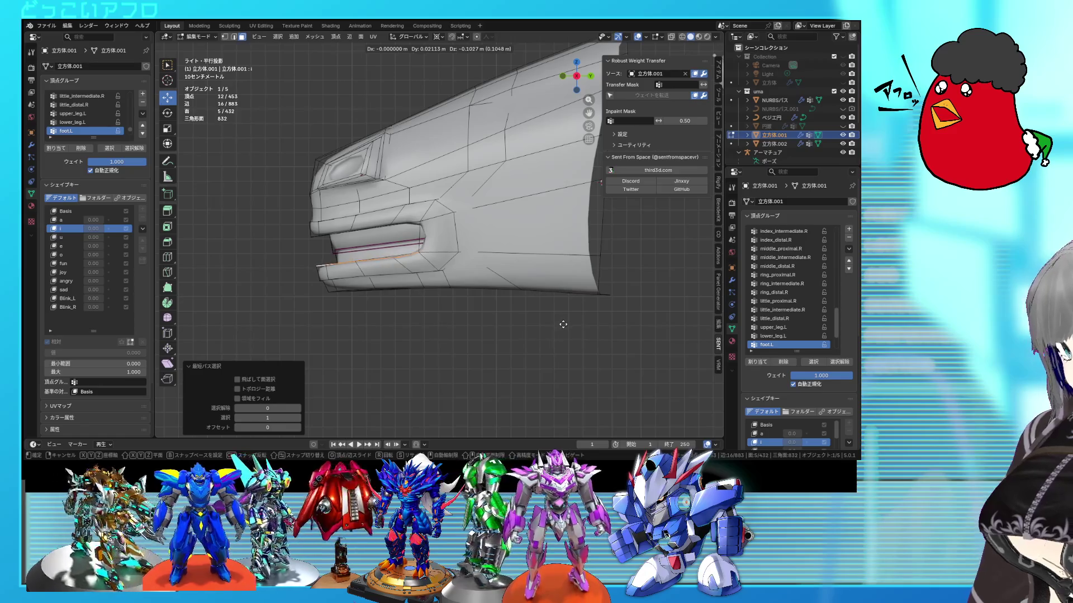
# Select another lip face in X-ray and move it to a new position.
pyautogui.moveTo(534, 281)
pyautogui.mouseDown(button='middle')
pyautogui.moveTo(556, 243)
pyautogui.moveTo(570, 252)
pyautogui.mouseUp(button='middle')
pyautogui.hotkey('alt', 'z')
pyautogui.click(569, 251)
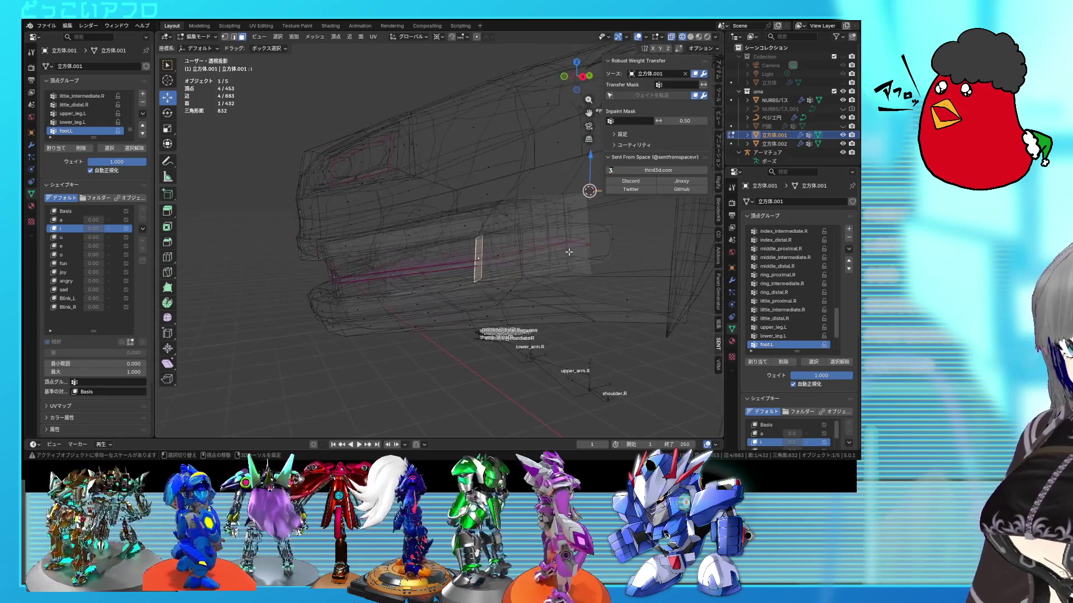
pyautogui.press('KP_3')
pyautogui.hotkey('alt', 'z')
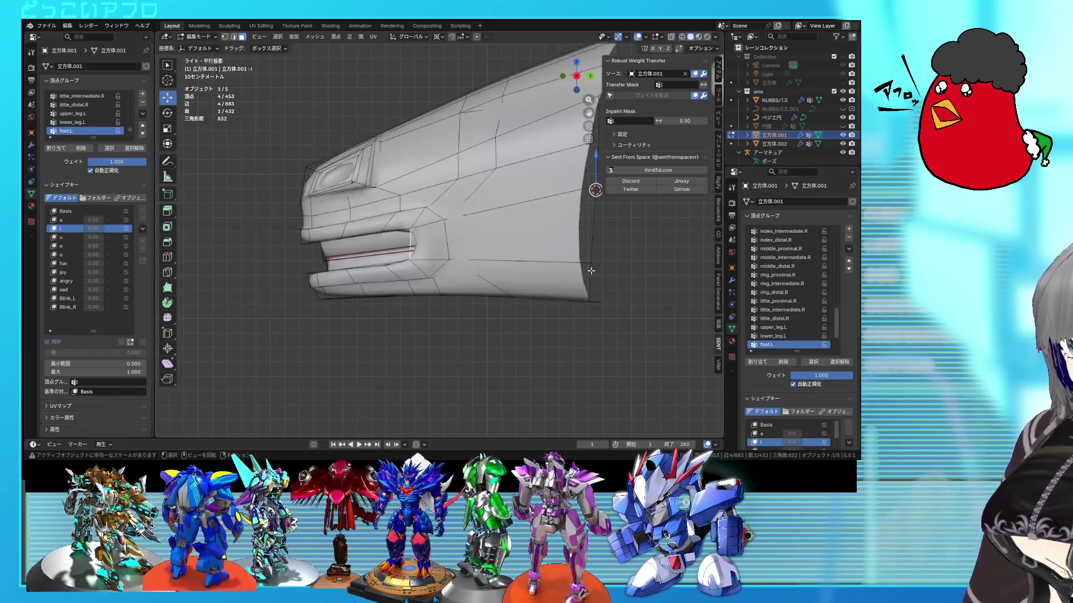
pyautogui.click(606, 266)
# Add two neighbouring lip faces, move them, and return to Object Mode.
pyautogui.moveTo(606, 266)
pyautogui.mouseDown(button='middle')
pyautogui.moveTo(528, 239)
pyautogui.moveTo(414, 256)
pyautogui.moveTo(593, 263)
pyautogui.mouseUp(button='middle')
pyautogui.keyDown('shift'); pyautogui.click(467, 244); pyautogui.keyUp('shift')
pyautogui.keyDown('shift'); pyautogui.click(408, 256); pyautogui.keyUp('shift')
pyautogui.click(453, 254)
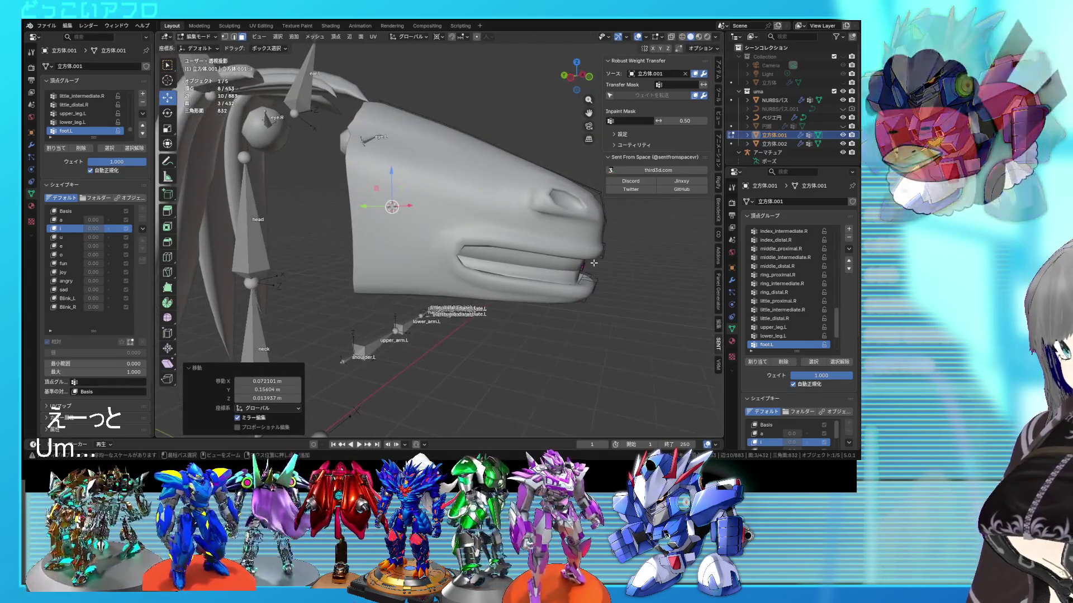
pyautogui.moveTo(475, 235)
pyautogui.mouseDown(button='middle')
pyautogui.moveTo(446, 266)
pyautogui.moveTo(553, 259)
pyautogui.moveTo(462, 249)
pyautogui.moveTo(467, 229)
pyautogui.moveTo(480, 229)
pyautogui.moveTo(486, 246)
pyautogui.mouseUp(button='middle')
pyautogui.press('Tab')
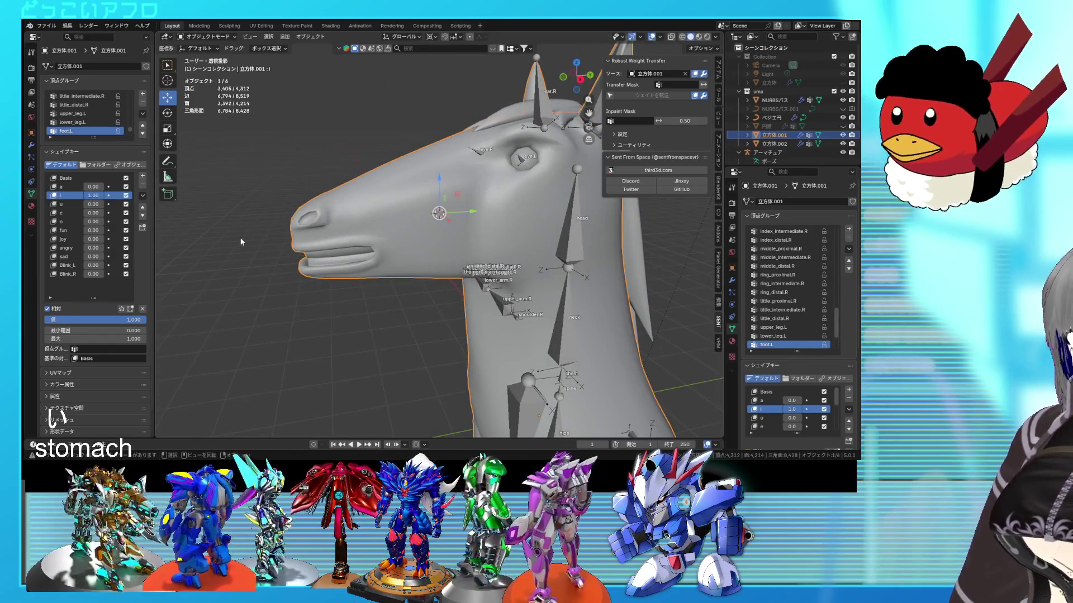
# Set shape key 'i' to 0 and enter Edit Mode on the 'u' shape key.
pyautogui.moveTo(94, 195); pyautogui.dragTo(78, 195)
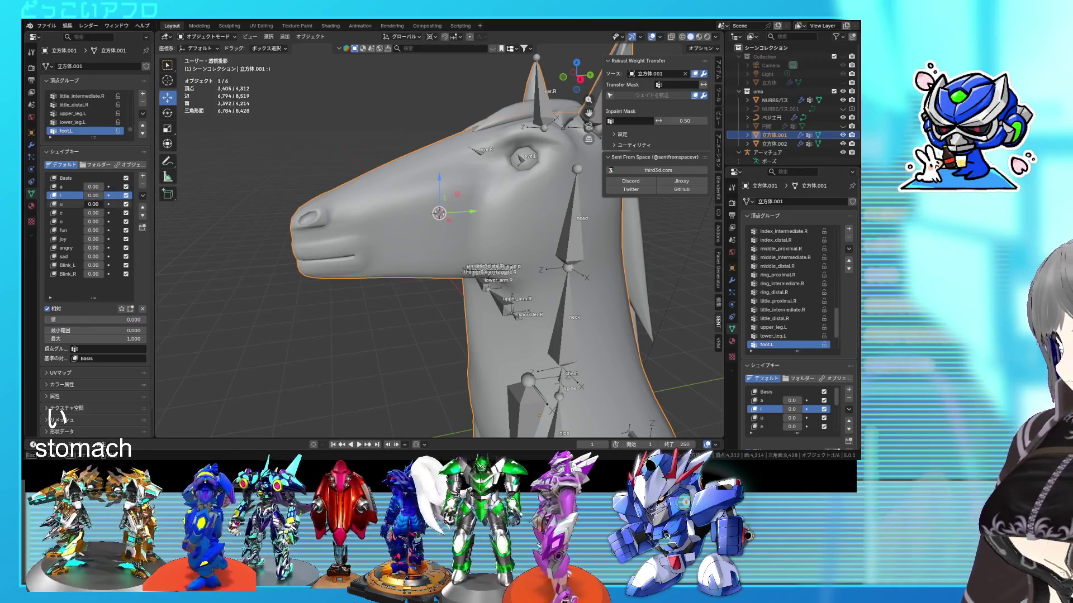
pyautogui.click(71, 204)
pyautogui.press('Tab')
pyautogui.scroll(5, 485, 285)
pyautogui.moveTo(485, 285); pyautogui.dragTo(391, 302, button='middle')
# Tilt the selected lip face by -3° from the right side view.
pyautogui.hotkey('alt', 'z')
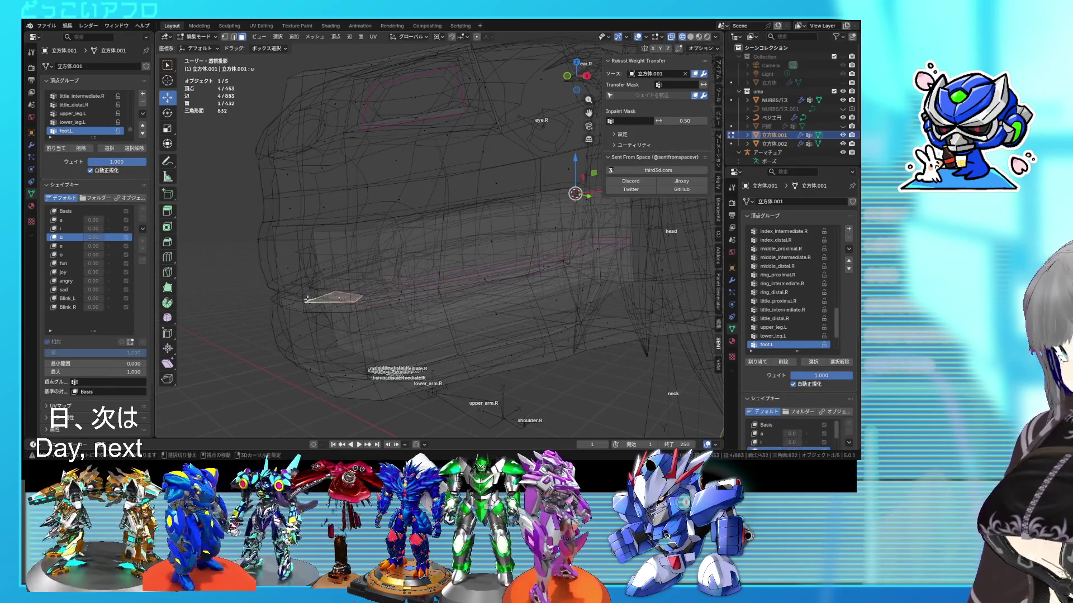
pyautogui.moveTo(329, 299); pyautogui.dragTo(317, 309, button='middle')
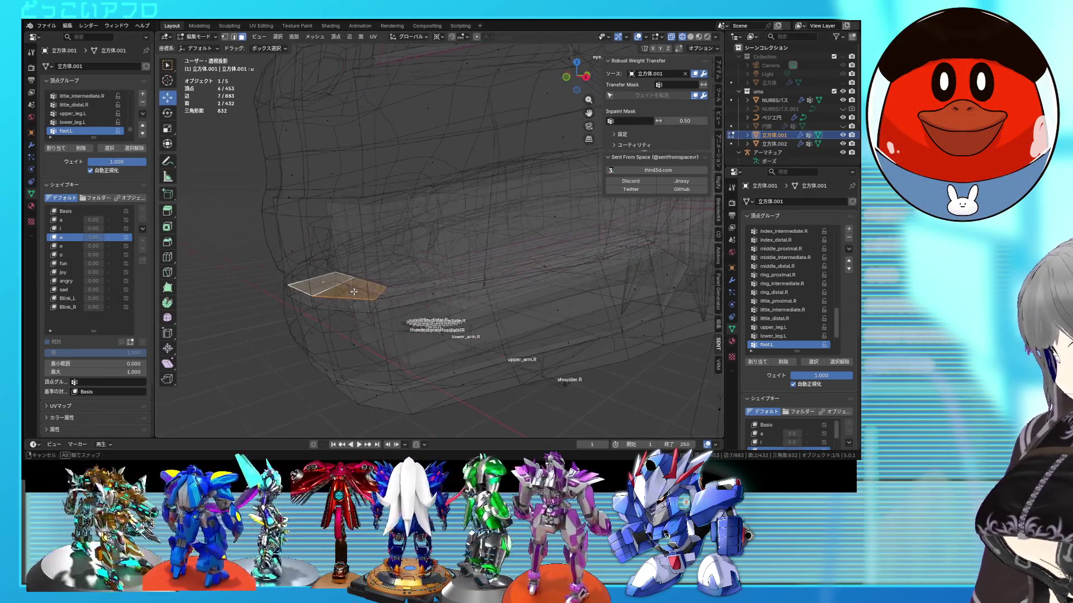
pyautogui.press('KP_3')
pyautogui.hotkey('alt', 'z')
pyautogui.moveTo(407, 290); pyautogui.dragTo(583, 258, button='middle')
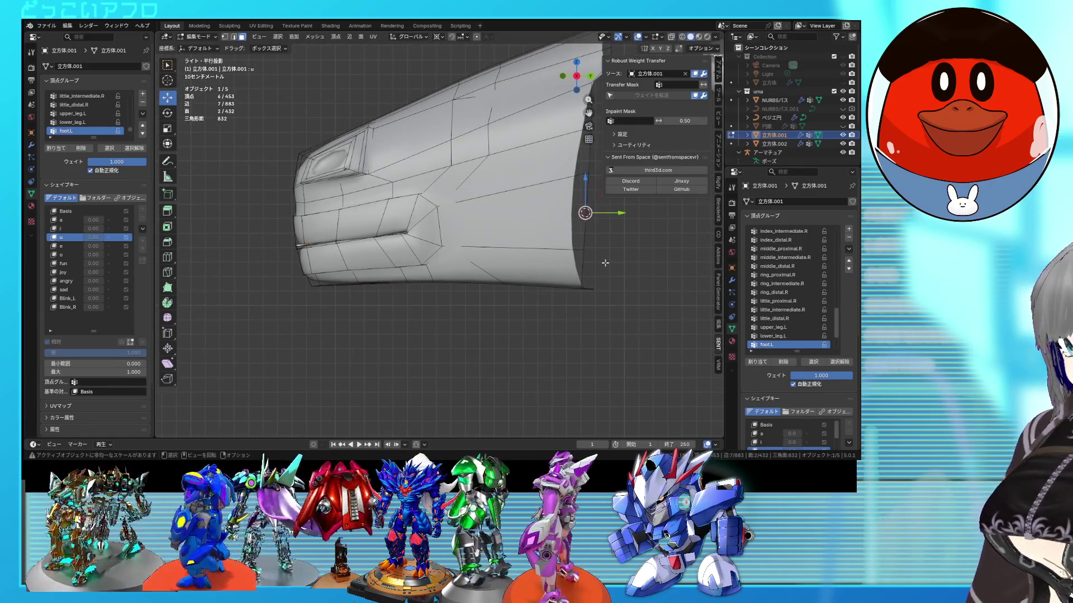
pyautogui.click(611, 263)
# Add a neighbouring lip face, rotate it, and return to Object Mode.
pyautogui.moveTo(611, 262)
pyautogui.mouseDown(button='middle')
pyautogui.moveTo(438, 234)
pyautogui.moveTo(387, 209)
pyautogui.mouseUp(button='middle')
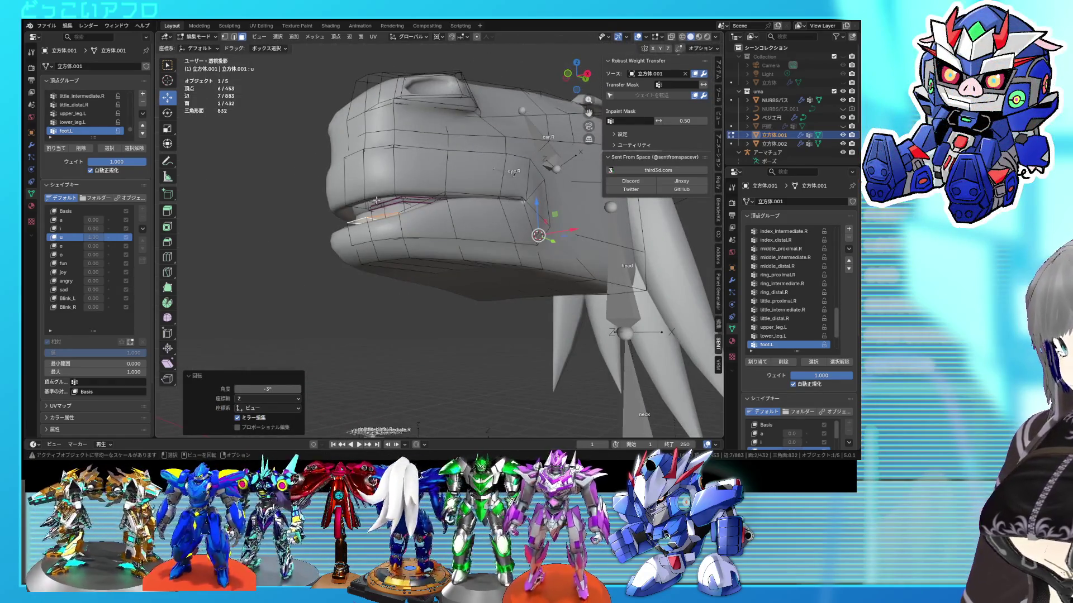
pyautogui.keyDown('shift'); pyautogui.click(362, 203); pyautogui.keyUp('shift')
pyautogui.press('KP_3')
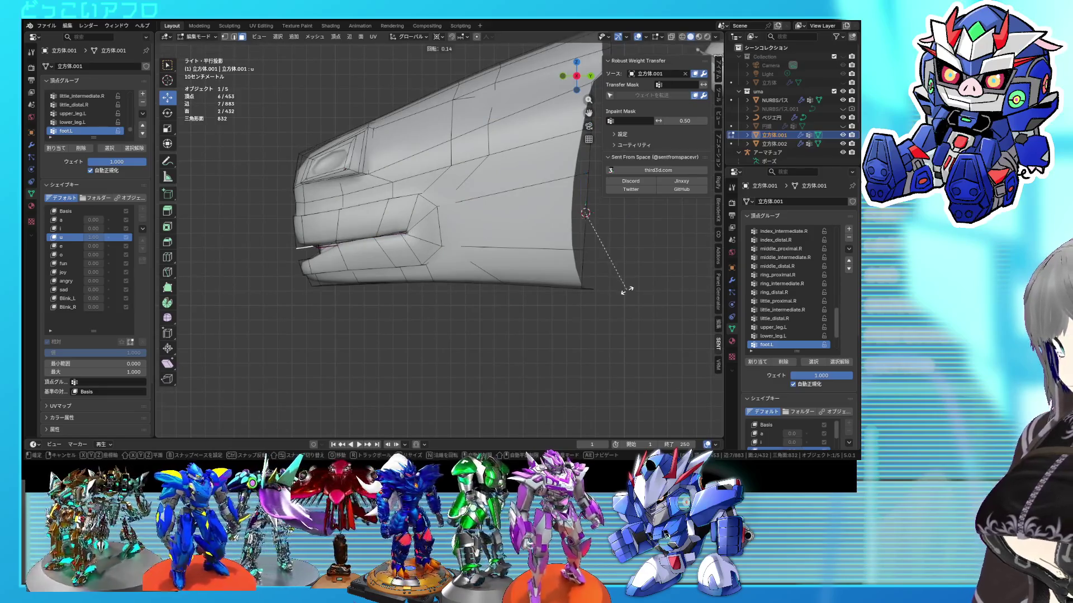
pyautogui.click(626, 304)
pyautogui.press('Tab')
pyautogui.moveTo(626, 304)
pyautogui.mouseDown(button='middle')
pyautogui.moveTo(535, 305)
pyautogui.moveTo(492, 283)
pyautogui.moveTo(517, 290)
pyautogui.moveTo(500, 290)
pyautogui.mouseUp(button='middle')
# Re-enter Edit Mode and rotate the lip 2.12° in right side view.
pyautogui.scroll(3, 500, 291)
pyautogui.press('Tab')
pyautogui.scroll(2, 467, 243)
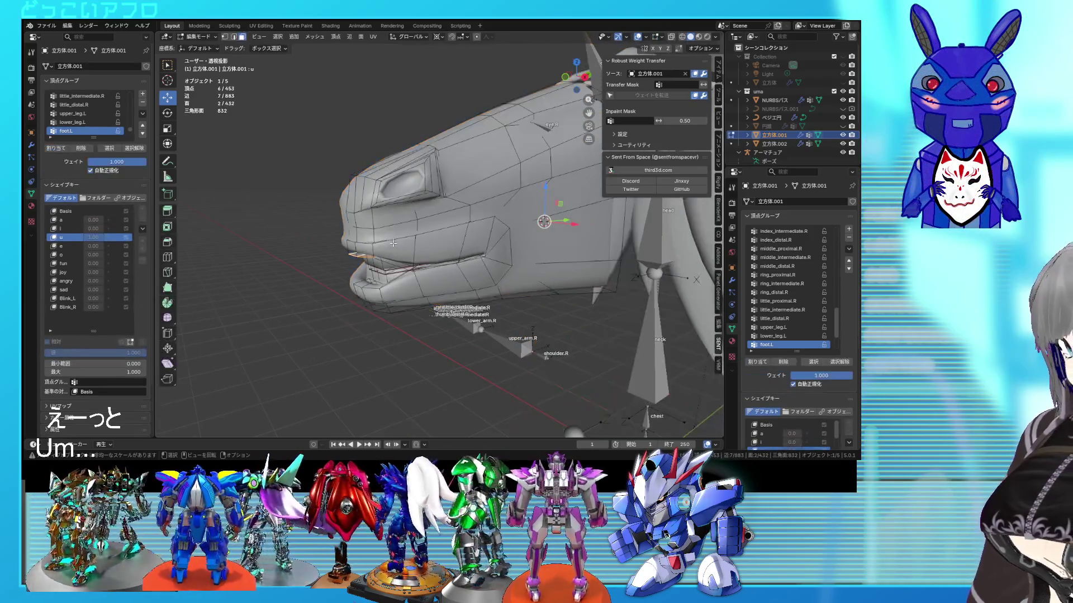
pyautogui.scroll(2, 356, 223)
pyautogui.moveTo(356, 223); pyautogui.dragTo(358, 235, button='middle')
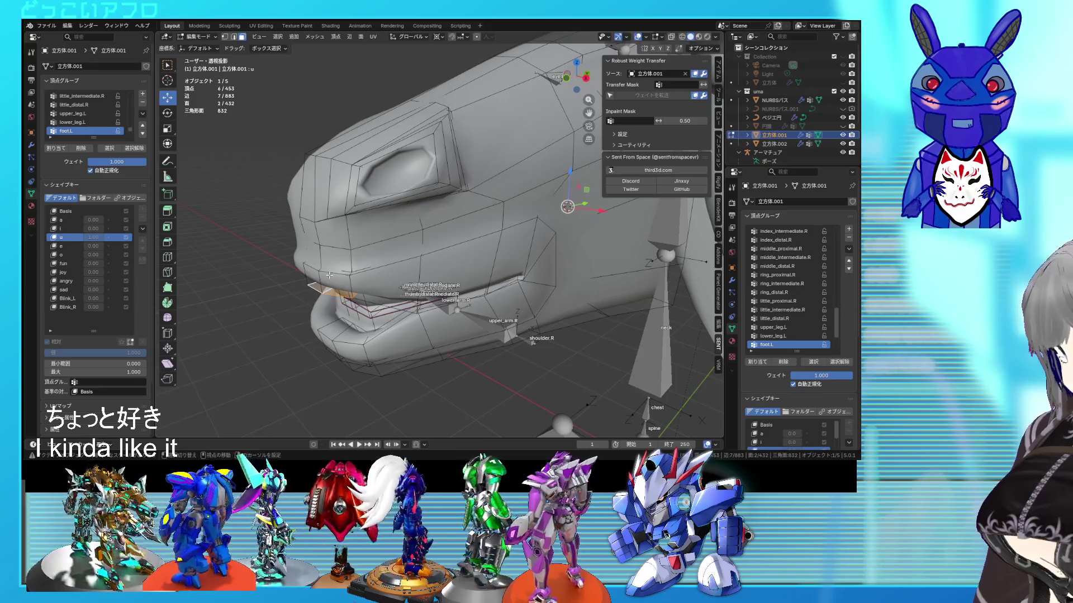
pyautogui.keyDown('alt'); pyautogui.moveTo(523, 297); pyautogui.dragTo(623, 316, button='middle'); pyautogui.keyUp('alt')
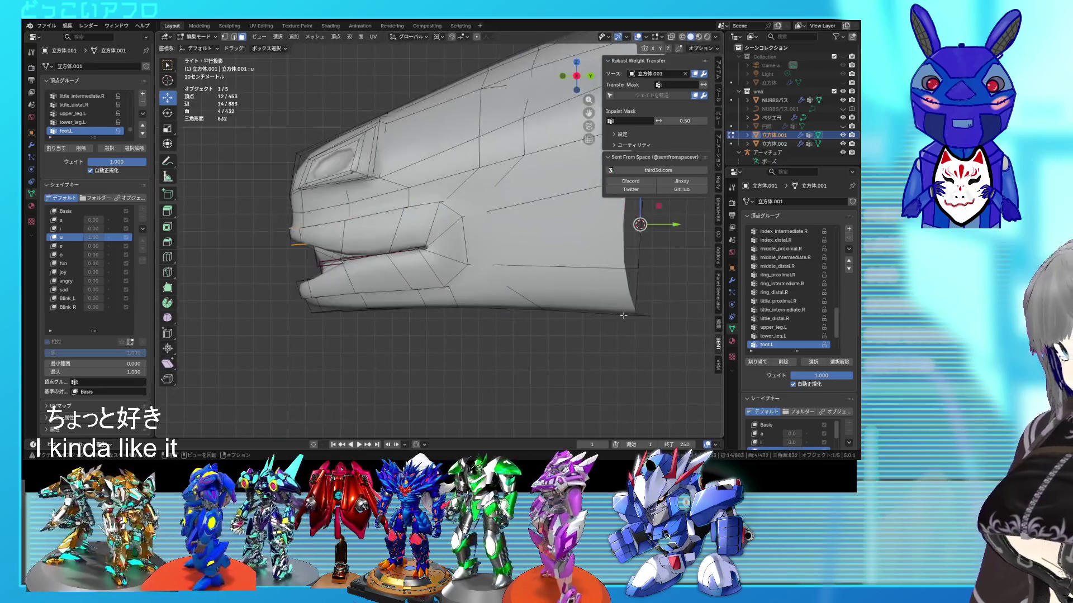
pyautogui.click(700, 341)
# Select vertices near the mouth corner, frame them, and rotate them from the right side.
pyautogui.moveTo(344, 239); pyautogui.dragTo(349, 241, button='middle')
pyautogui.keyDown('shift'); pyautogui.click(311, 232); pyautogui.keyUp('shift')
pyautogui.press('KP_Decimal')
pyautogui.press('KP_3')
pyautogui.press('r')
pyautogui.click(680, 336)
# Rotate the mouth-corner vertices another 1.19° and nudge them upward.
pyautogui.press('r')
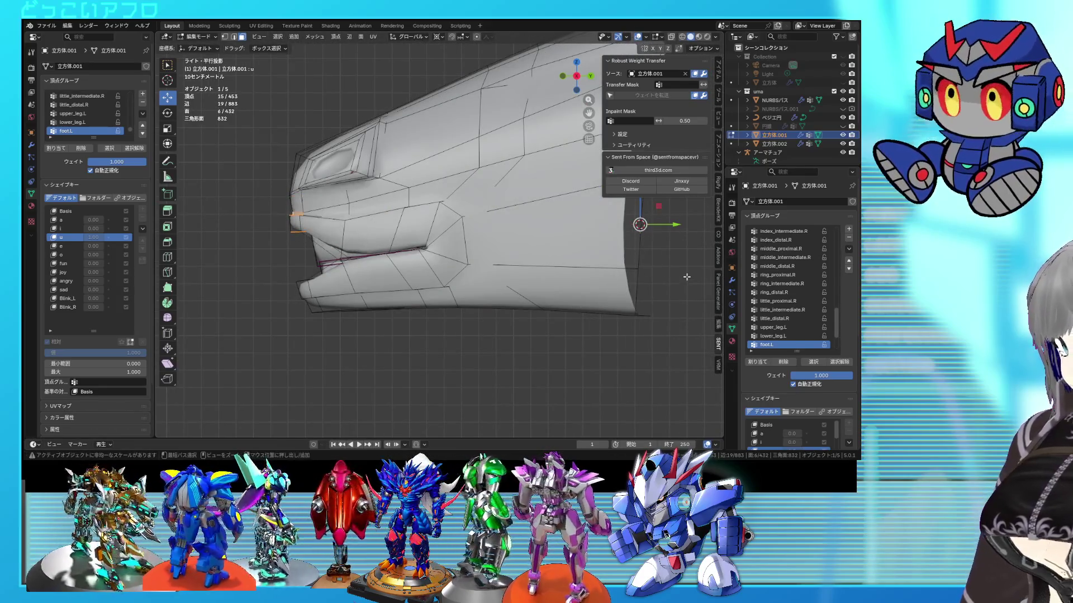
pyautogui.click(692, 286)
pyautogui.press('g')
pyautogui.click(686, 284)
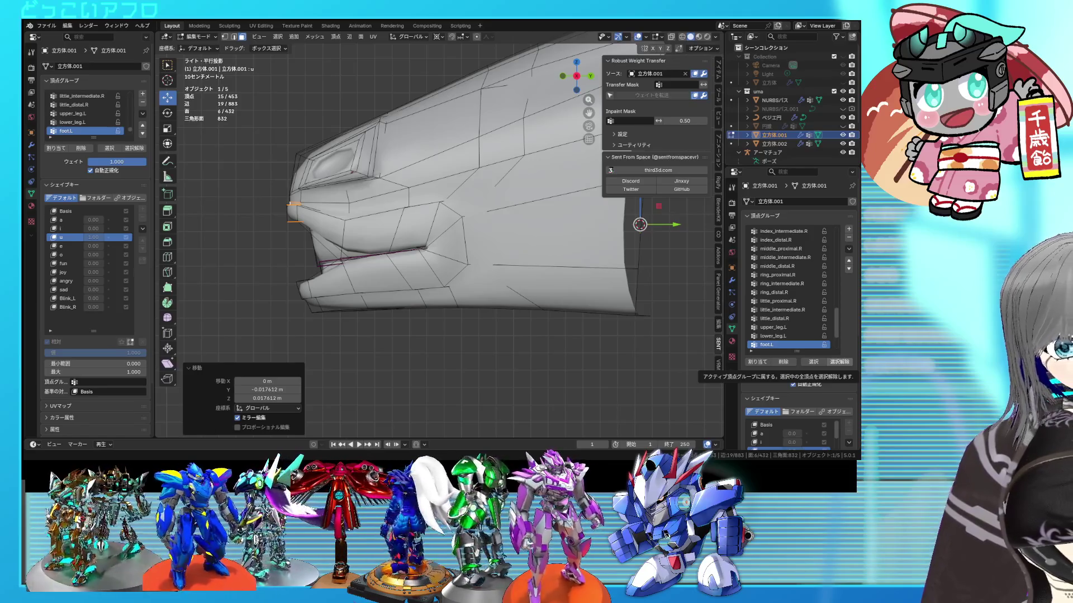
# Select the lower lip faces at the mouth front and tilt them with two rotations.
pyautogui.moveTo(436, 252); pyautogui.dragTo(411, 251, button='middle')
pyautogui.click(342, 305)
pyautogui.moveTo(341, 305); pyautogui.dragTo(347, 256, button='middle')
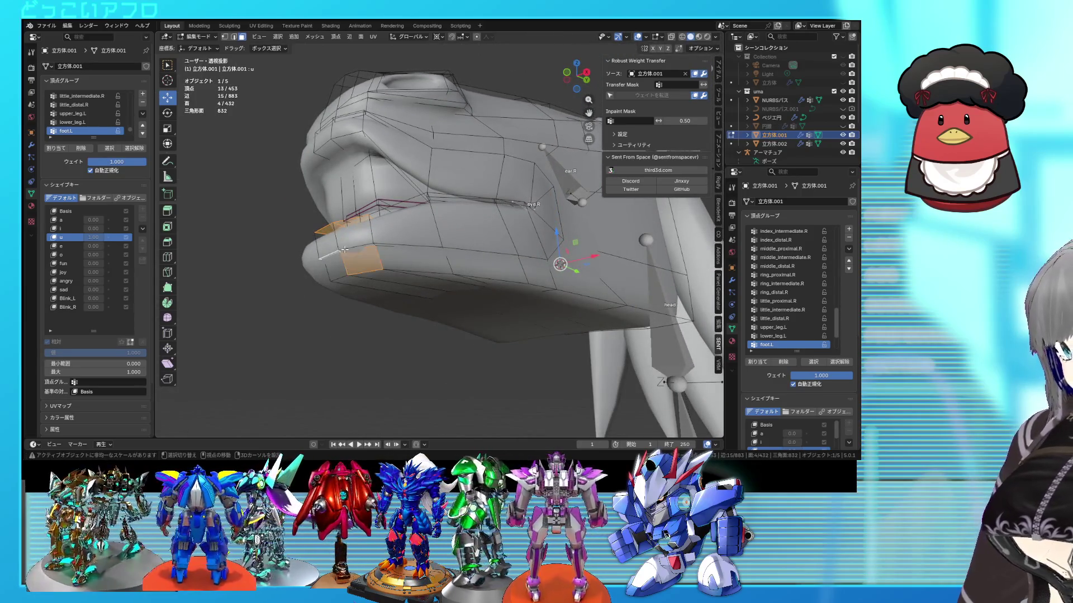
pyautogui.keyDown('alt'); pyautogui.moveTo(393, 275); pyautogui.dragTo(367, 281, button='middle'); pyautogui.keyUp('alt')
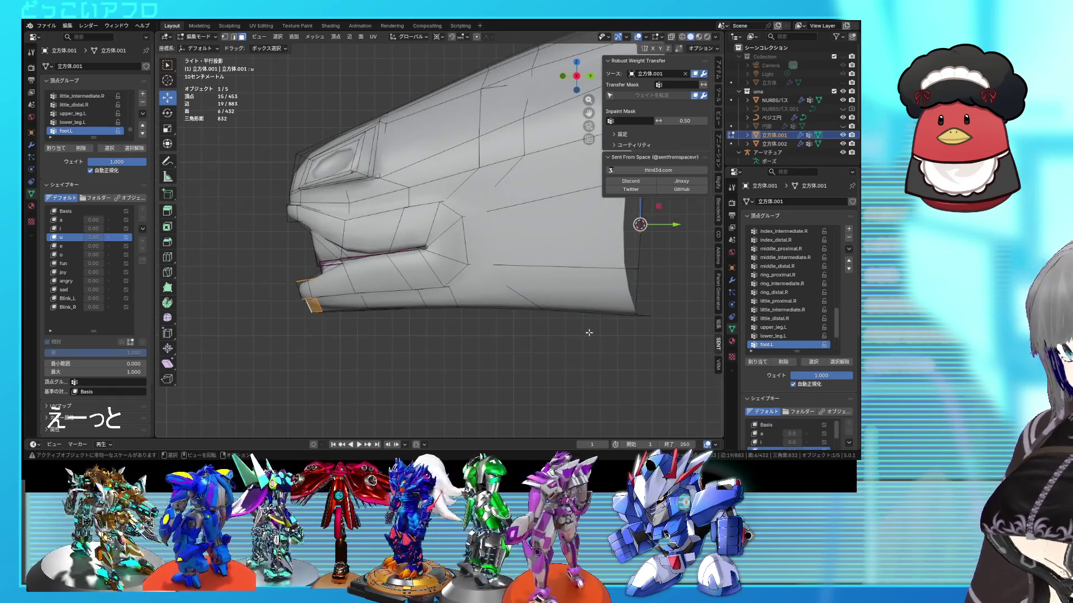
pyautogui.press('r')
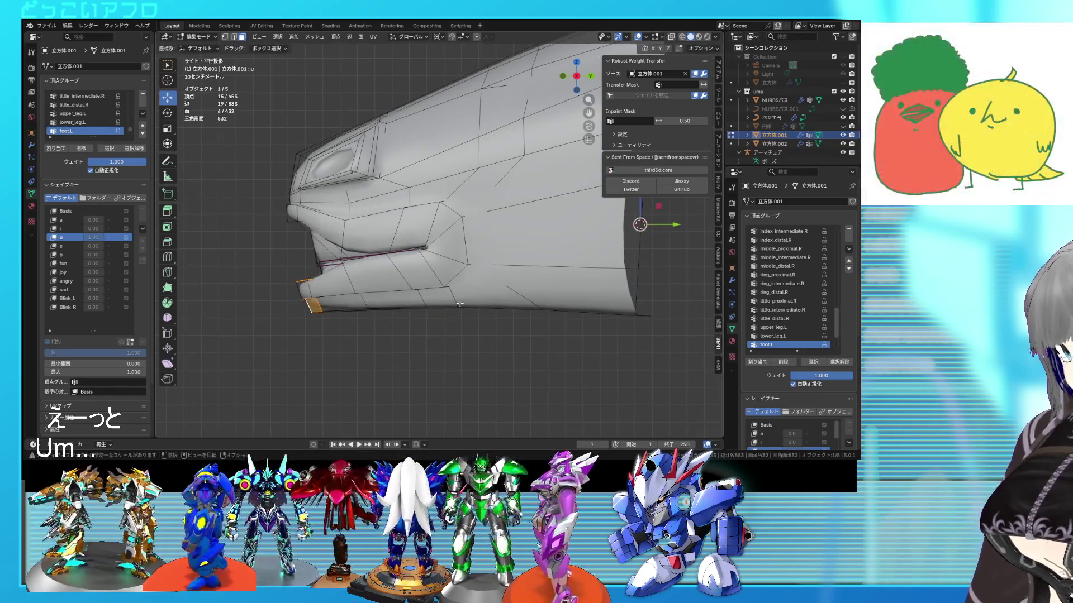
pyautogui.click(450, 331)
pyautogui.moveTo(456, 330)
pyautogui.mouseDown(button='middle')
pyautogui.moveTo(494, 331)
pyautogui.moveTo(606, 229)
pyautogui.mouseUp(button='middle')
pyautogui.press('r')
pyautogui.click(539, 355)
# Return to Object Mode and hide the bones and grid overlays.
pyautogui.press('Tab')
pyautogui.scroll(-5, 539, 355)
pyautogui.moveTo(539, 355)
pyautogui.mouseDown(button='middle')
pyautogui.moveTo(558, 357)
pyautogui.moveTo(521, 330)
pyautogui.mouseUp(button='middle')
pyautogui.click(652, 37)
pyautogui.moveTo(537, 145)
pyautogui.mouseDown(button='middle')
pyautogui.moveTo(499, 172)
pyautogui.moveTo(543, 169)
pyautogui.moveTo(449, 191)
pyautogui.moveTo(534, 168)
pyautogui.moveTo(468, 180)
pyautogui.mouseUp(button='middle')
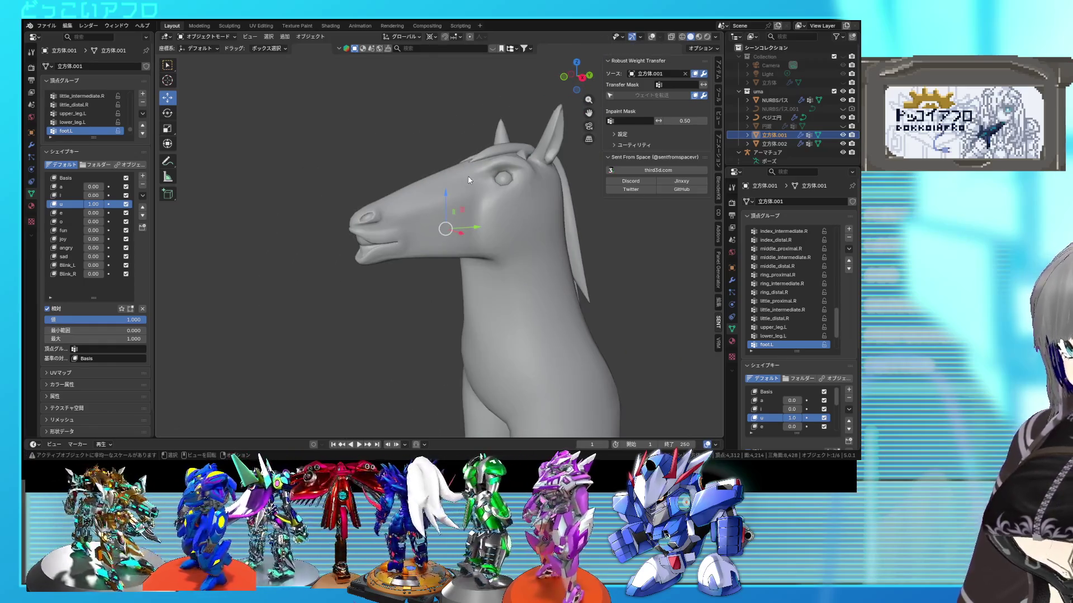
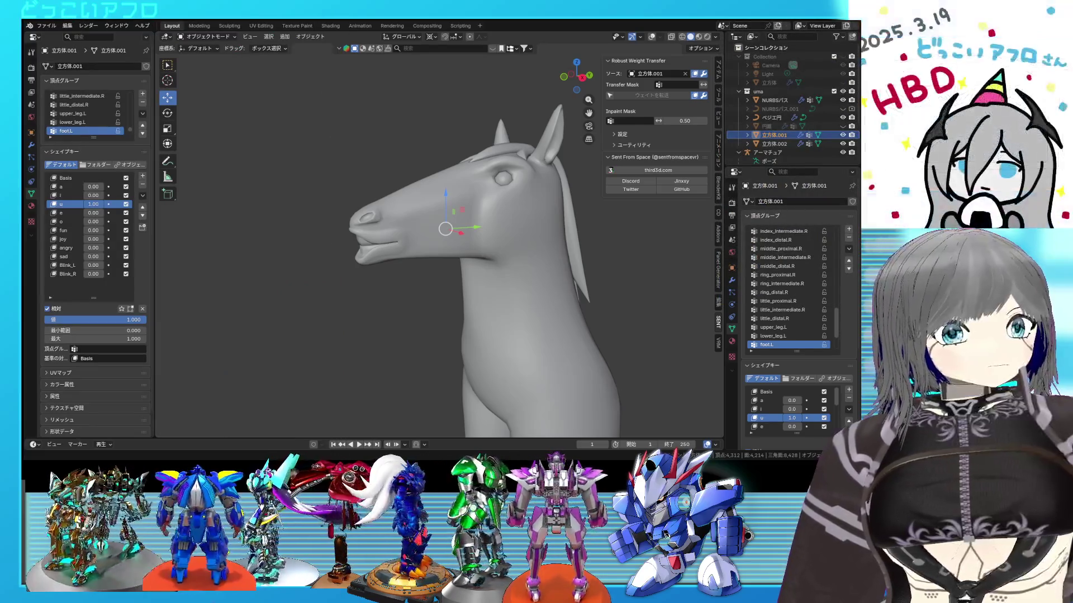
# Orbit to the horse's side and preview the 'i' shape key at full strength, then reset it to 0.
pyautogui.moveTo(523, 243); pyautogui.dragTo(500, 265, button='middle')
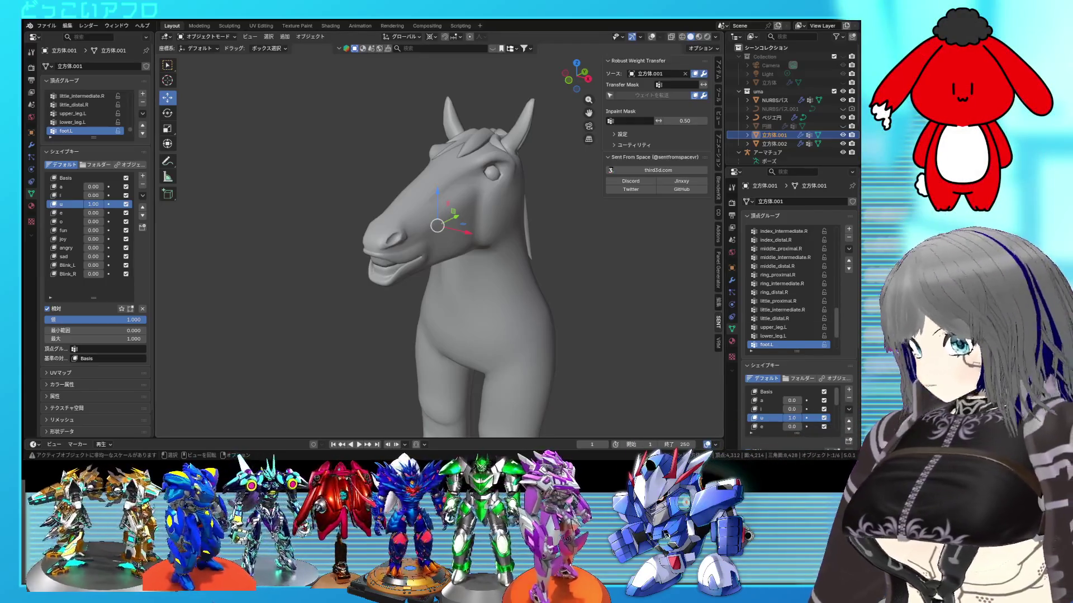
pyautogui.moveTo(442, 263)
pyautogui.mouseDown(button='middle')
pyautogui.moveTo(412, 273)
pyautogui.moveTo(529, 280)
pyautogui.moveTo(528, 260)
pyautogui.moveTo(482, 243)
pyautogui.moveTo(509, 228)
pyautogui.moveTo(523, 247)
pyautogui.moveTo(572, 257)
pyautogui.moveTo(517, 271)
pyautogui.moveTo(501, 244)
pyautogui.moveTo(504, 220)
pyautogui.moveTo(464, 237)
pyautogui.moveTo(540, 249)
pyautogui.moveTo(439, 264)
pyautogui.moveTo(497, 246)
pyautogui.moveTo(529, 266)
pyautogui.moveTo(505, 266)
pyautogui.mouseUp(button='middle')
pyautogui.scroll(2, 445, 264)
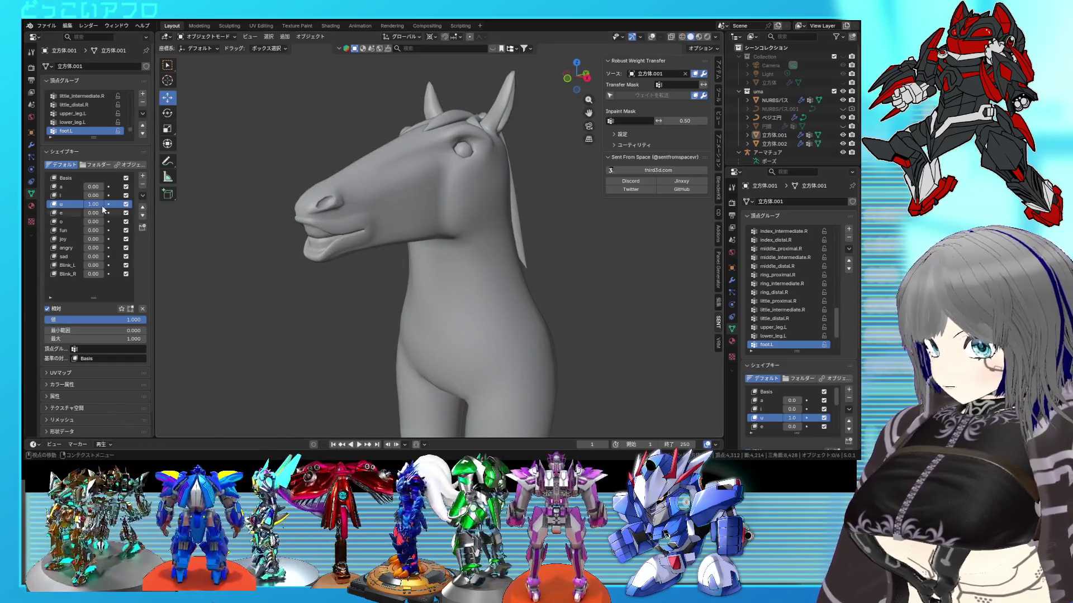
pyautogui.moveTo(93, 195); pyautogui.dragTo(129, 195)
pyautogui.moveTo(503, 282); pyautogui.dragTo(540, 276, button='middle')
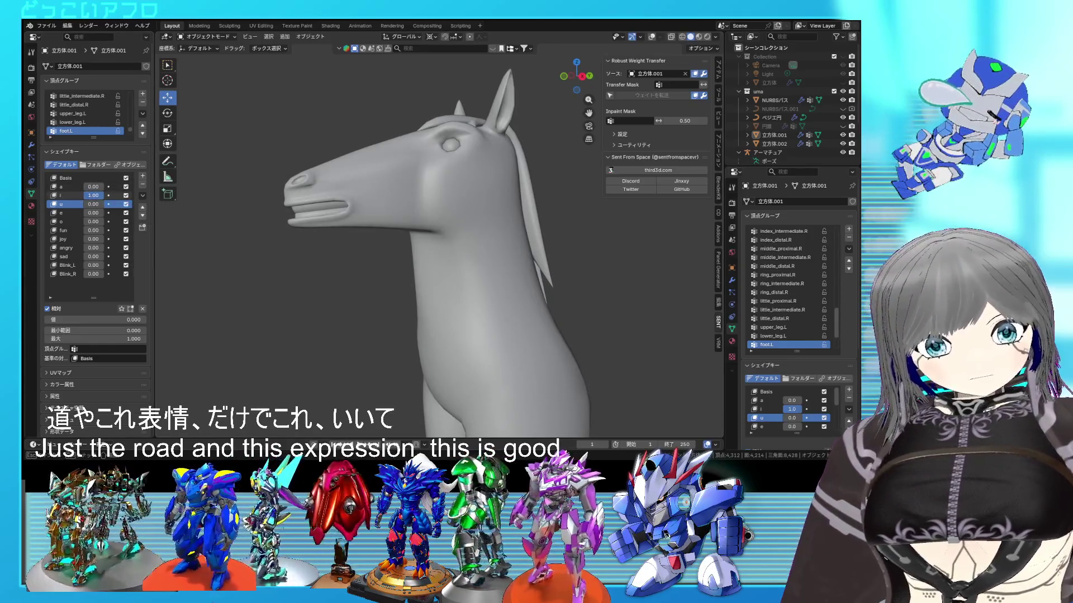
pyautogui.moveTo(92, 195); pyautogui.dragTo(85, 198)
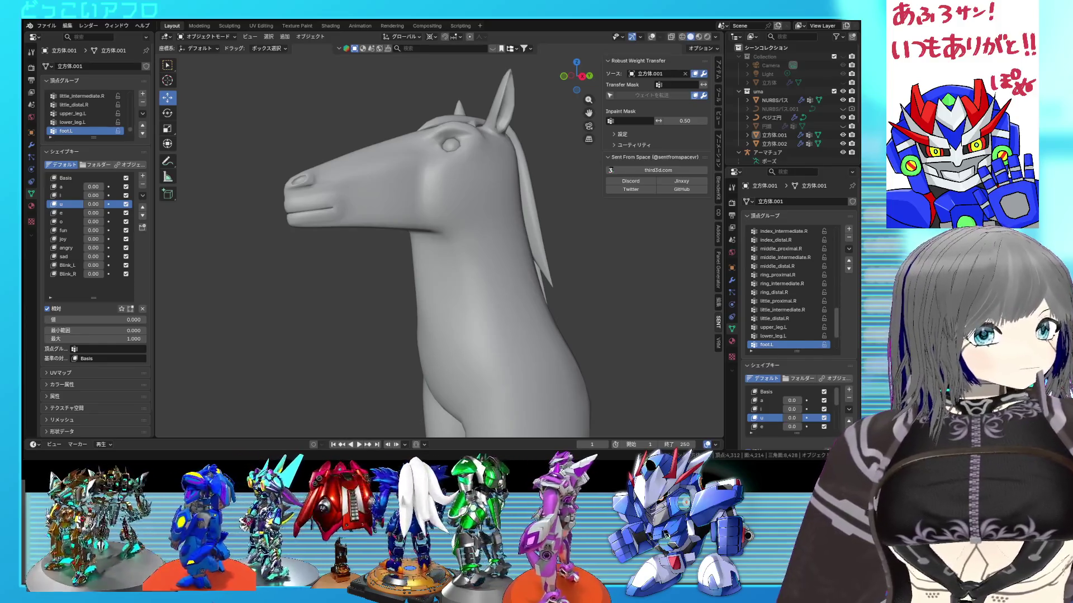
# Preview the 'a' shape key at 1.0 from the front and make 'a' the active key.
pyautogui.moveTo(244, 240); pyautogui.dragTo(243, 240, button='middle')
pyautogui.moveTo(93, 195)
pyautogui.mouseDown()
pyautogui.moveTo(128, 195)
pyautogui.moveTo(93, 187)
pyautogui.mouseUp()
pyautogui.moveTo(447, 257); pyautogui.dragTo(511, 258, button='middle')
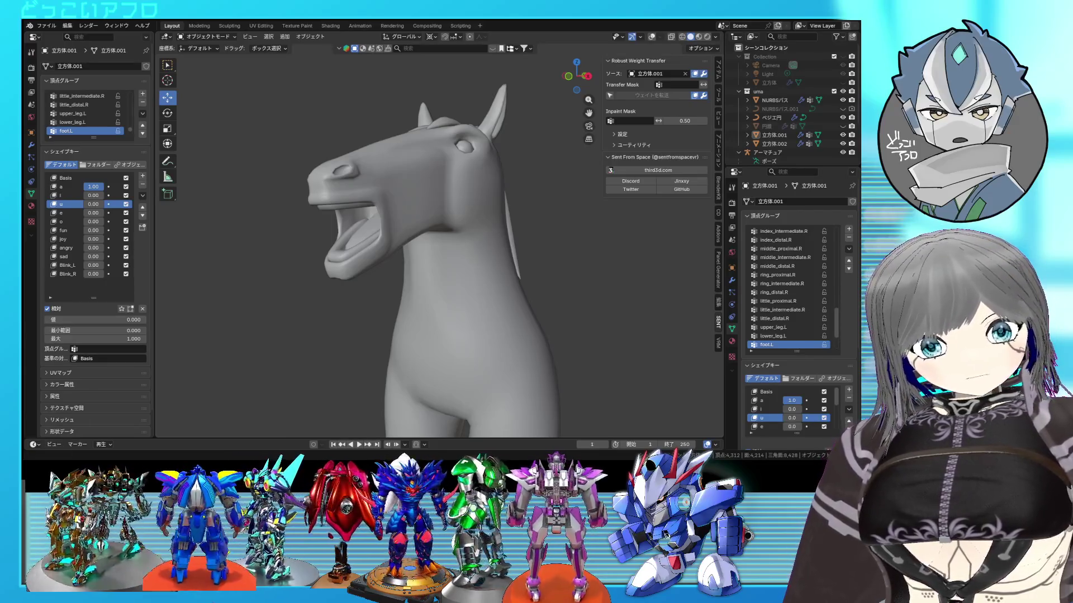
pyautogui.moveTo(489, 291)
pyautogui.mouseDown(button='middle')
pyautogui.moveTo(497, 303)
pyautogui.moveTo(606, 304)
pyautogui.moveTo(448, 300)
pyautogui.moveTo(508, 293)
pyautogui.moveTo(480, 314)
pyautogui.moveTo(480, 303)
pyautogui.moveTo(441, 289)
pyautogui.moveTo(477, 293)
pyautogui.mouseUp(button='middle')
pyautogui.click(71, 187)
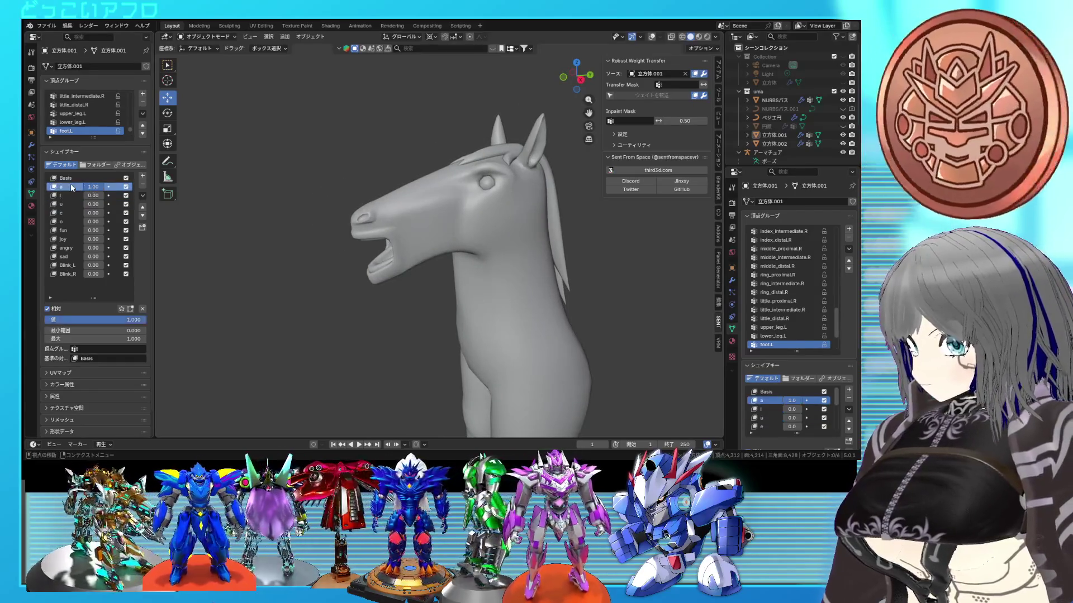
# In Edit Mode, box-select the lower jaw vertices in side wireframe view and rotate them downward.
pyautogui.press('Tab')
pyautogui.moveTo(414, 260)
pyautogui.mouseDown(button='middle')
pyautogui.moveTo(458, 261)
pyautogui.moveTo(421, 263)
pyautogui.mouseUp(button='middle')
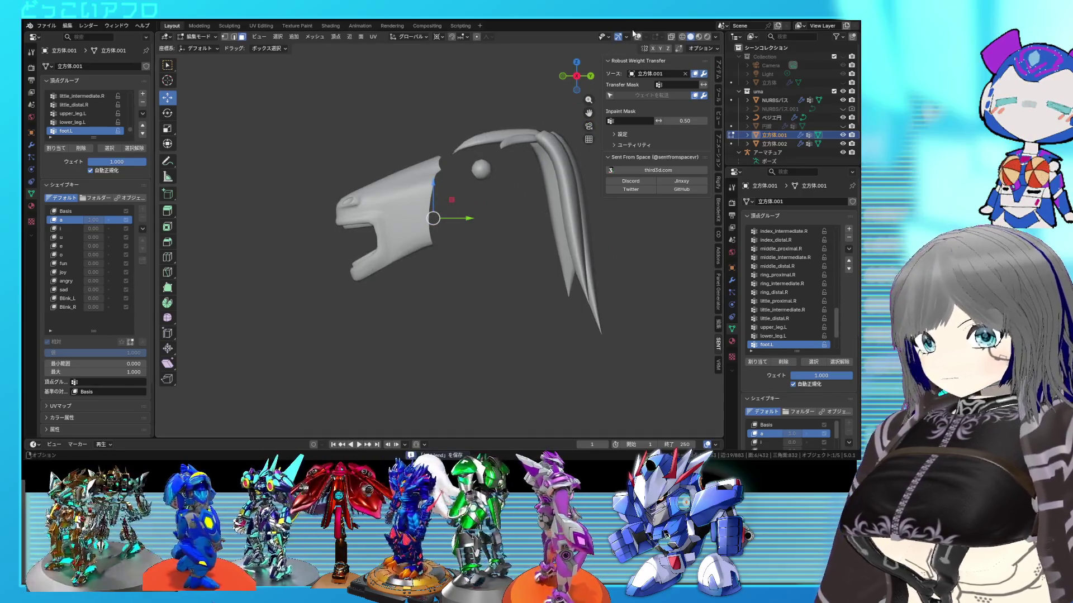
pyautogui.press('KP_3')
pyautogui.hotkey('shift', 'z')
pyautogui.scroll(2, 441, 264)
pyautogui.keyDown('shift'); pyautogui.moveTo(497, 264); pyautogui.dragTo(441, 264, button='middle'); pyautogui.keyUp('shift')
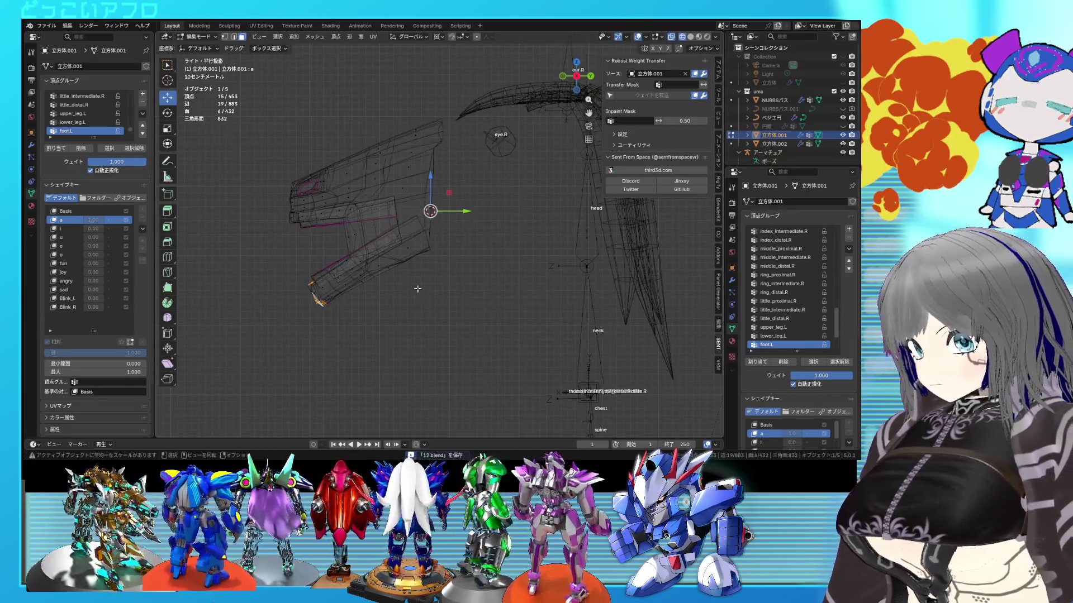
pyautogui.moveTo(381, 311)
pyautogui.mouseDown()
pyautogui.moveTo(288, 262)
pyautogui.moveTo(282, 224)
pyautogui.mouseUp()
pyautogui.press('r')
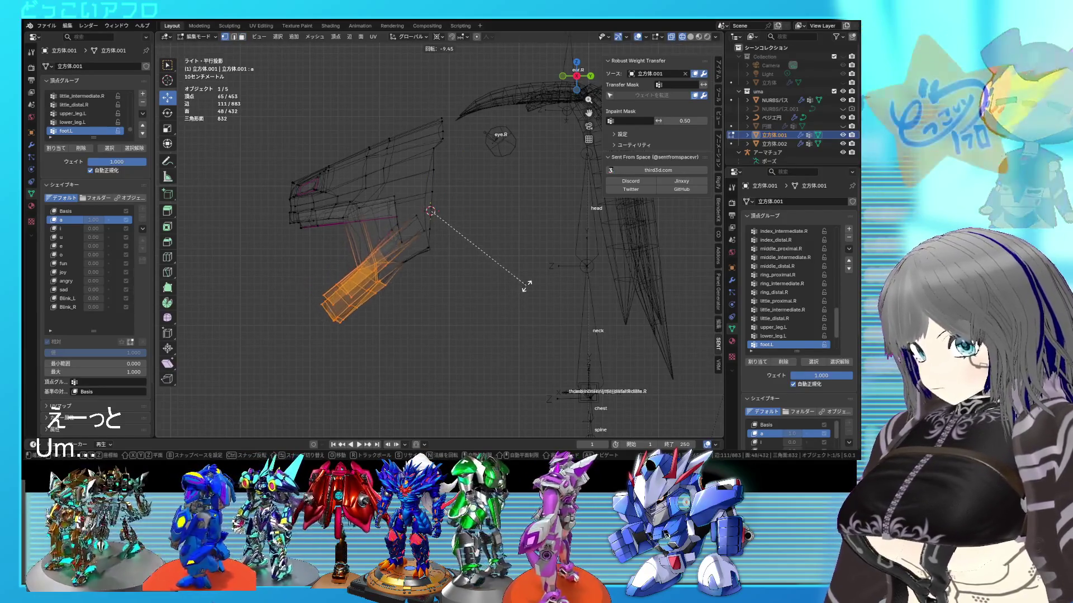
pyautogui.click(512, 310)
pyautogui.moveTo(511, 310)
pyautogui.mouseDown(button='middle')
pyautogui.moveTo(577, 271)
pyautogui.moveTo(418, 290)
pyautogui.mouseUp(button='middle')
pyautogui.hotkey('shift', 'z')
pyautogui.hotkey('shift', 'z')
# Rotate more jaw vertices further open, return to Object Mode, and set 'a' back to 0.
pyautogui.moveTo(396, 260); pyautogui.dragTo(394, 259)
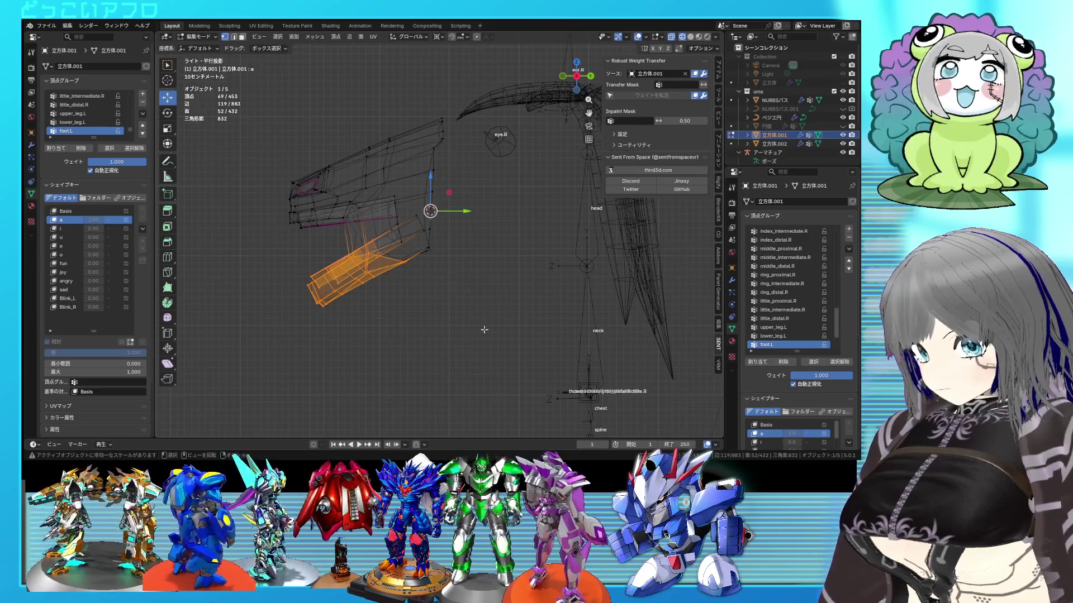
pyautogui.press('r')
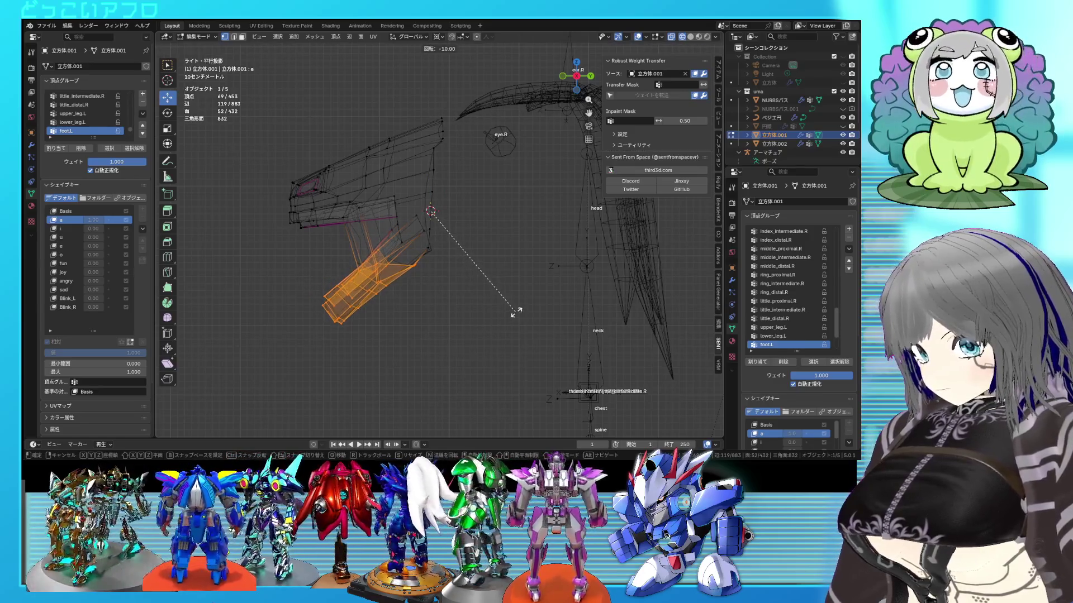
pyautogui.click(511, 310)
pyautogui.hotkey('shift', 'z')
pyautogui.press('Tab')
pyautogui.moveTo(486, 312)
pyautogui.mouseDown(button='middle')
pyautogui.moveTo(542, 307)
pyautogui.moveTo(628, 324)
pyautogui.moveTo(525, 310)
pyautogui.moveTo(478, 276)
pyautogui.moveTo(536, 262)
pyautogui.moveTo(587, 268)
pyautogui.moveTo(471, 278)
pyautogui.mouseUp(button='middle')
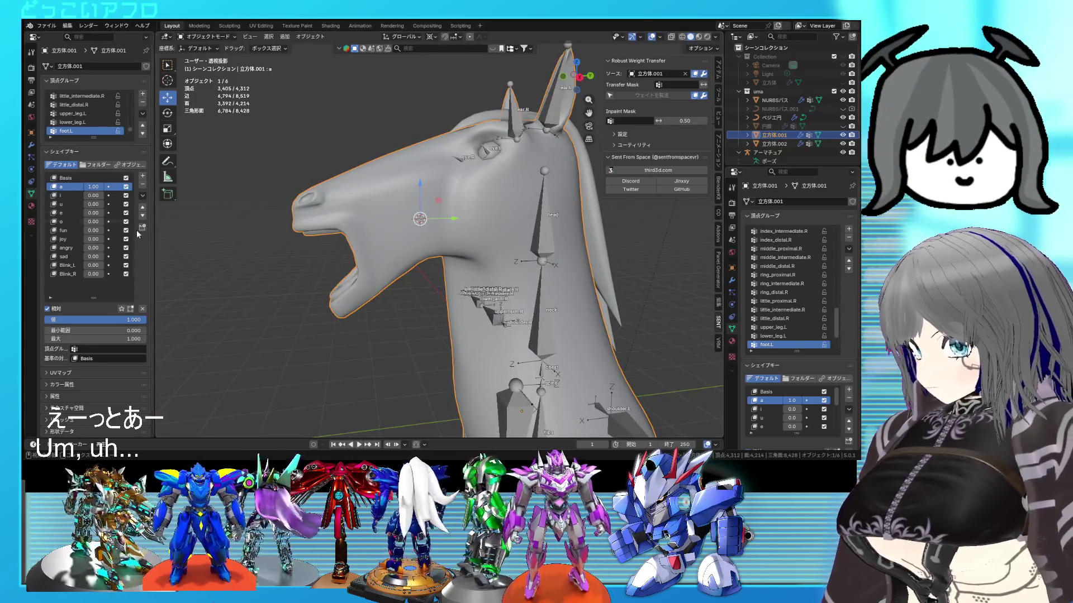
pyautogui.moveTo(101, 191)
pyautogui.mouseDown()
pyautogui.moveTo(78, 191)
pyautogui.moveTo(117, 196)
pyautogui.moveTo(112, 204)
pyautogui.moveTo(87, 204)
pyautogui.mouseUp()
# In Edit Mode, select a path of faces along the horse's lower jaw.
pyautogui.press('Tab')
pyautogui.moveTo(384, 239)
pyautogui.mouseDown(button='middle')
pyautogui.moveTo(459, 262)
pyautogui.moveTo(441, 262)
pyautogui.mouseUp(button='middle')
pyautogui.click(441, 262)
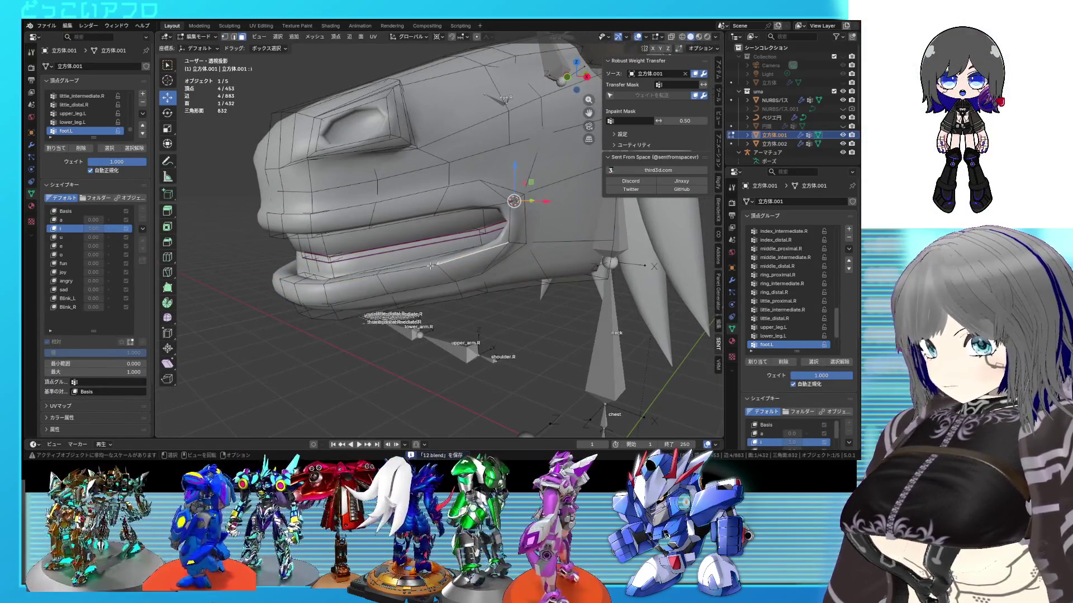
pyautogui.moveTo(295, 277); pyautogui.dragTo(293, 206, button='middle')
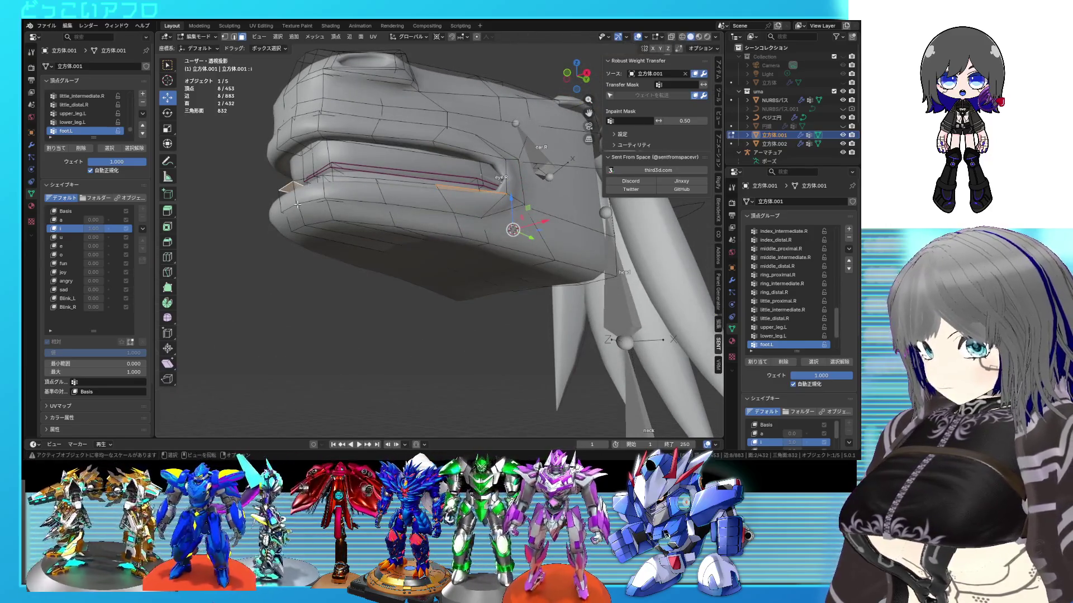
pyautogui.keyDown('shift'); pyautogui.click(298, 204); pyautogui.keyUp('shift')
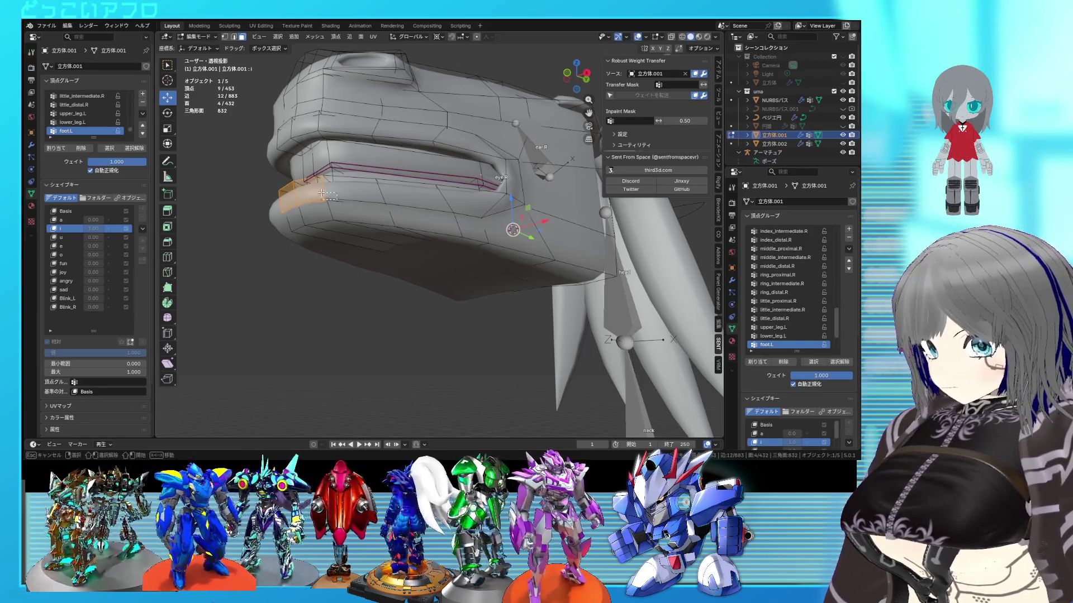
pyautogui.keyDown('shift'); pyautogui.click(452, 210); pyautogui.keyUp('shift')
pyautogui.moveTo(452, 209); pyautogui.dragTo(449, 273, button='middle')
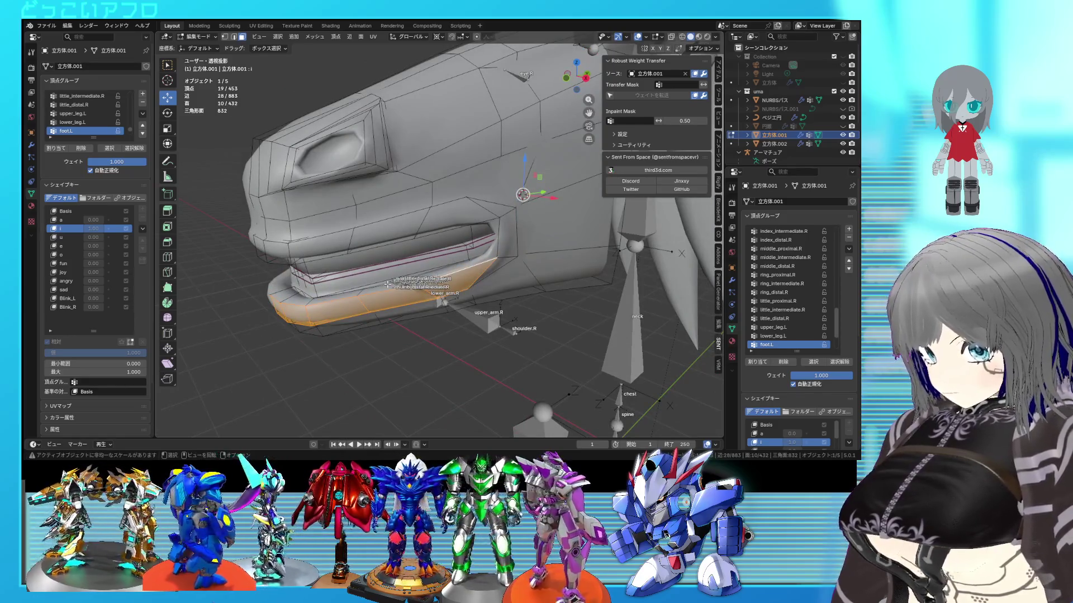
pyautogui.keyDown('ctrl'); pyautogui.click(287, 297); pyautogui.keyUp('ctrl')
# Add more lower-jaw faces in side wireframe view and rotate them slightly.
pyautogui.press('KP_3')
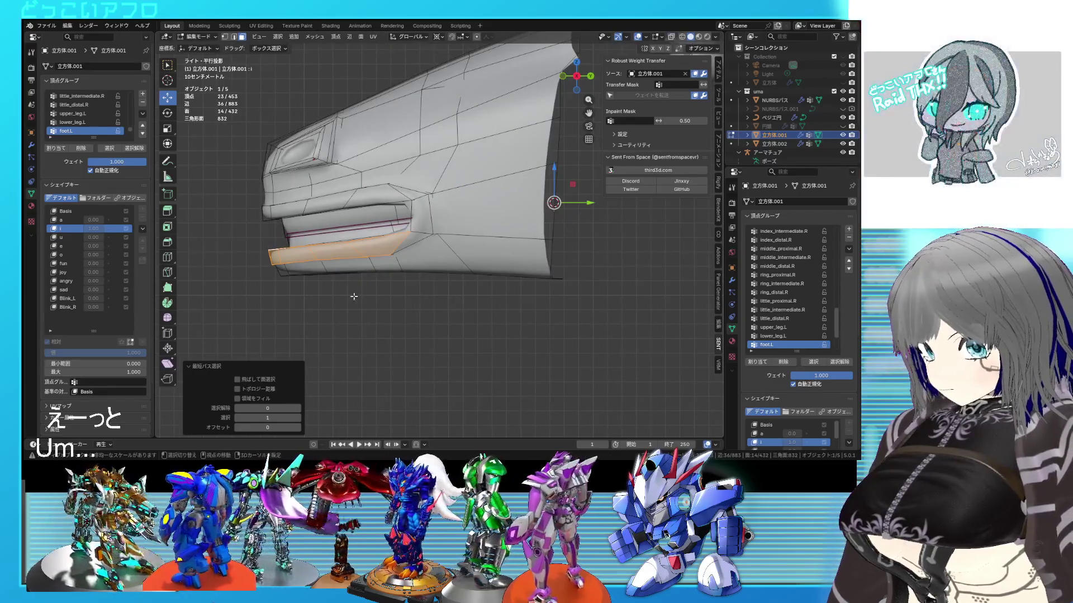
pyautogui.hotkey('shift', 'z')
pyautogui.moveTo(302, 261); pyautogui.dragTo(267, 267)
pyautogui.hotkey('shift', 'z')
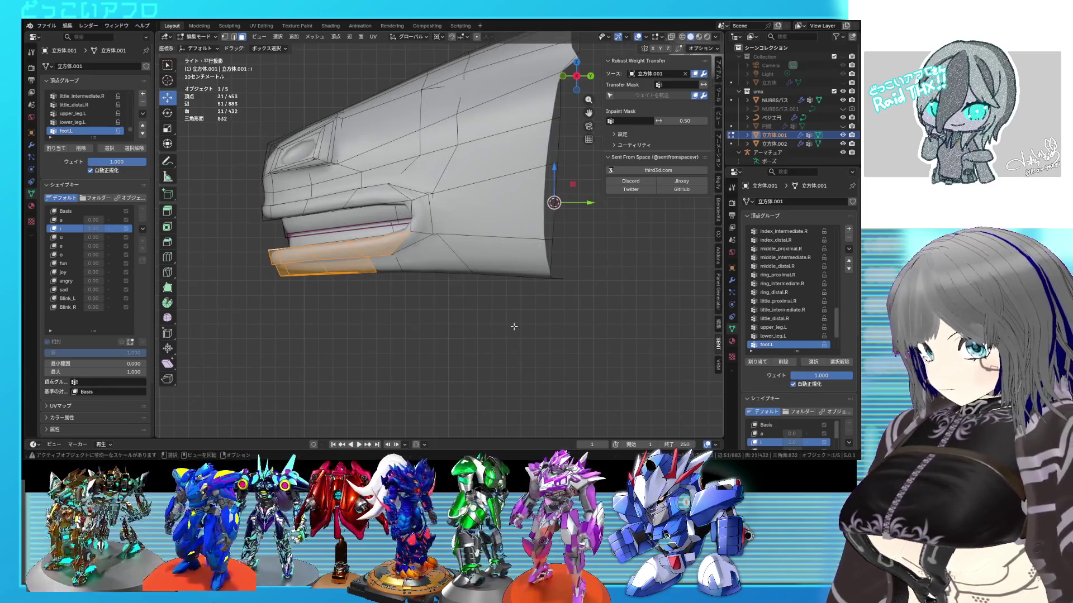
pyautogui.hotkey('shift', 'z')
pyautogui.moveTo(394, 275); pyautogui.dragTo(366, 257)
pyautogui.hotkey('shift', 'z')
pyautogui.press('r')
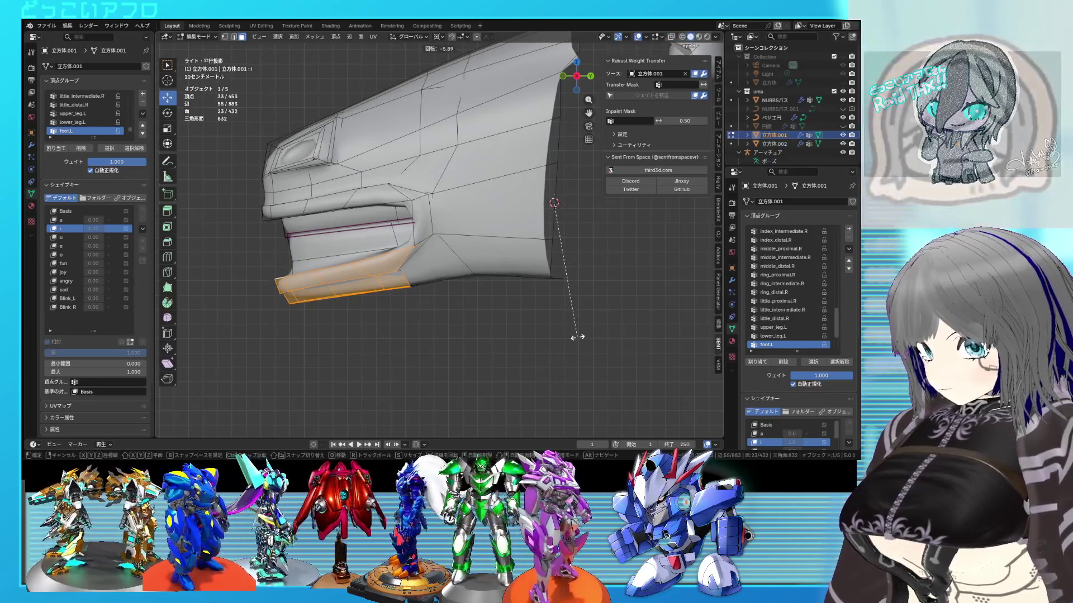
pyautogui.click(572, 347)
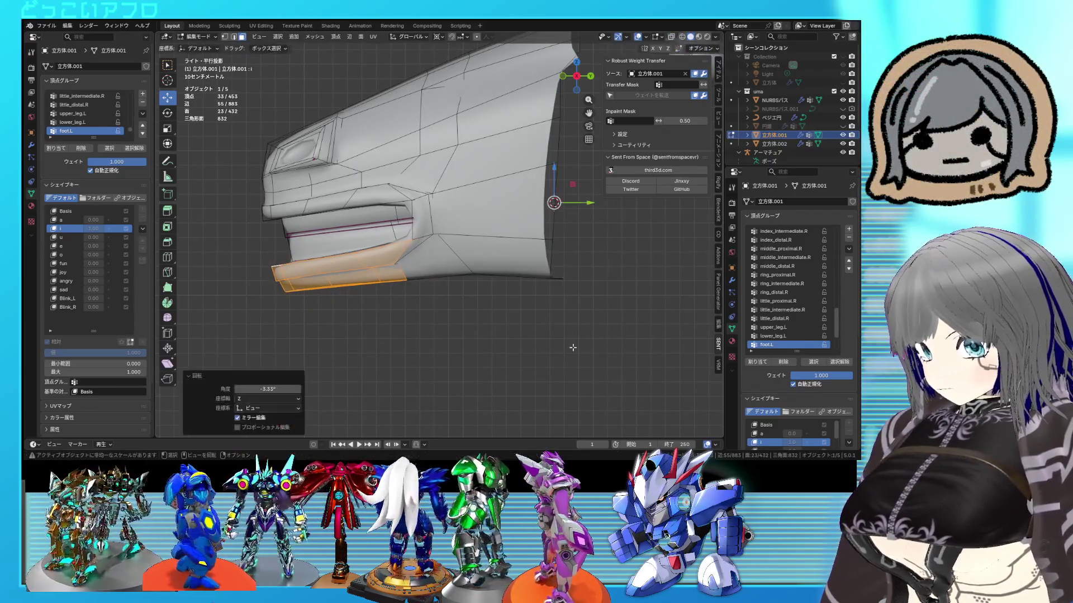
# In vertex select mode, slightly rotate the vertices at the front of the mouth.
pyautogui.hotkey('shift', 'z')
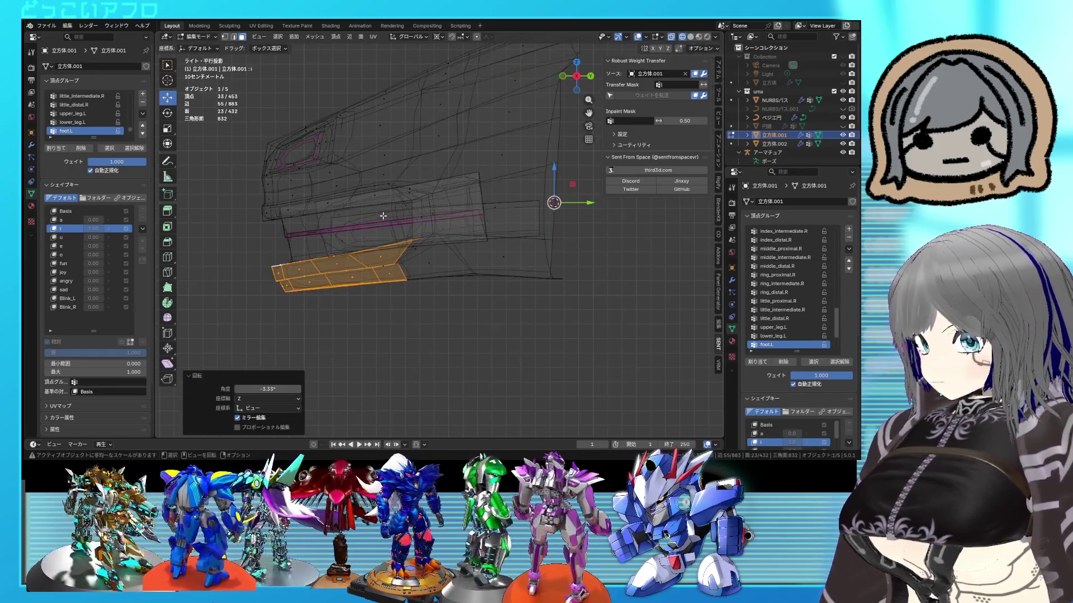
pyautogui.press('1')
pyautogui.moveTo(247, 197); pyautogui.dragTo(240, 197)
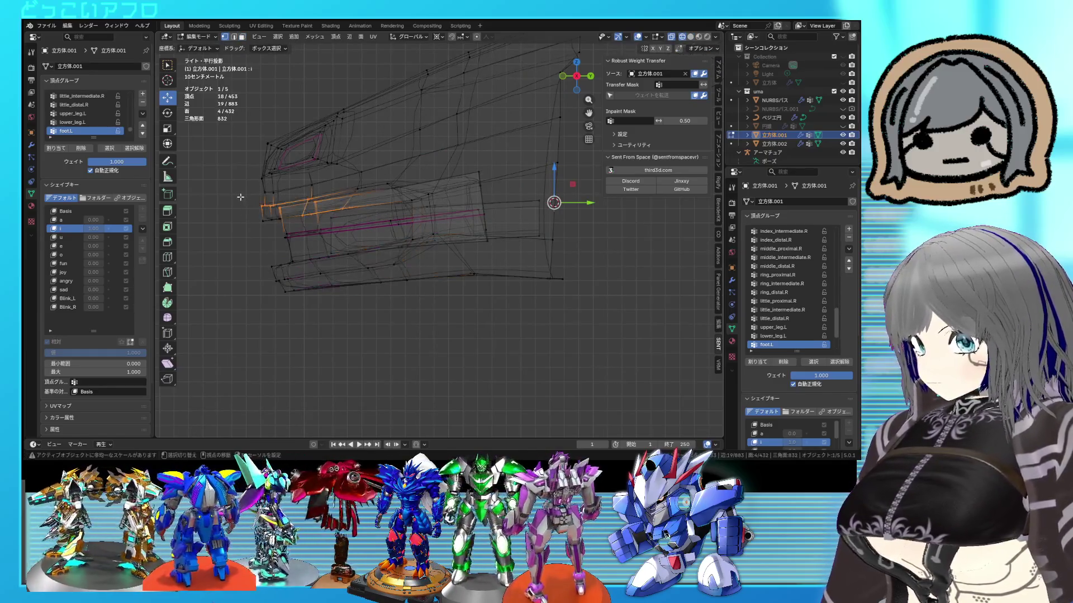
pyautogui.press('r')
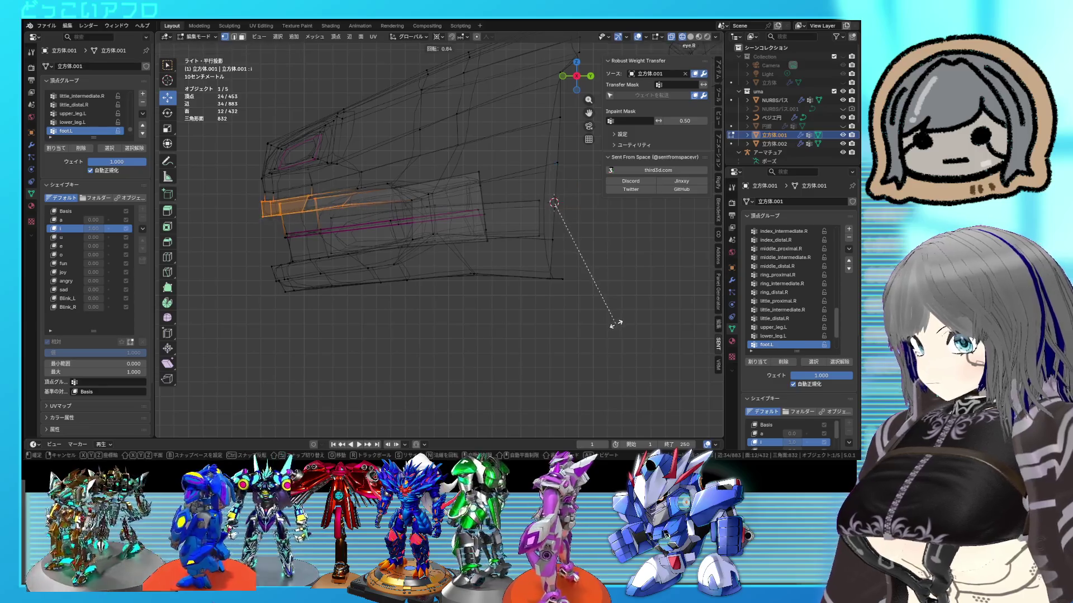
pyautogui.click(594, 308)
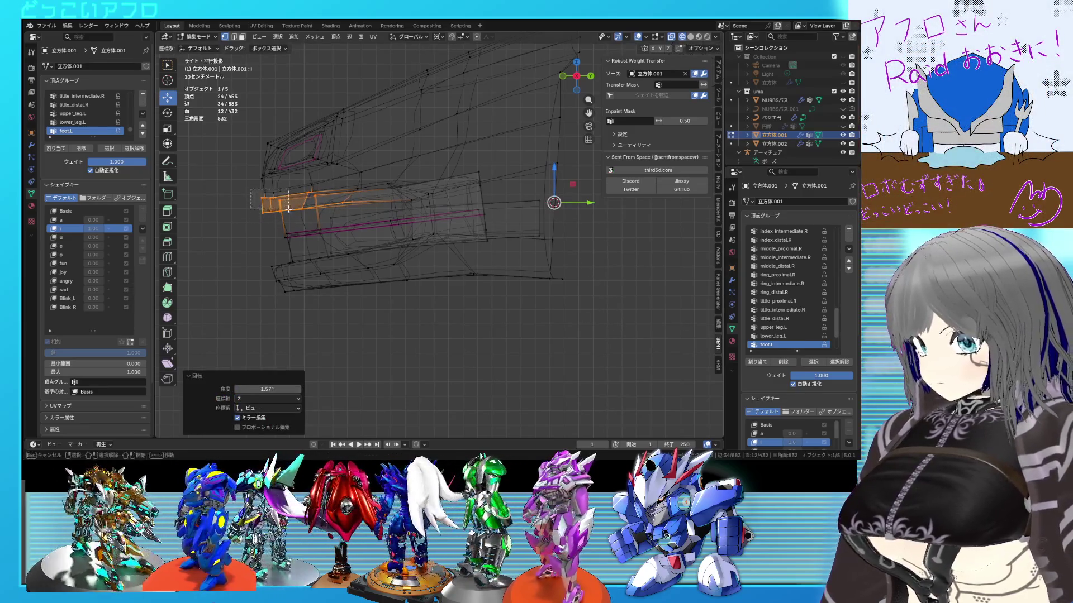
pyautogui.moveTo(293, 210); pyautogui.dragTo(293, 211)
pyautogui.moveTo(375, 246)
pyautogui.mouseDown(button='middle')
pyautogui.moveTo(483, 234)
pyautogui.moveTo(610, 312)
pyautogui.mouseUp(button='middle')
# Select the upper lip faces and rotate them upward in side view.
pyautogui.moveTo(419, 253); pyautogui.dragTo(377, 206, button='middle')
pyautogui.scroll(3, 377, 206)
pyautogui.keyDown('ctrl'); pyautogui.click(356, 185); pyautogui.keyUp('ctrl')
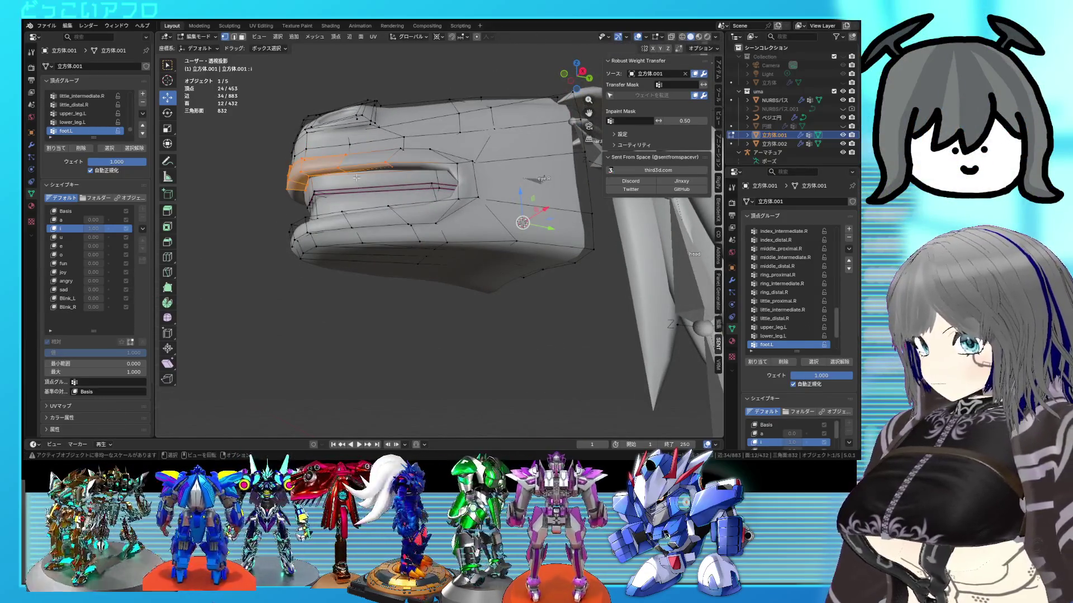
pyautogui.keyDown('ctrl'); pyautogui.click(289, 178); pyautogui.keyUp('ctrl')
pyautogui.moveTo(288, 178); pyautogui.dragTo(345, 247, button='middle')
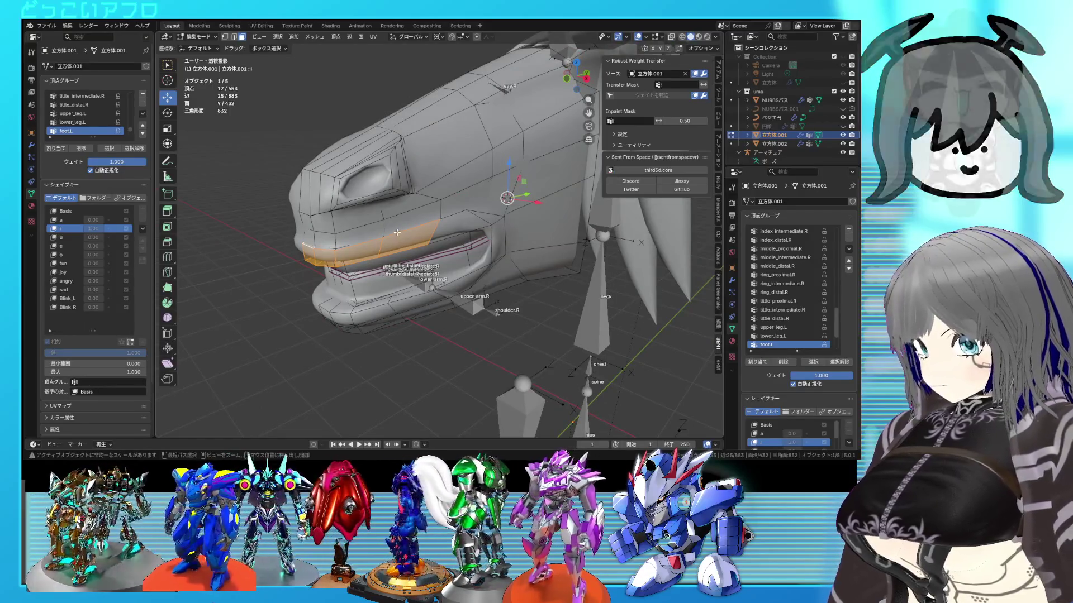
pyautogui.keyDown('ctrl'); pyautogui.click(437, 240); pyautogui.keyUp('ctrl')
pyautogui.press('KP_3')
pyautogui.press('r')
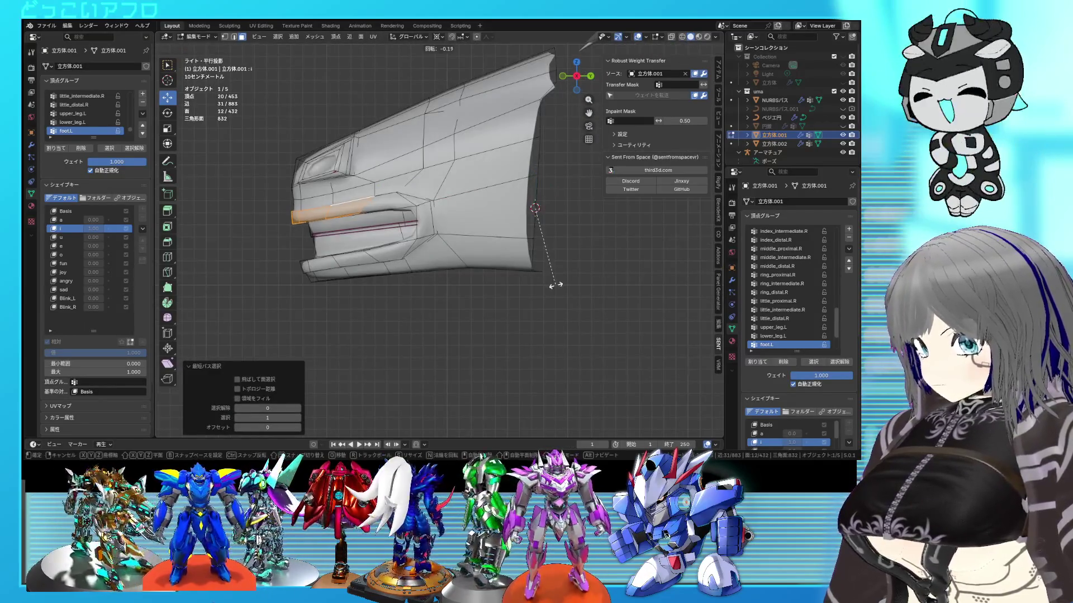
pyautogui.click(555, 292)
# Extend the upper lip selection, rotate it about 2.29°, and return to Object Mode.
pyautogui.moveTo(555, 292); pyautogui.dragTo(355, 228, button='middle')
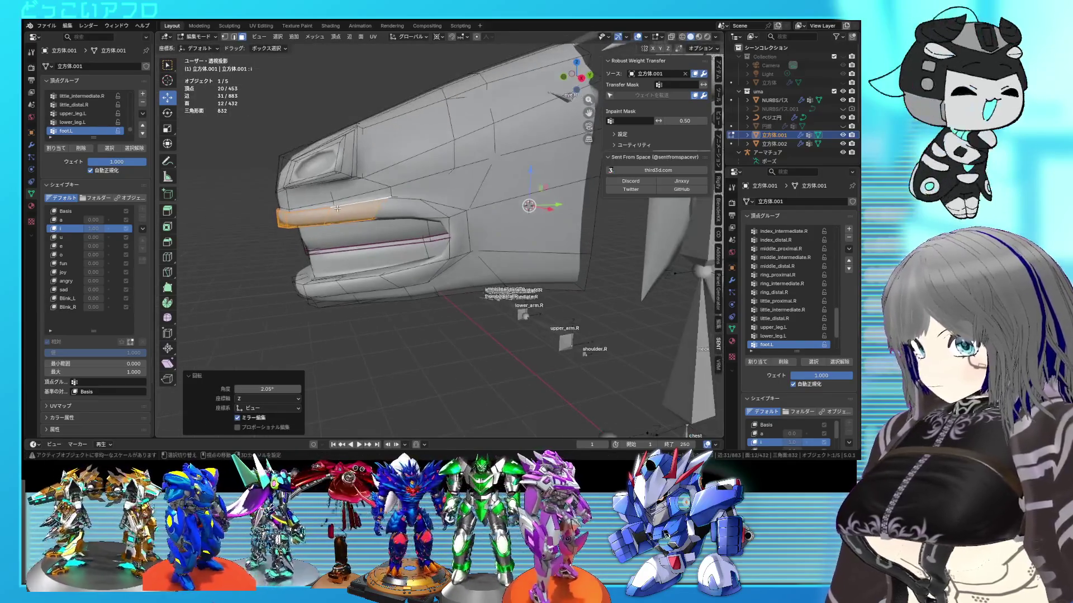
pyautogui.keyDown('shift'); pyautogui.click(290, 208); pyautogui.keyUp('shift')
pyautogui.moveTo(290, 208); pyautogui.dragTo(312, 215, button='middle')
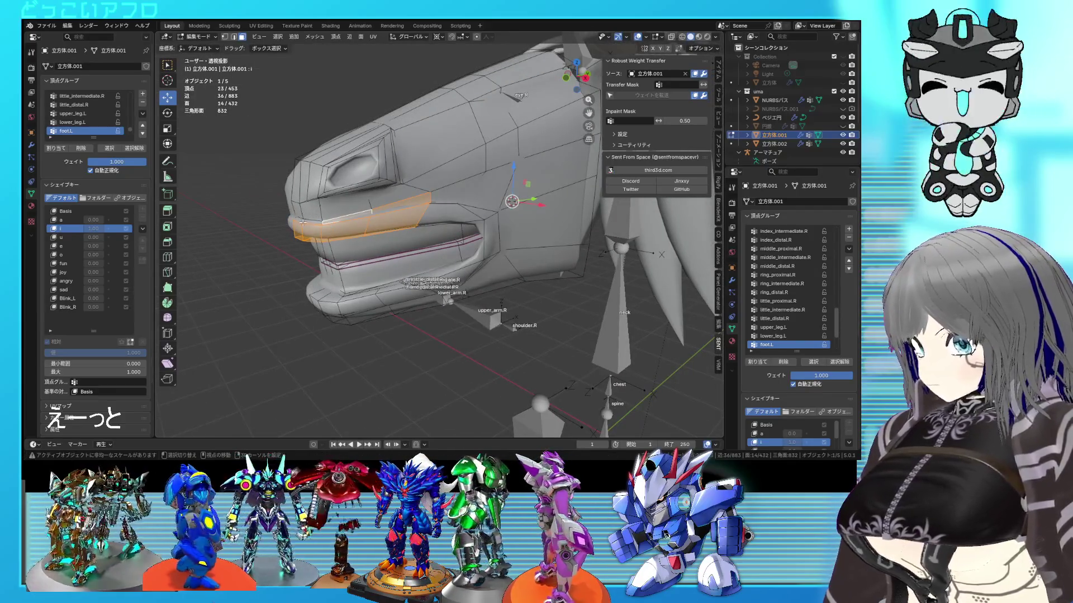
pyautogui.moveTo(303, 223); pyautogui.dragTo(300, 222)
pyautogui.press('KP_3')
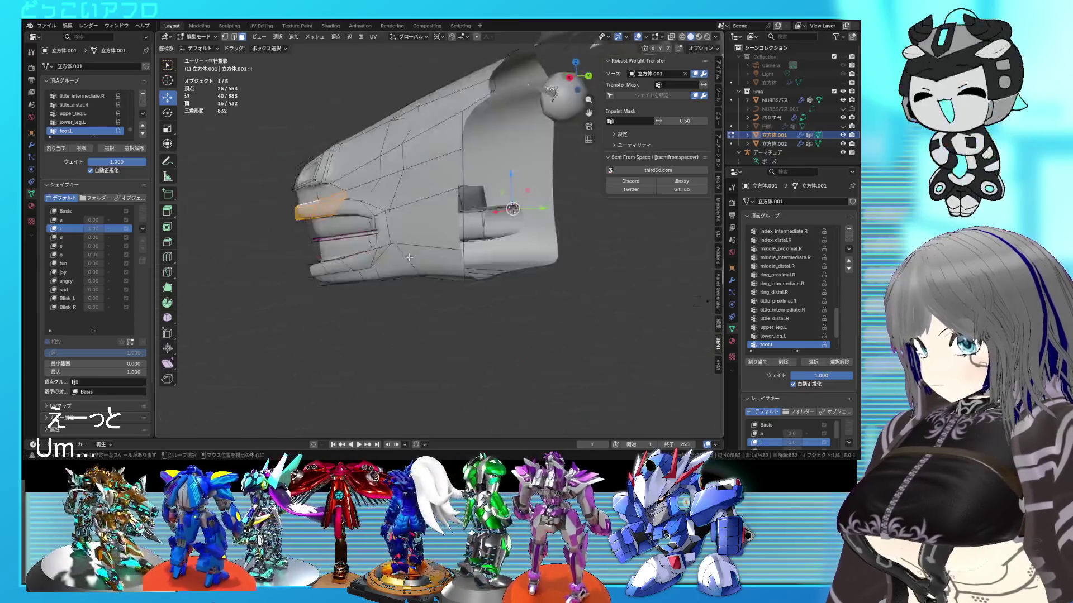
pyautogui.press('r')
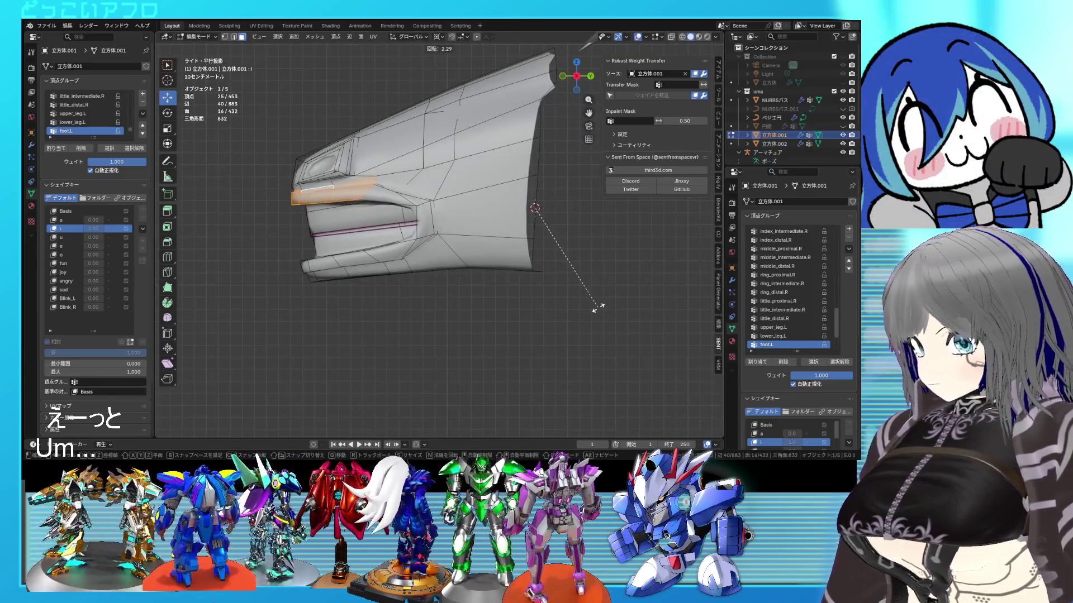
pyautogui.press('Escape')
pyautogui.press('Tab')
pyautogui.moveTo(597, 307)
pyautogui.mouseDown(button='middle')
pyautogui.moveTo(525, 309)
pyautogui.moveTo(538, 286)
pyautogui.moveTo(486, 264)
pyautogui.mouseUp(button='middle')
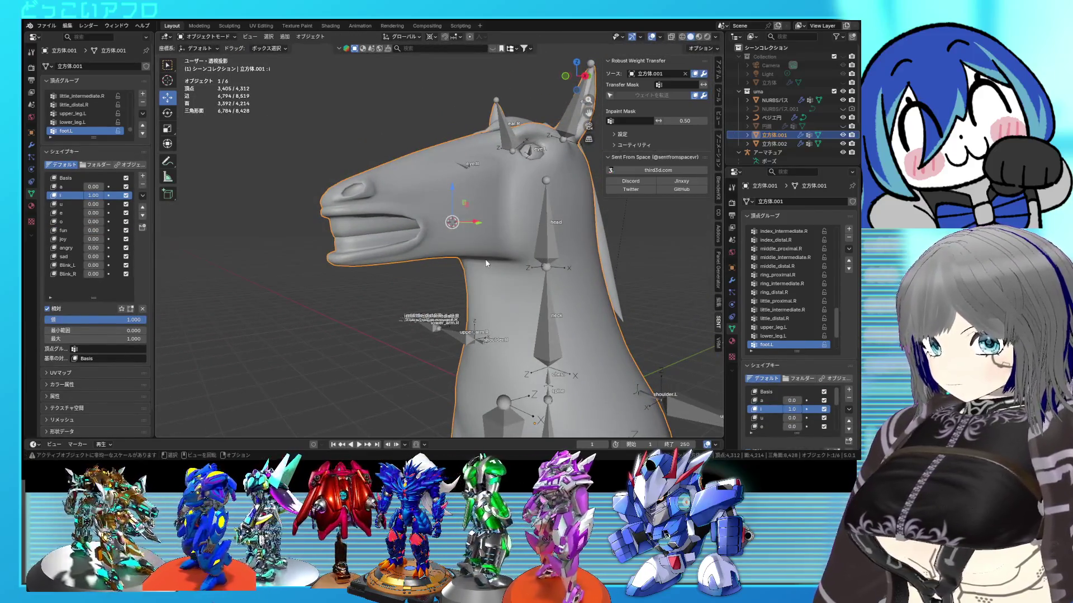
# In Edit Mode, zoom in on the head and select an edge near the mouth.
pyautogui.press('Tab')
pyautogui.scroll(3, 419, 234)
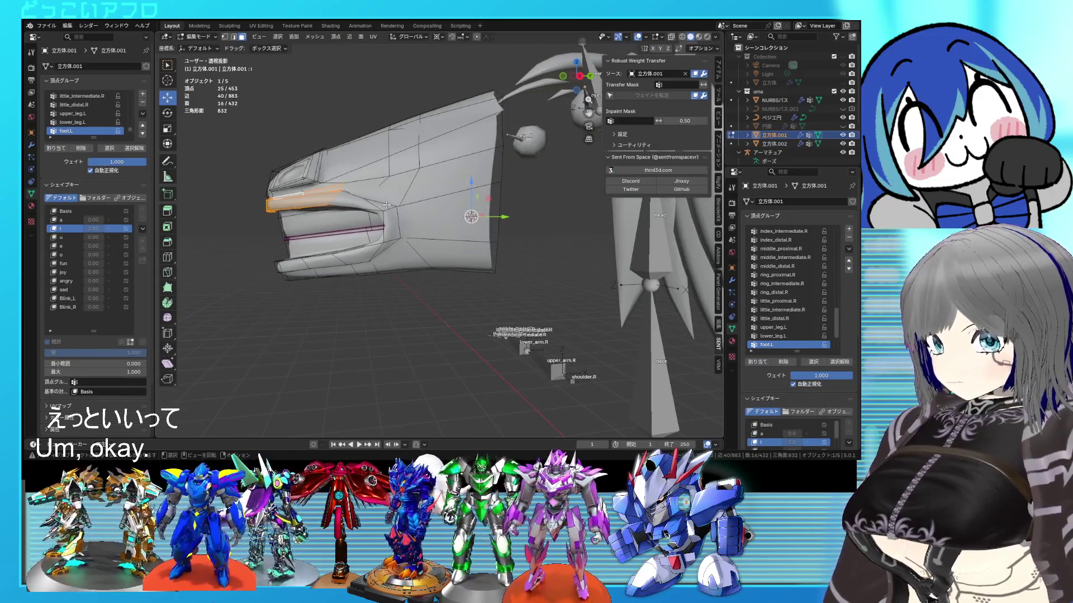
pyautogui.scroll(3, 387, 205)
pyautogui.moveTo(387, 205)
pyautogui.mouseDown(button='middle')
pyautogui.moveTo(402, 213)
pyautogui.moveTo(429, 179)
pyautogui.mouseUp(button='middle')
pyautogui.click(413, 209)
pyautogui.scroll(2, 412, 209)
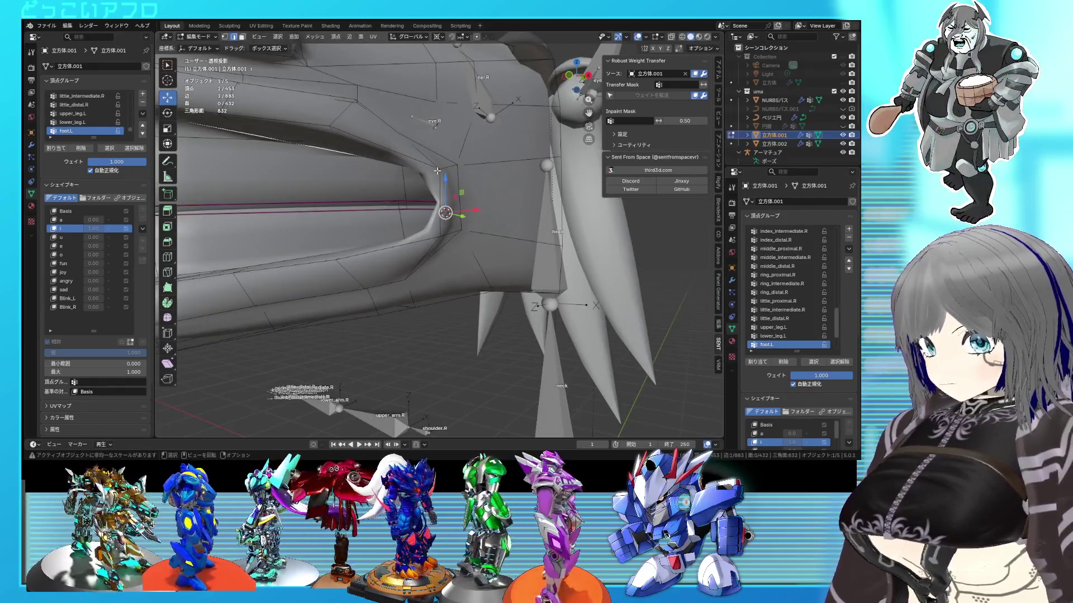
pyautogui.hotkey('shift', 'z')
pyautogui.moveTo(450, 165); pyautogui.dragTo(469, 160, button='middle')
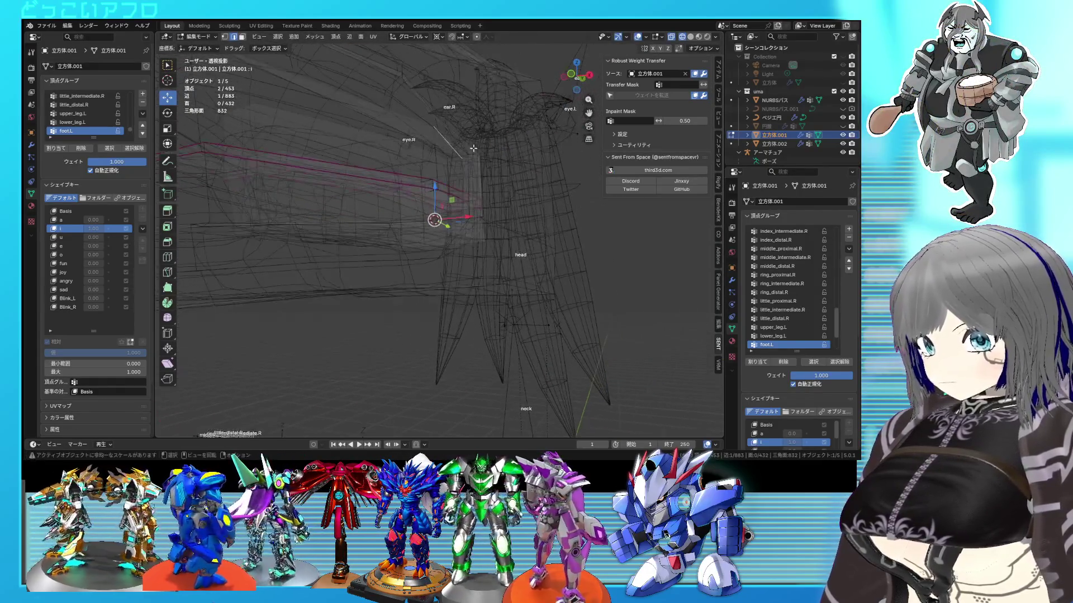
pyautogui.hotkey('shift', 'z')
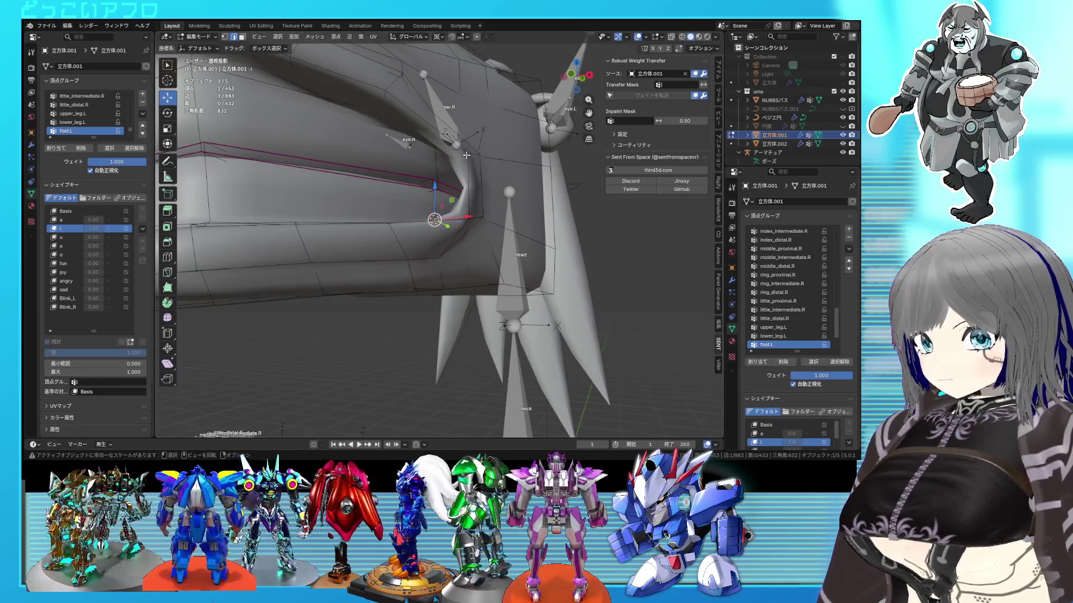
# Add mouth-corner vertices to the selection using the X-ray view.
pyautogui.hotkey('shift', 'z')
pyautogui.moveTo(472, 155); pyautogui.dragTo(391, 217, button='middle')
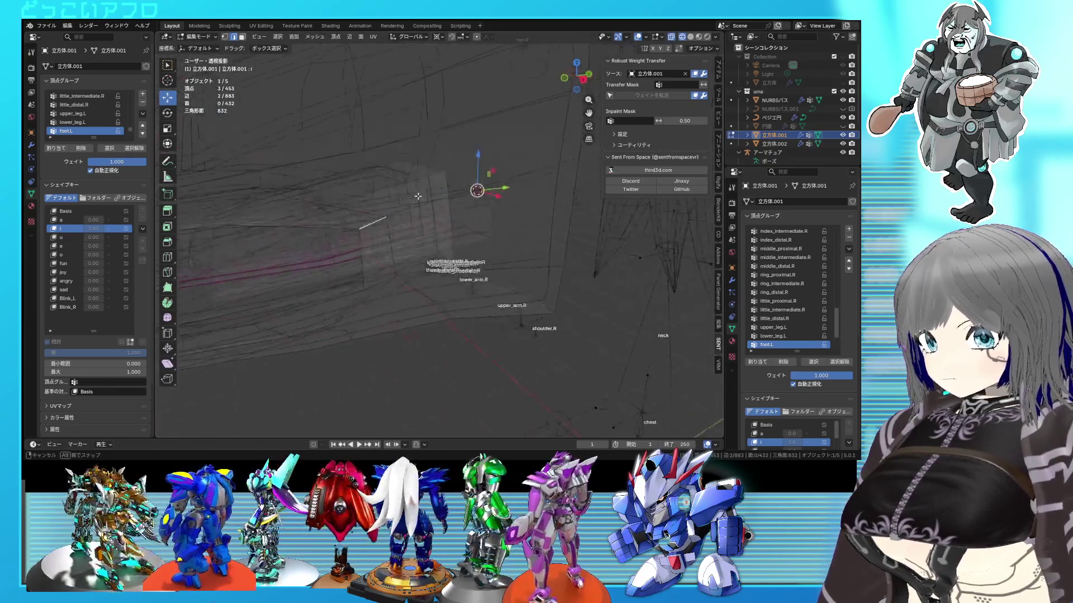
pyautogui.hotkey('shift', 'z')
pyautogui.keyDown('shift'); pyautogui.click(374, 222); pyautogui.keyUp('shift')
pyautogui.press('KP_3')
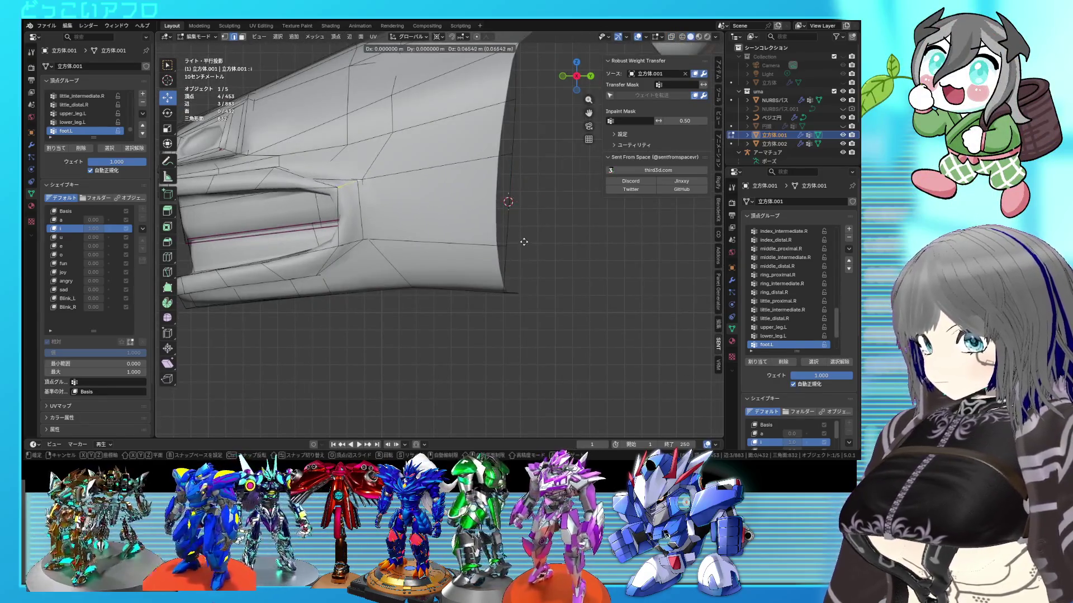
pyautogui.moveTo(456, 223)
pyautogui.mouseDown(button='middle')
pyautogui.moveTo(296, 217)
pyautogui.moveTo(314, 200)
pyautogui.moveTo(405, 213)
pyautogui.mouseUp(button='middle')
pyautogui.hotkey('shift', 'z')
pyautogui.keyDown('shift'); pyautogui.click(321, 207); pyautogui.keyUp('shift')
pyautogui.hotkey('shift', 'z')
pyautogui.moveTo(493, 236); pyautogui.dragTo(490, 199, button='middle')
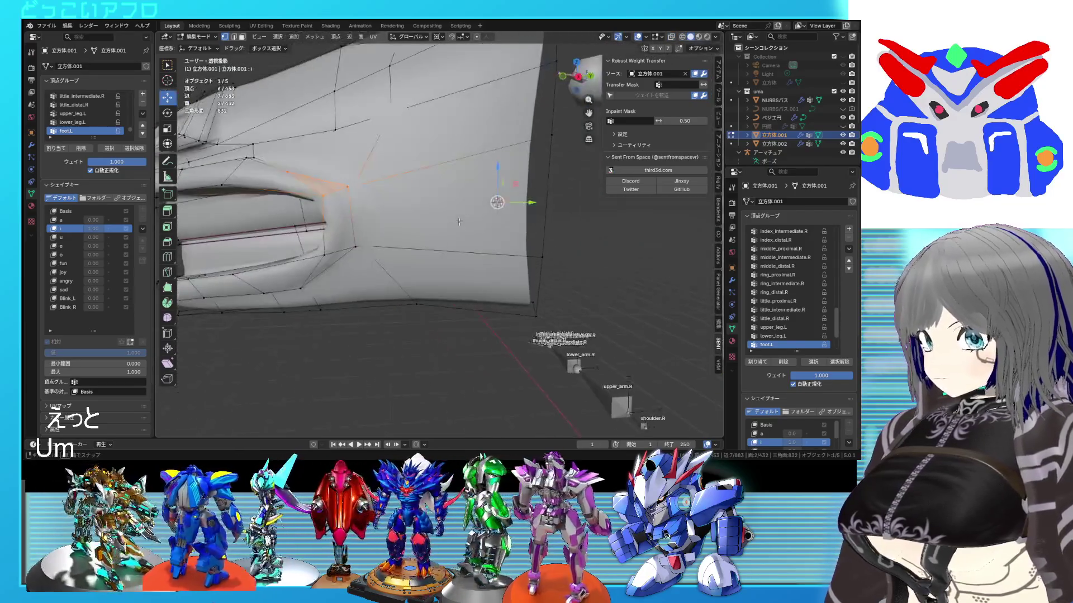
# Move the selected mouth-corner vertices, return to Object Mode, and deselect the horse.
pyautogui.press('g')
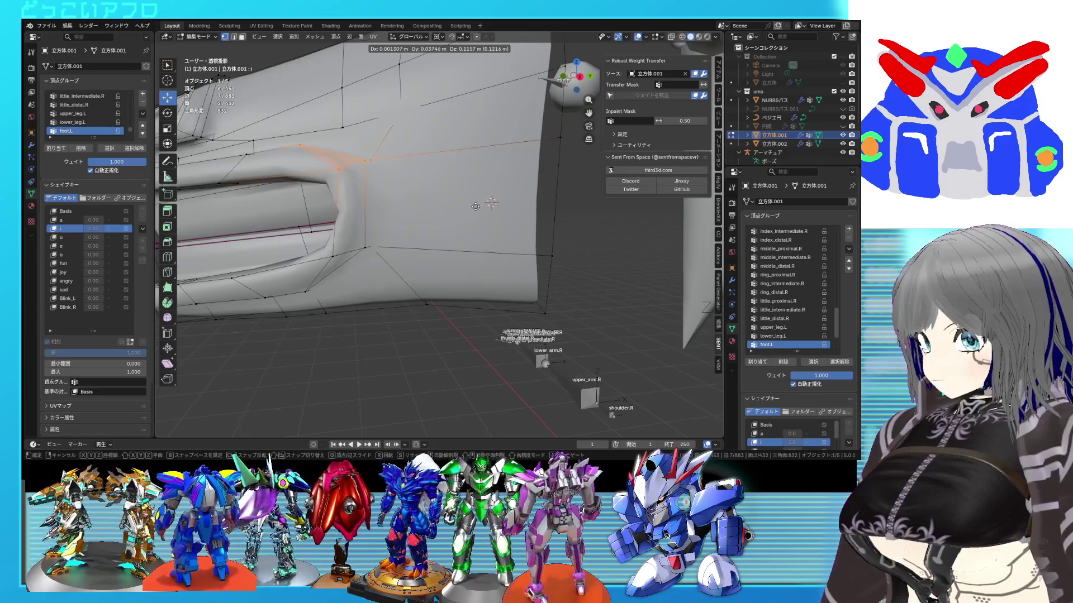
pyautogui.click(475, 206)
pyautogui.scroll(-4, 475, 206)
pyautogui.hotkey('shift', 'z')
pyautogui.moveTo(475, 207)
pyautogui.mouseDown(button='middle')
pyautogui.moveTo(502, 223)
pyautogui.moveTo(541, 200)
pyautogui.moveTo(635, 209)
pyautogui.moveTo(509, 198)
pyautogui.moveTo(491, 239)
pyautogui.moveTo(381, 291)
pyautogui.moveTo(572, 286)
pyautogui.moveTo(391, 284)
pyautogui.moveTo(421, 282)
pyautogui.moveTo(394, 301)
pyautogui.moveTo(420, 293)
pyautogui.mouseUp(button='middle')
pyautogui.hotkey('shift', 'z')
pyautogui.press('Tab')
pyautogui.click(381, 291)
# Select the armature and turn off its bone Names display.
pyautogui.click(512, 284)
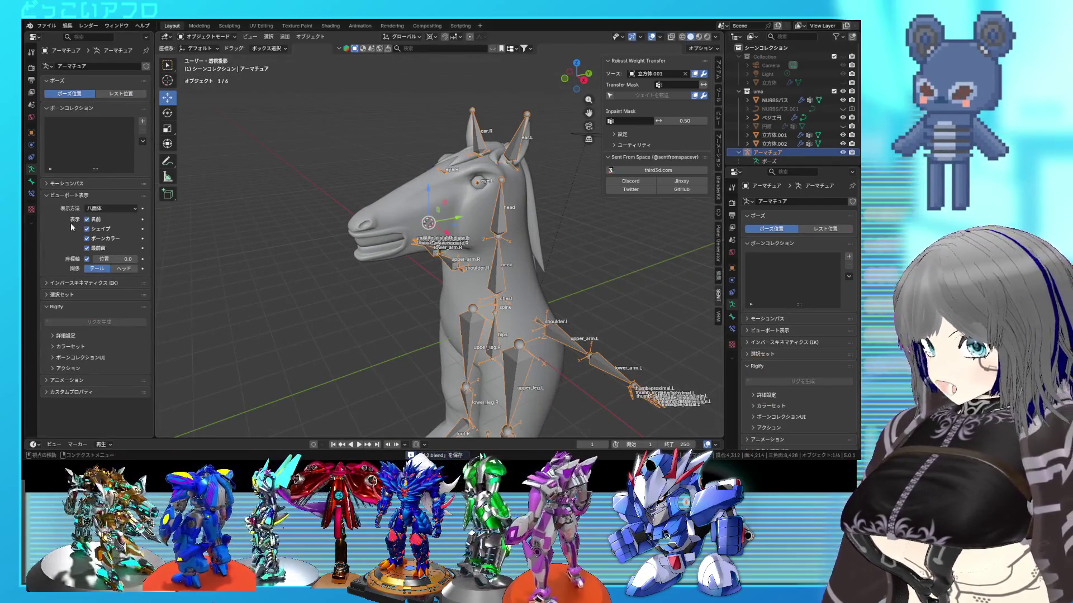
pyautogui.click(97, 221)
pyautogui.scroll(3, 414, 269)
# Reselect the horse mesh, set the 'i' shape key to 0, and orbit to review.
pyautogui.click(414, 270)
pyautogui.moveTo(414, 270); pyautogui.dragTo(370, 273, button='middle')
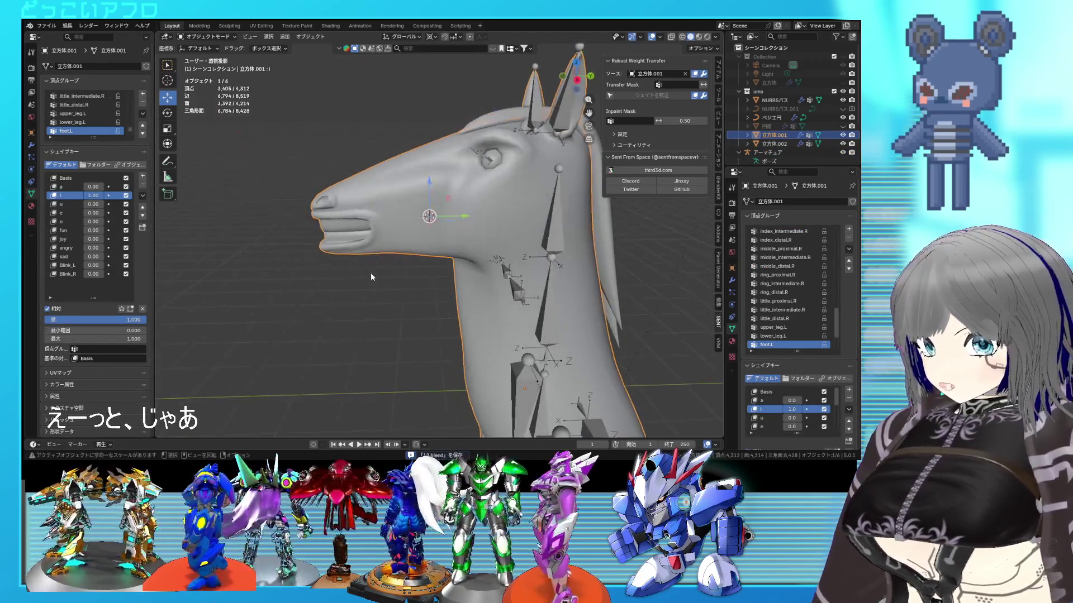
pyautogui.moveTo(432, 256)
pyautogui.mouseDown(button='middle')
pyautogui.moveTo(441, 243)
pyautogui.moveTo(424, 230)
pyautogui.mouseUp(button='middle')
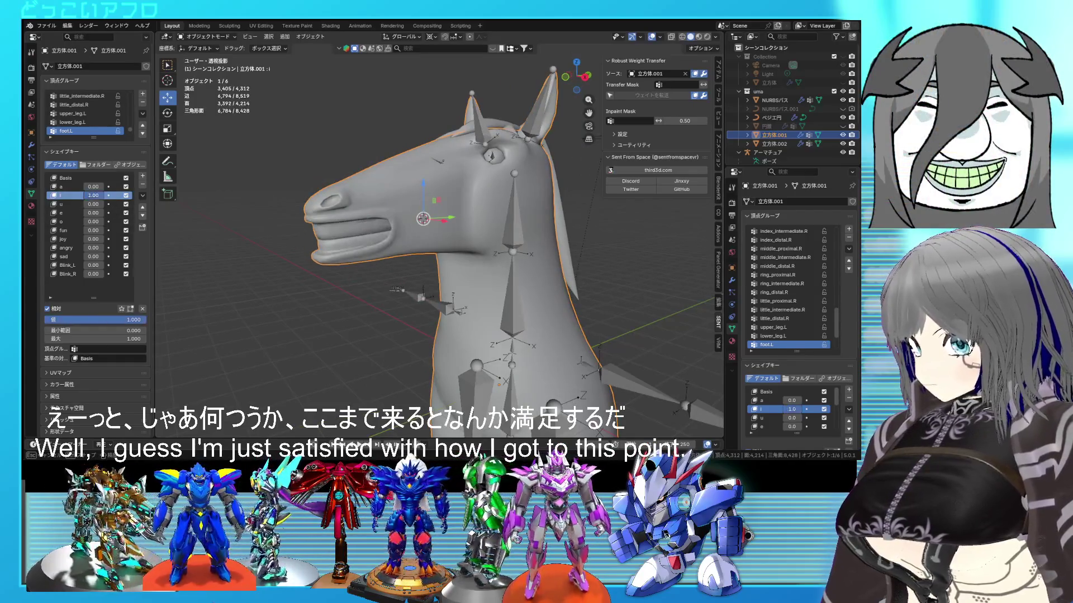
pyautogui.moveTo(93, 196)
pyautogui.mouseDown()
pyautogui.moveTo(89, 206)
pyautogui.moveTo(102, 204)
pyautogui.moveTo(88, 204)
pyautogui.mouseUp()
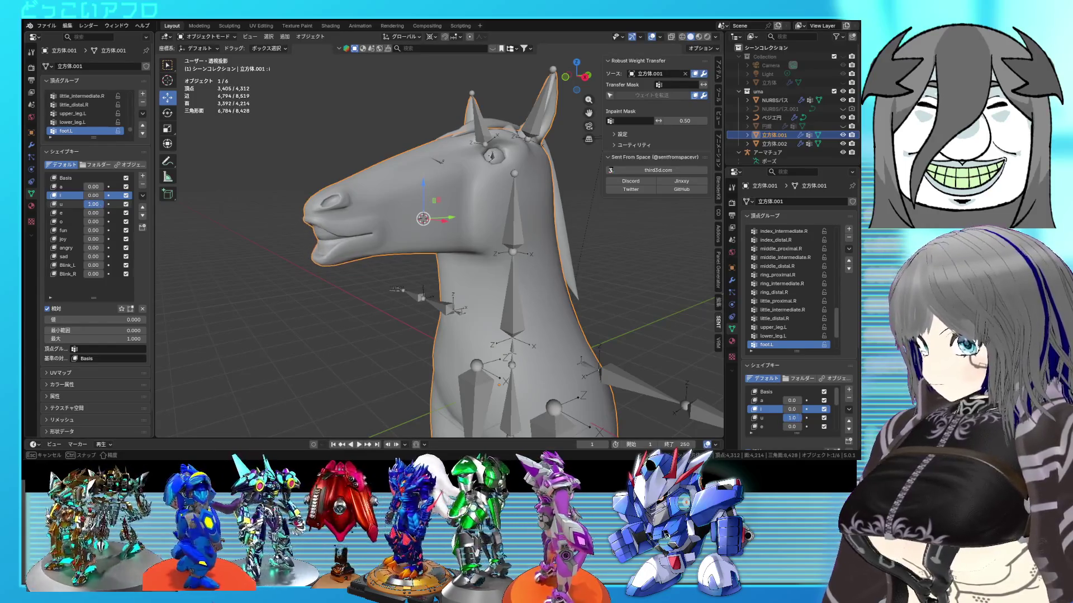
pyautogui.moveTo(451, 292); pyautogui.dragTo(499, 290, button='middle')
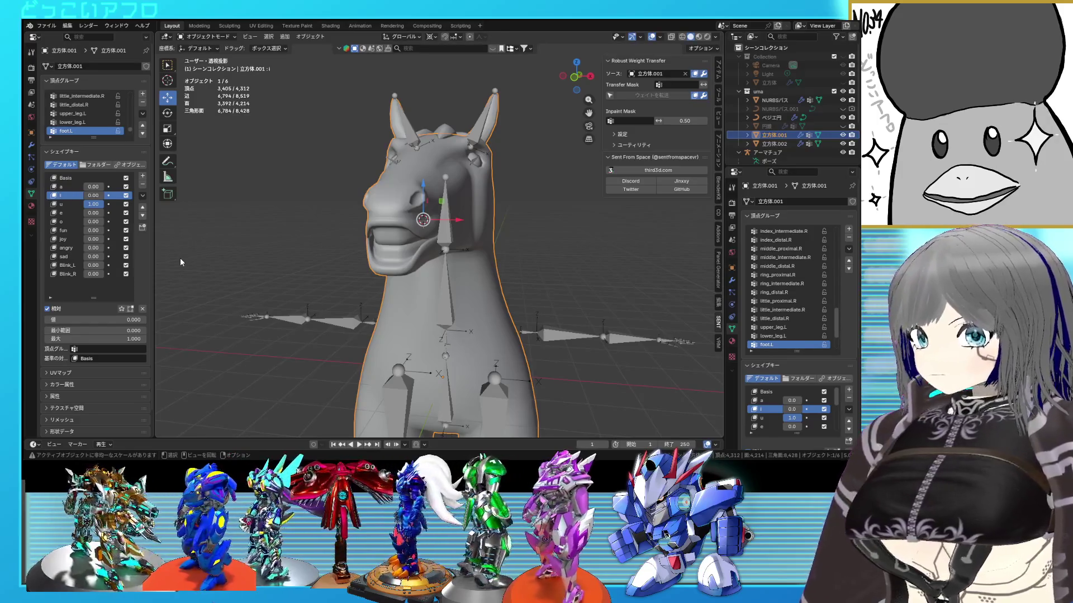
pyautogui.moveTo(473, 253)
pyautogui.mouseDown(button='middle')
pyautogui.moveTo(376, 266)
pyautogui.moveTo(424, 257)
pyautogui.moveTo(424, 267)
pyautogui.mouseUp(button='middle')
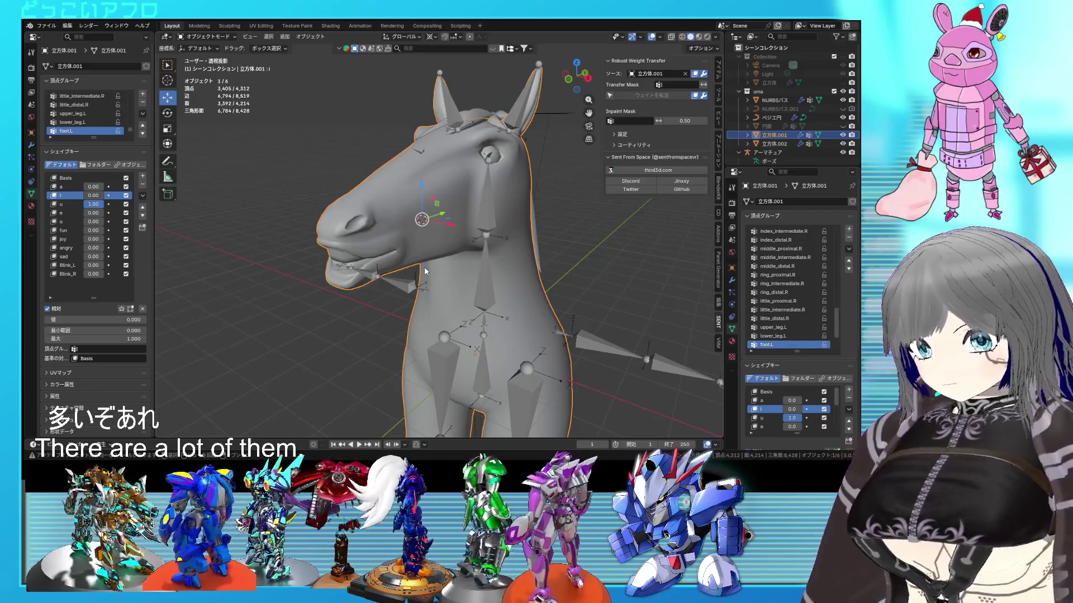
pyautogui.moveTo(439, 251)
pyautogui.mouseDown(button='middle')
pyautogui.moveTo(490, 237)
pyautogui.moveTo(475, 223)
pyautogui.moveTo(568, 221)
pyautogui.moveTo(480, 191)
pyautogui.mouseUp(button='middle')
# Raise the Subdivision modifier's viewport level to 4.
pyautogui.moveTo(443, 145)
pyautogui.mouseDown(button='middle')
pyautogui.moveTo(415, 150)
pyautogui.moveTo(407, 173)
pyautogui.mouseUp(button='middle')
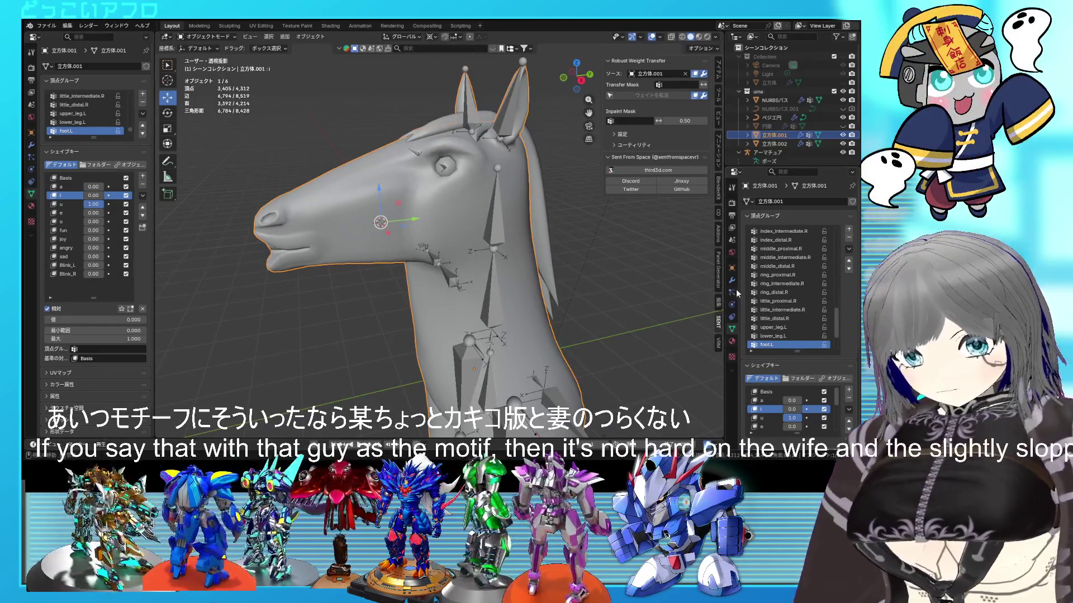
pyautogui.click(736, 282)
pyautogui.click(842, 253)
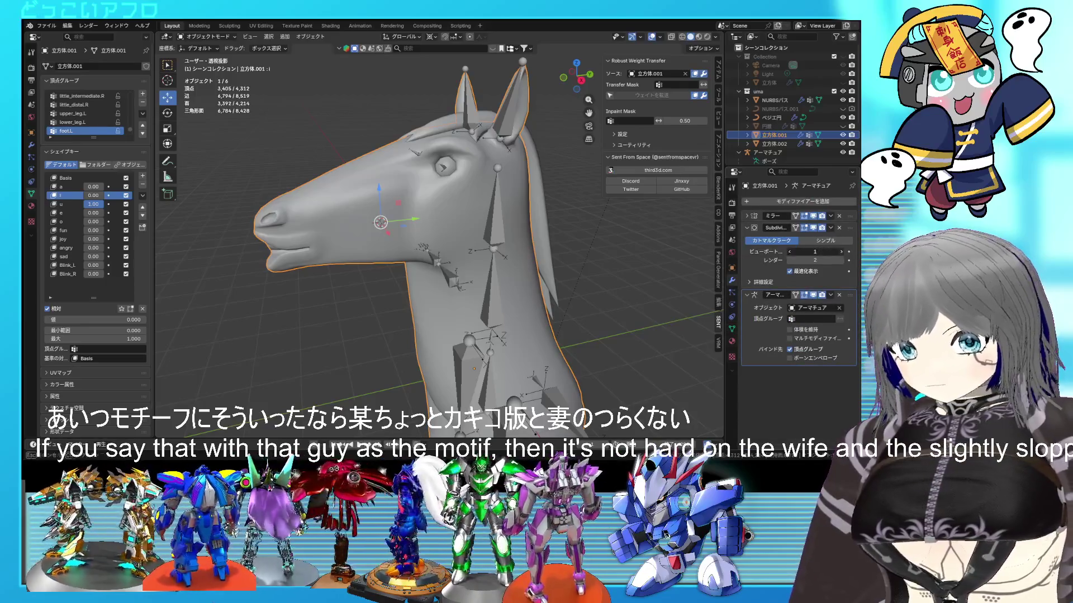
pyautogui.click(844, 253)
pyautogui.click(841, 252)
# Deselect the horse, hide all viewport overlays, and orbit to inspect the smoothed mesh.
pyautogui.moveTo(502, 251); pyautogui.dragTo(586, 260, button='middle')
pyautogui.click(585, 260)
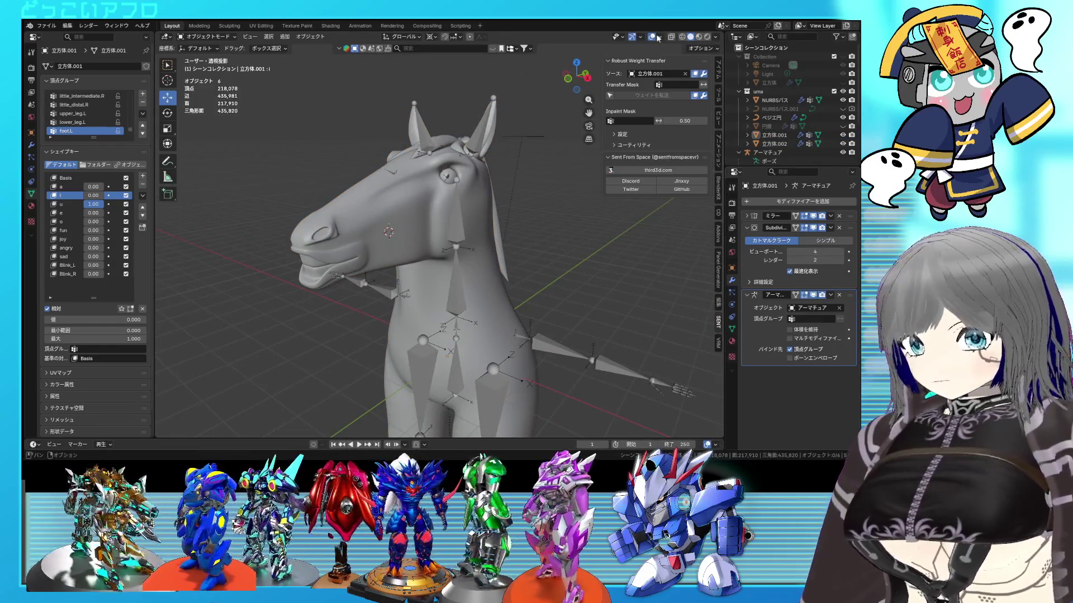
pyautogui.click(652, 37)
pyautogui.moveTo(475, 184)
pyautogui.mouseDown(button='middle')
pyautogui.moveTo(535, 175)
pyautogui.moveTo(567, 185)
pyautogui.mouseUp(button='middle')
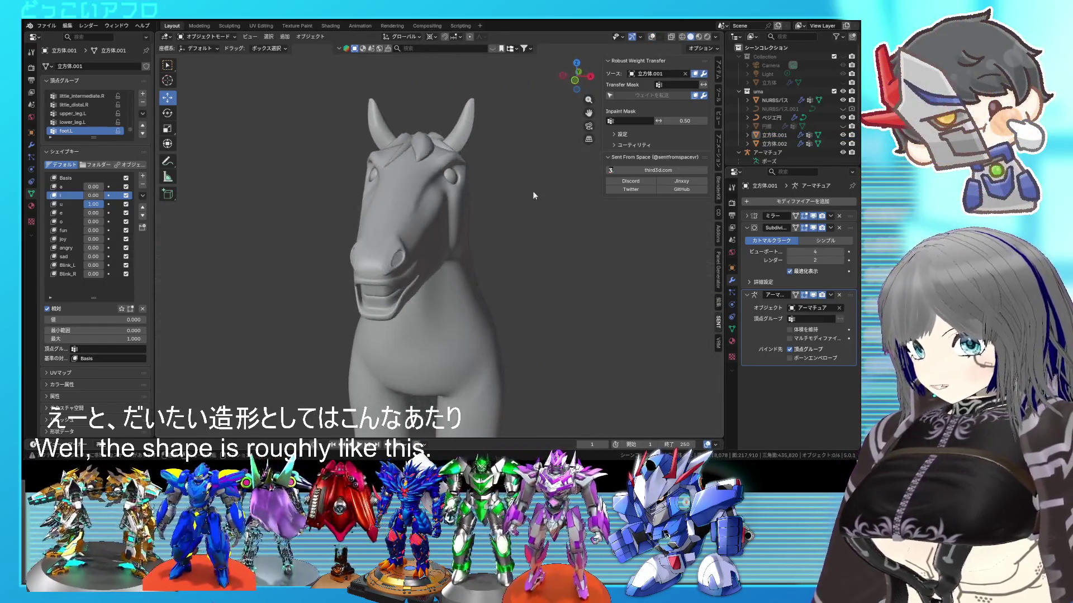
pyautogui.moveTo(447, 176)
pyautogui.mouseDown(button='middle')
pyautogui.moveTo(479, 185)
pyautogui.moveTo(438, 220)
pyautogui.moveTo(424, 172)
pyautogui.mouseUp(button='middle')
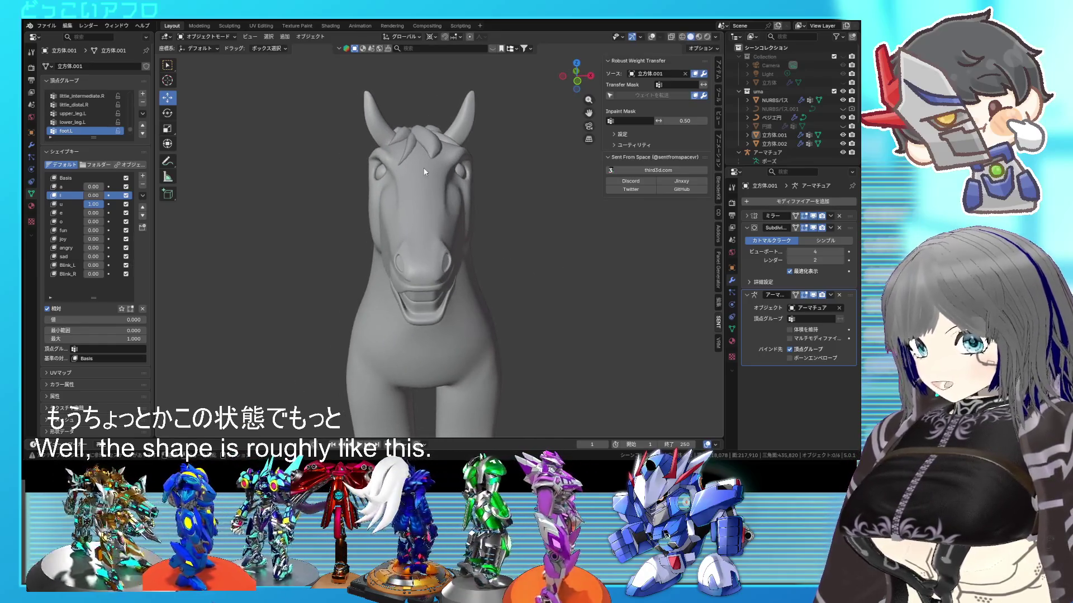
pyautogui.moveTo(456, 206)
pyautogui.mouseDown(button='middle')
pyautogui.moveTo(418, 212)
pyautogui.moveTo(411, 189)
pyautogui.moveTo(417, 197)
pyautogui.moveTo(381, 209)
pyautogui.moveTo(509, 200)
pyautogui.mouseUp(button='middle')
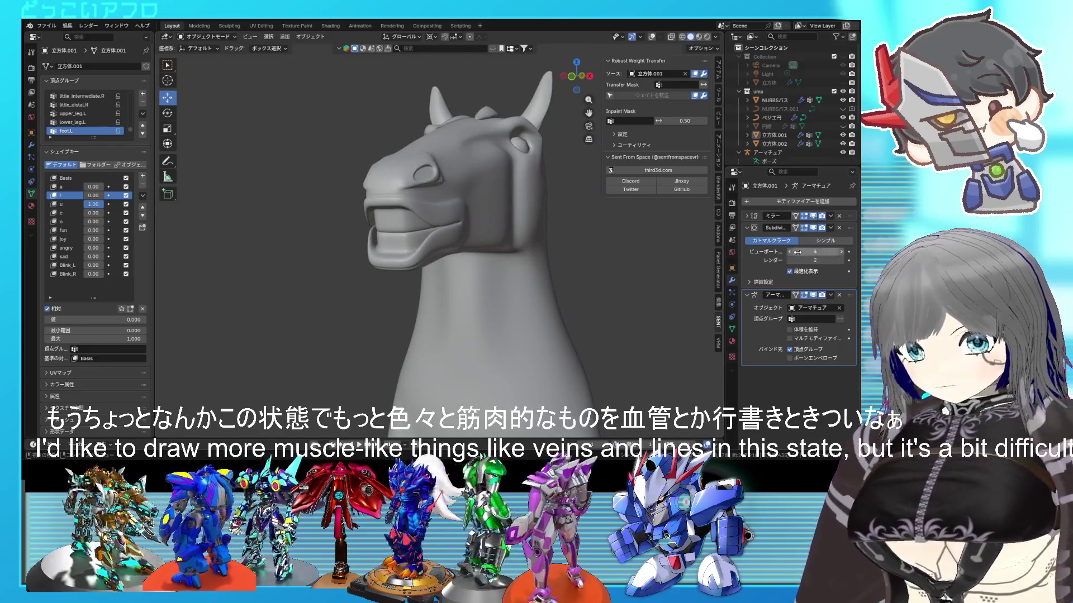
pyautogui.moveTo(638, 256); pyautogui.dragTo(612, 264, button='middle')
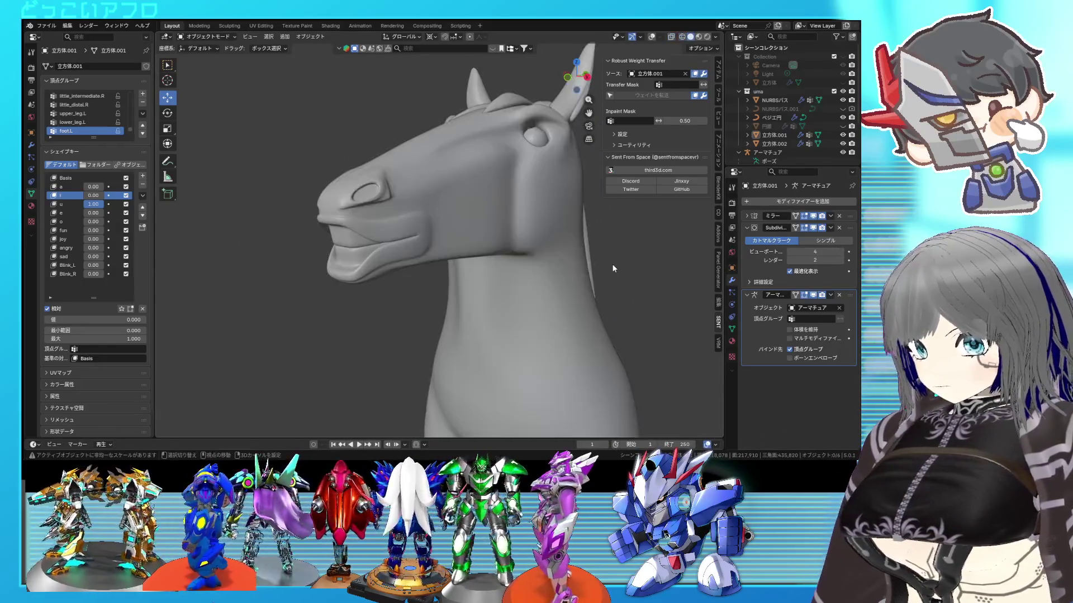
# Show overlays, toggle the wireframe overlay on and off, then hide overlays again.
pyautogui.click(651, 37)
pyautogui.click(660, 37)
pyautogui.click(602, 184)
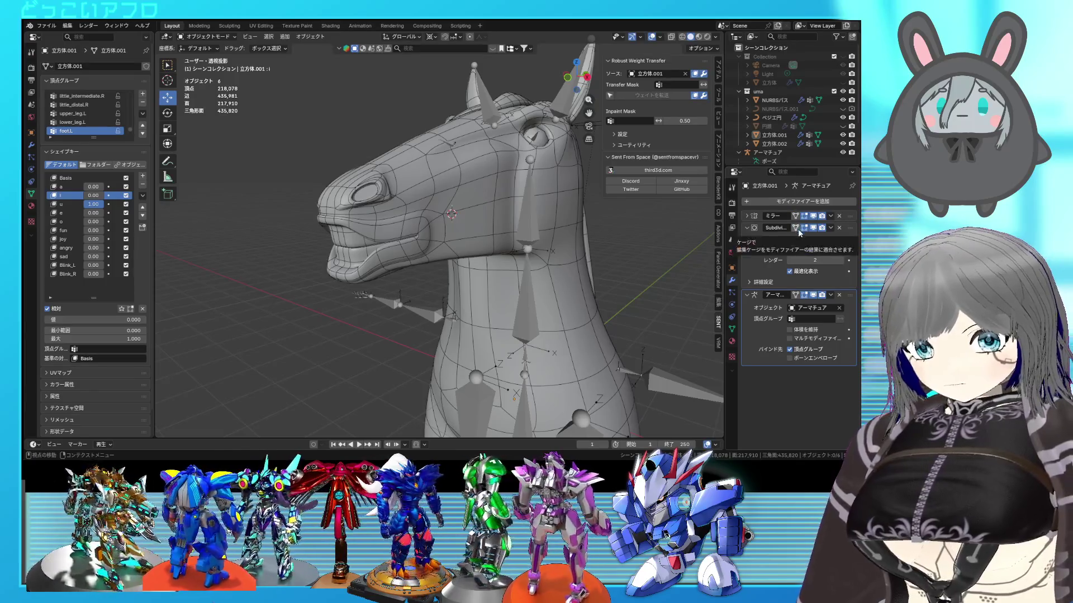
pyautogui.moveTo(468, 243)
pyautogui.mouseDown(button='middle')
pyautogui.moveTo(453, 237)
pyautogui.moveTo(498, 230)
pyautogui.moveTo(443, 251)
pyautogui.mouseUp(button='middle')
pyautogui.click(659, 37)
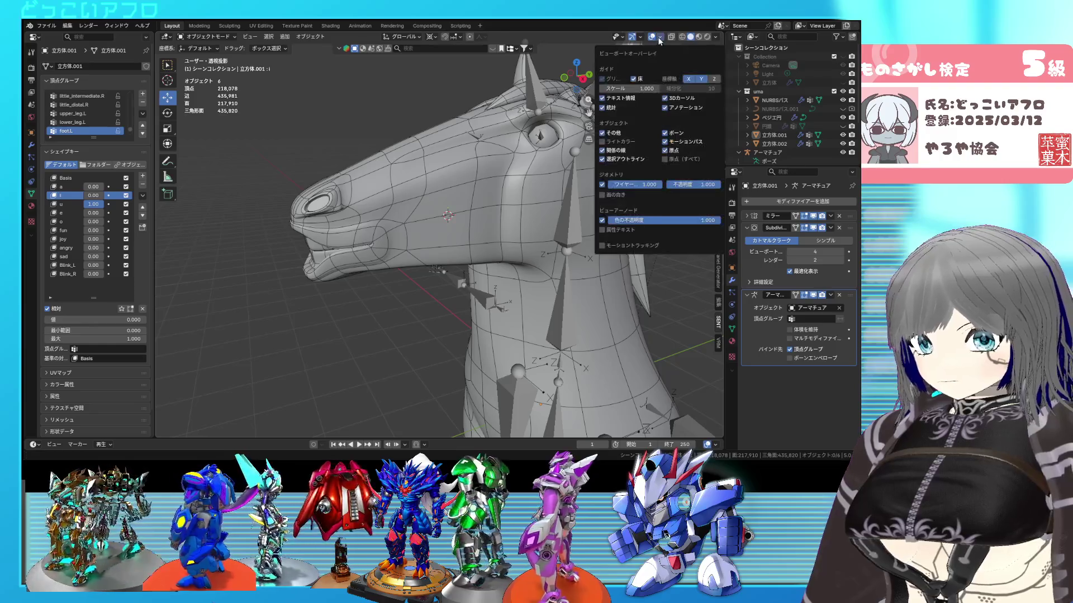
pyautogui.click(604, 185)
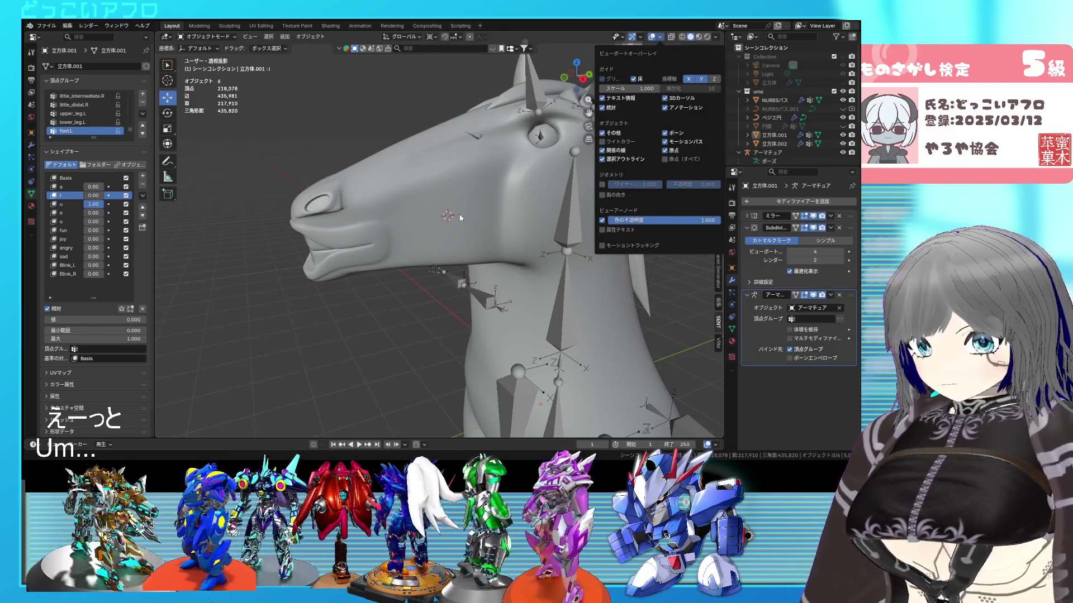
pyautogui.moveTo(491, 226); pyautogui.dragTo(547, 241, button='middle')
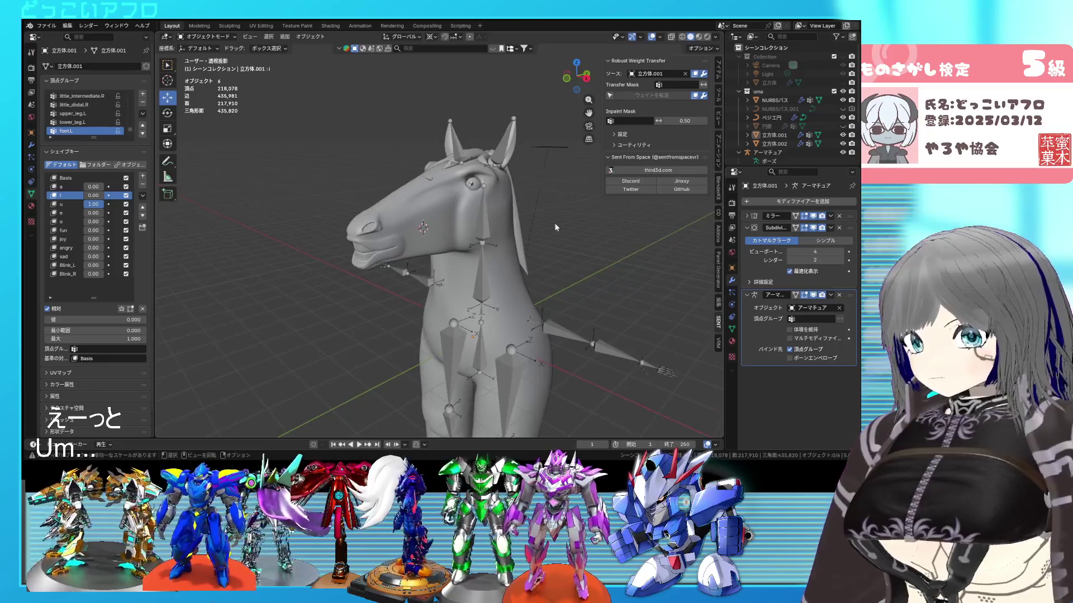
pyautogui.click(651, 37)
# Frame the horse's body and legs and lower the Subdivision viewport level to 3.
pyautogui.scroll(2, 518, 208)
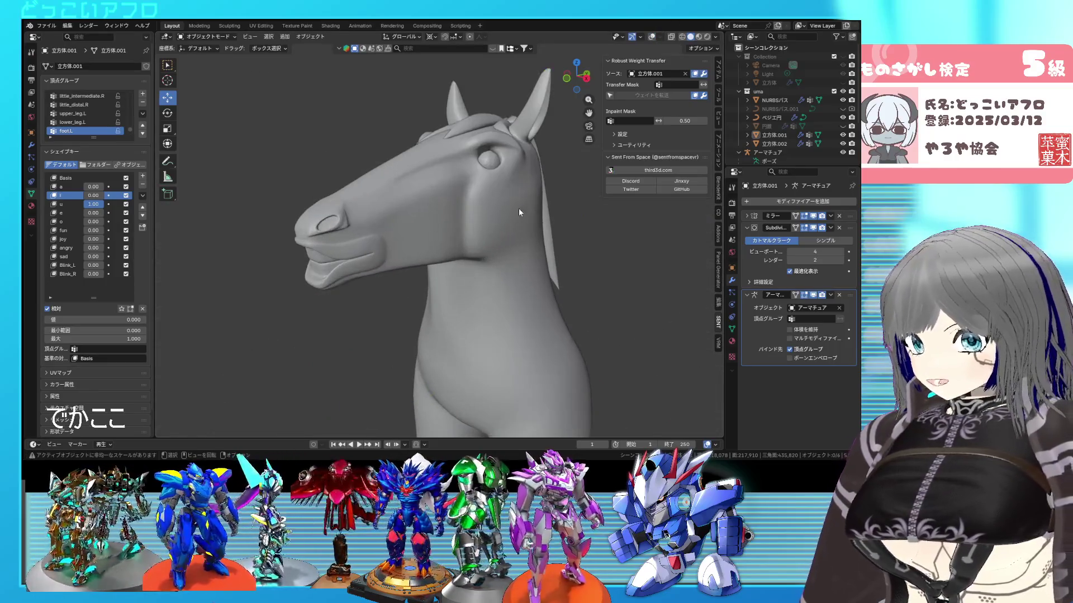
pyautogui.scroll(-3, 499, 347)
pyautogui.moveTo(500, 347)
pyautogui.keyDown('shift'); pyautogui.mouseDown(button='middle')
pyautogui.moveTo(447, 264)
pyautogui.moveTo(512, 294)
pyautogui.moveTo(503, 304)
pyautogui.moveTo(438, 239)
pyautogui.moveTo(451, 339)
pyautogui.moveTo(458, 323)
pyautogui.moveTo(534, 318)
pyautogui.moveTo(489, 265)
pyautogui.moveTo(457, 264)
pyautogui.moveTo(499, 266)
pyautogui.mouseUp(button='middle'); pyautogui.keyUp('shift')
pyautogui.scroll(2, 447, 260)
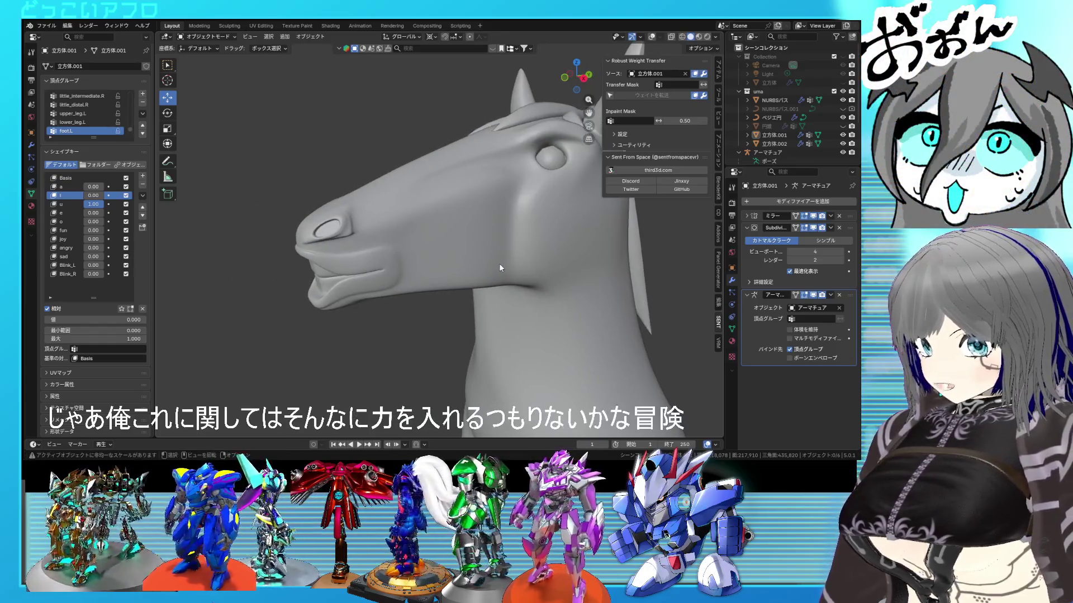
pyautogui.click(789, 251)
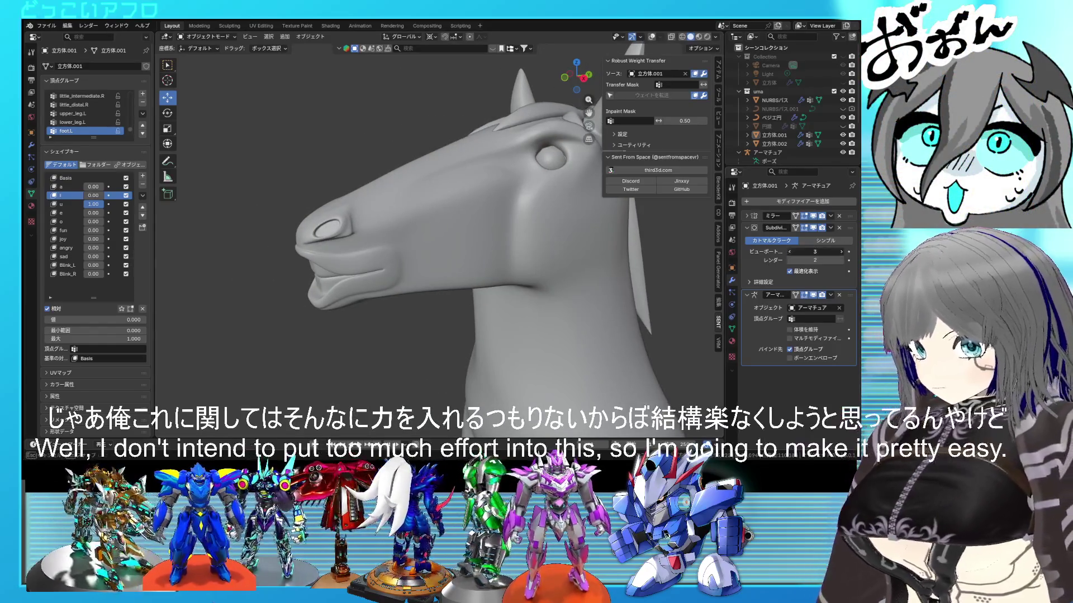
# Drop the Subdivision viewport level to 1, lower the 'u' shape key, and open the shape key specials menu.
pyautogui.click(789, 251)
pyautogui.moveTo(464, 299)
pyautogui.mouseDown(button='middle')
pyautogui.moveTo(444, 290)
pyautogui.moveTo(470, 276)
pyautogui.mouseUp(button='middle')
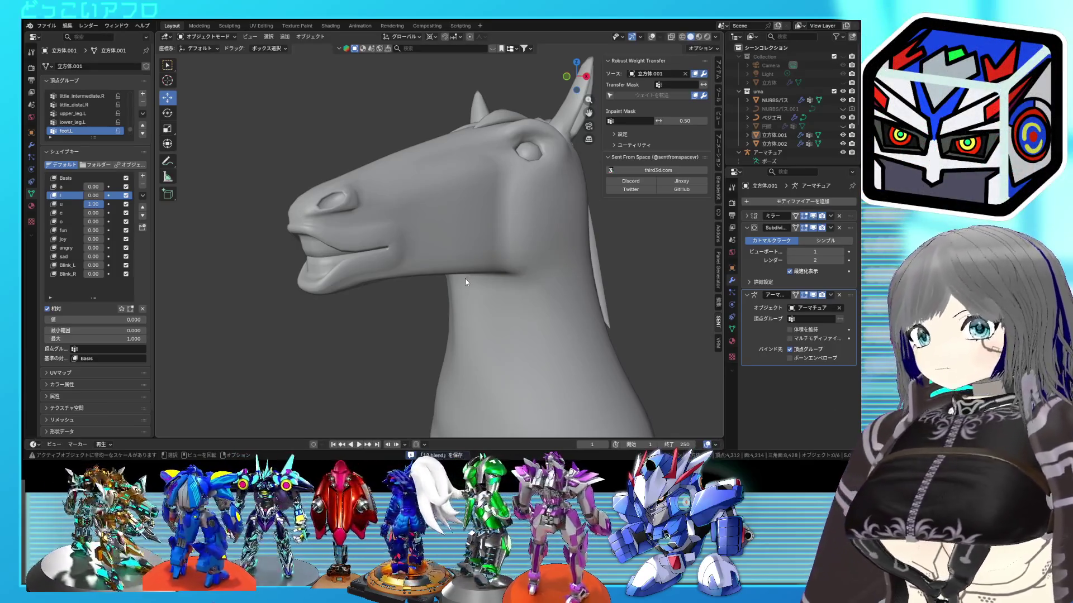
pyautogui.moveTo(465, 278); pyautogui.dragTo(495, 250, button='middle')
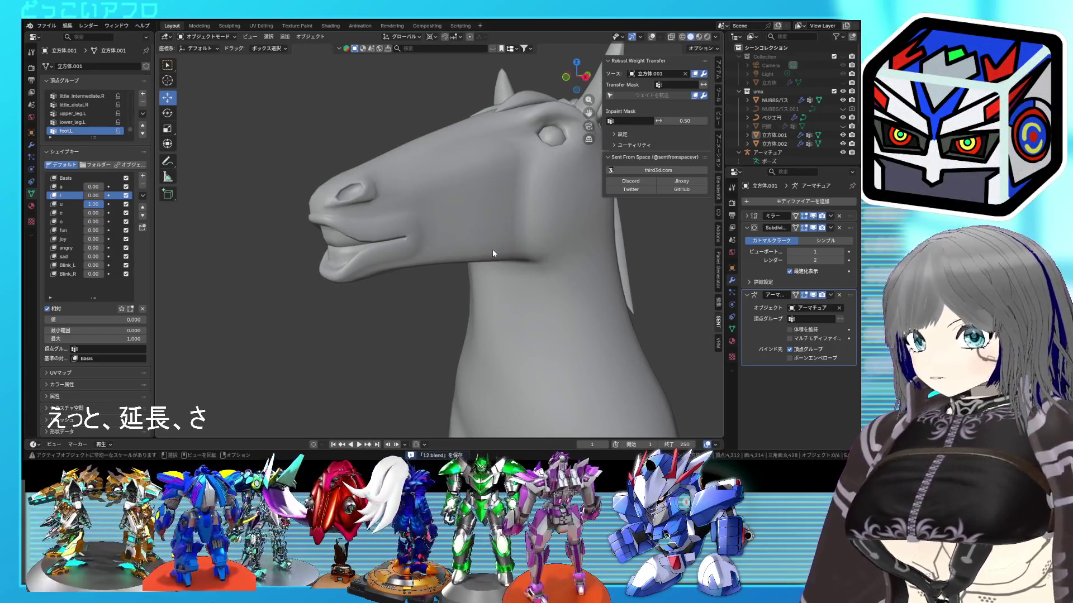
pyautogui.moveTo(103, 205)
pyautogui.mouseDown()
pyautogui.moveTo(87, 206)
pyautogui.moveTo(108, 190)
pyautogui.moveTo(91, 189)
pyautogui.moveTo(126, 195)
pyautogui.moveTo(103, 195)
pyautogui.mouseUp()
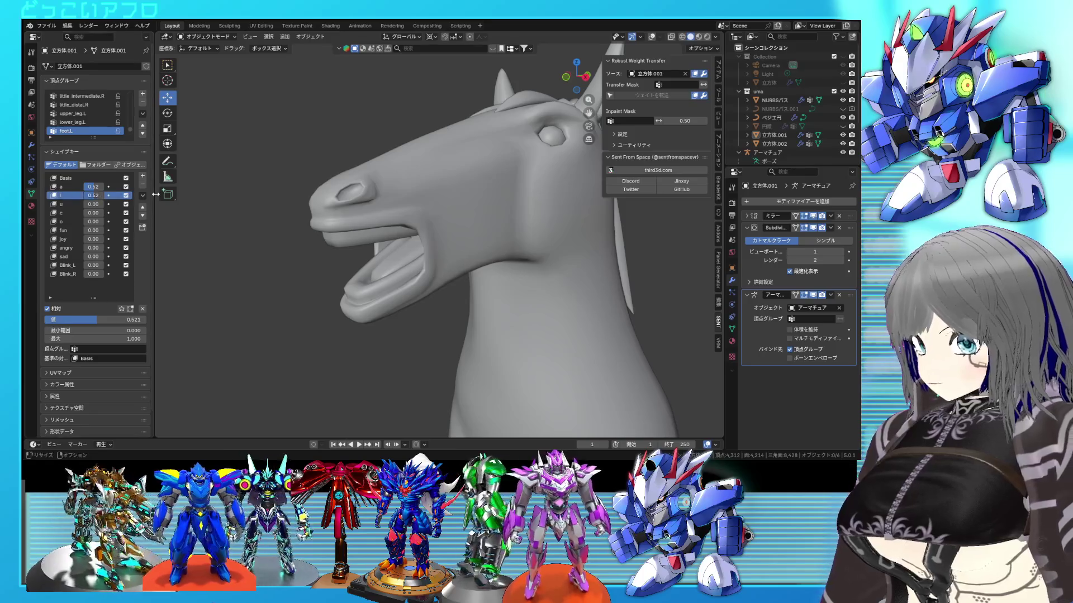
pyautogui.click(142, 197)
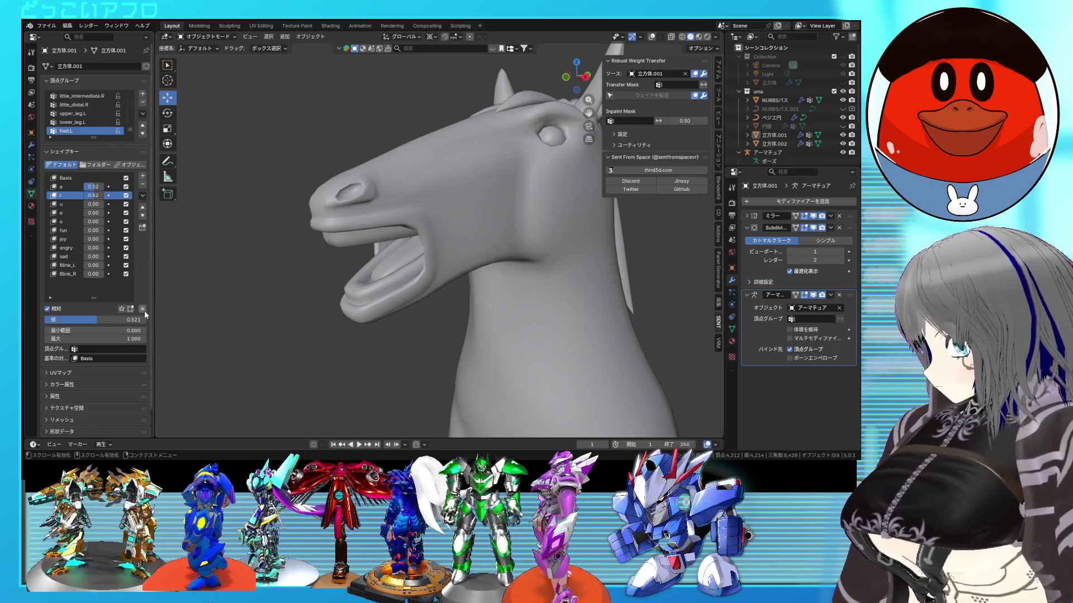
# Create a new shape key from the current a and i mix, then zero a and i.
pyautogui.click(143, 196)
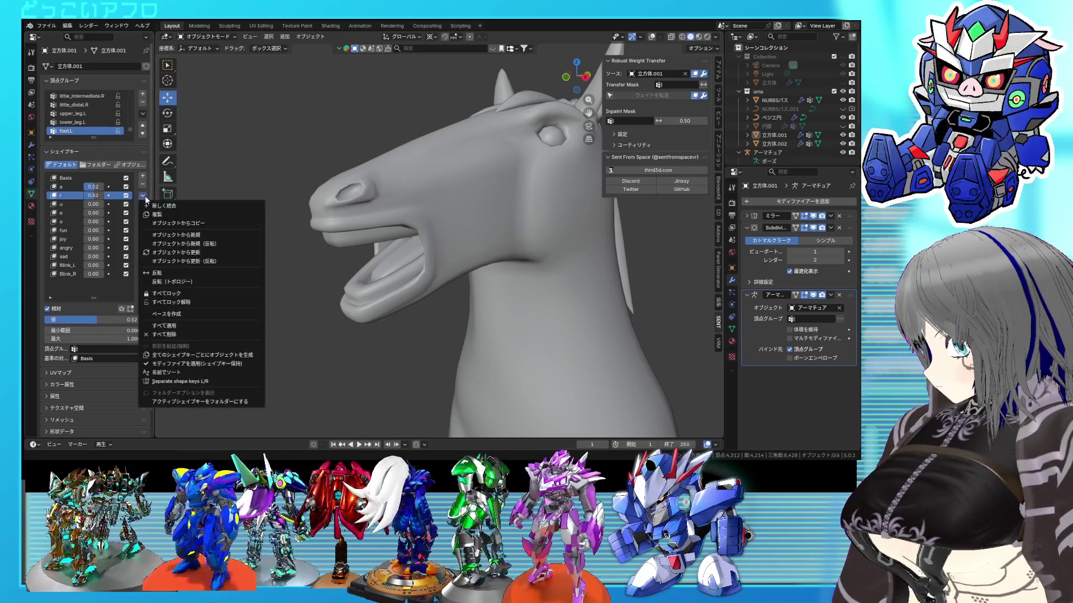
pyautogui.click(187, 207)
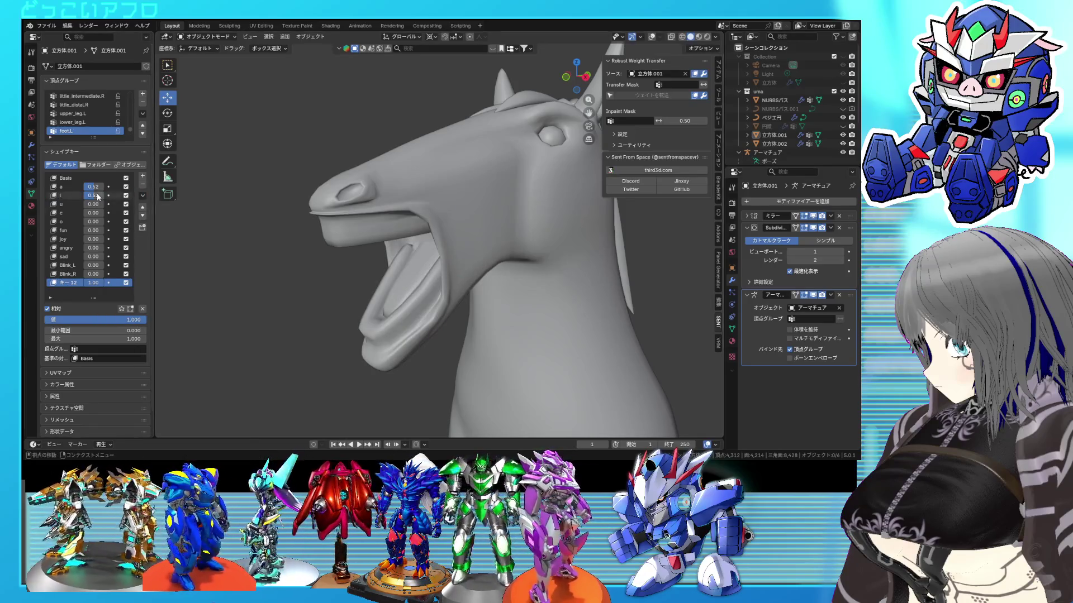
pyautogui.moveTo(469, 253)
pyautogui.mouseDown(button='middle')
pyautogui.moveTo(636, 258)
pyautogui.moveTo(498, 264)
pyautogui.mouseUp(button='middle')
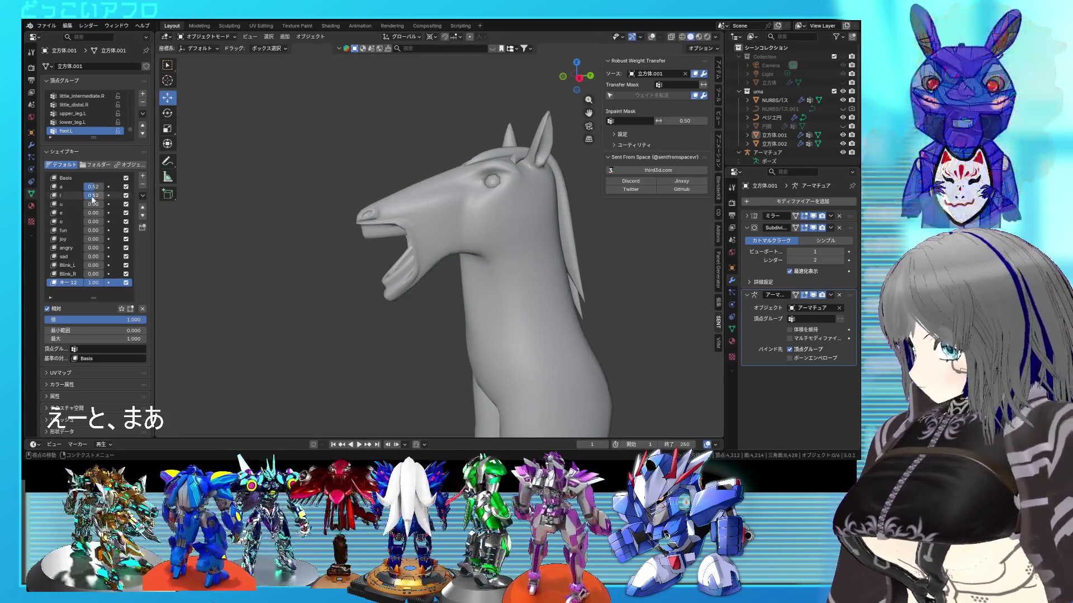
pyautogui.moveTo(93, 187); pyautogui.dragTo(78, 186)
pyautogui.moveTo(101, 320)
pyautogui.mouseDown()
pyautogui.moveTo(50, 320)
pyautogui.moveTo(101, 320)
pyautogui.mouseUp()
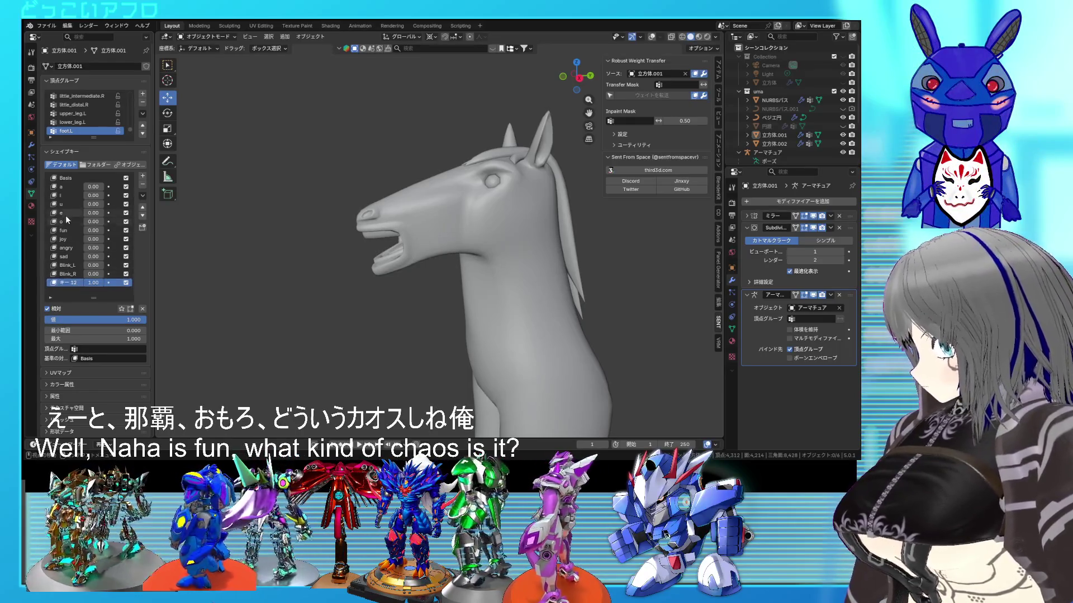
# Delete the old e shape key and move the new key up between u and o.
pyautogui.click(76, 213)
pyautogui.click(143, 186)
pyautogui.click(70, 274)
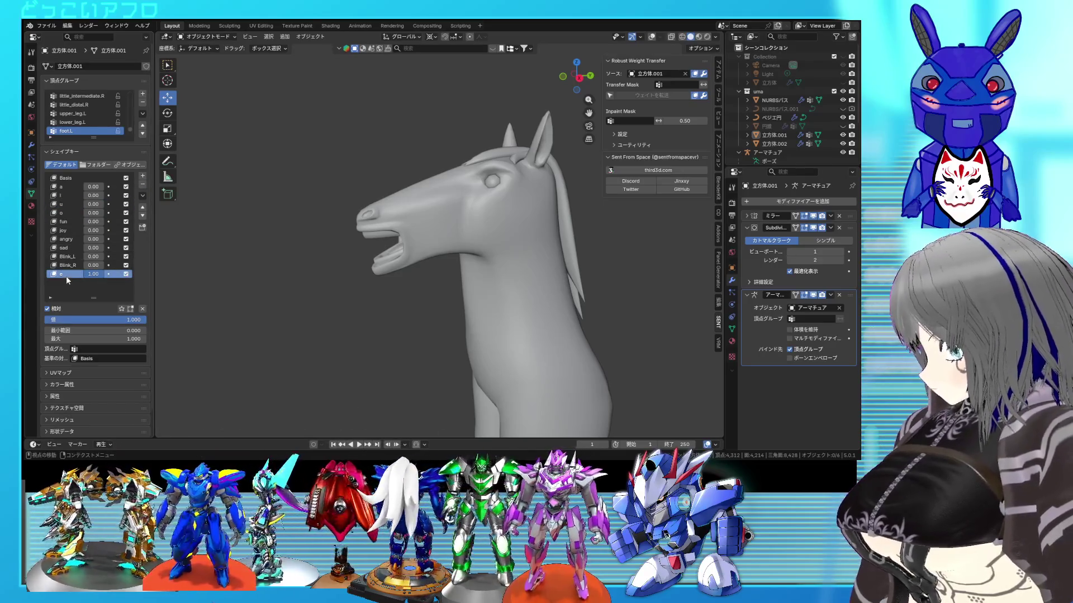
pyautogui.click(143, 206)
pyautogui.click(143, 207)
pyautogui.click(143, 207)
pyautogui.click(143, 206)
pyautogui.click(143, 207)
pyautogui.click(143, 207)
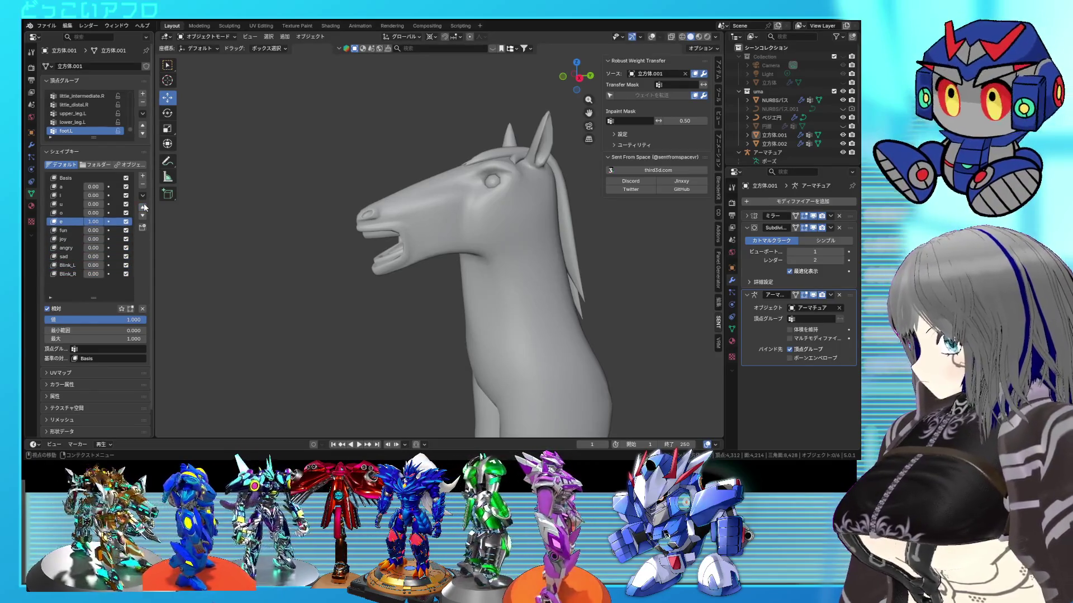
pyautogui.click(143, 206)
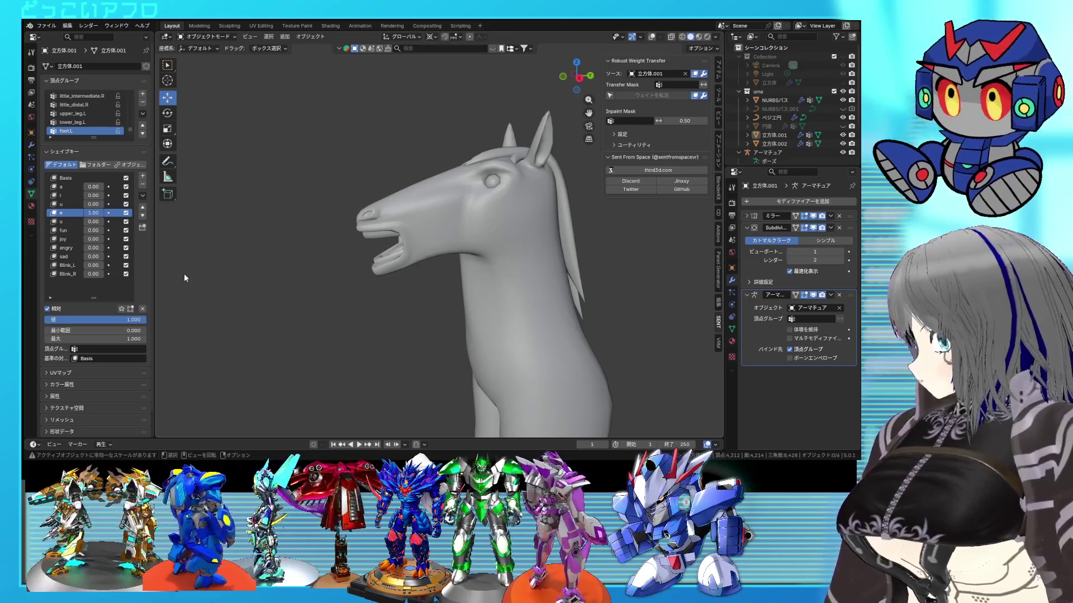
# Preview the e shape key at full strength and inspect the open mouth from several angles.
pyautogui.moveTo(88, 213)
pyautogui.mouseDown()
pyautogui.moveTo(56, 213)
pyautogui.moveTo(95, 213)
pyautogui.mouseUp()
pyautogui.moveTo(471, 266)
pyautogui.mouseDown(button='middle')
pyautogui.moveTo(581, 264)
pyautogui.moveTo(516, 257)
pyautogui.mouseUp(button='middle')
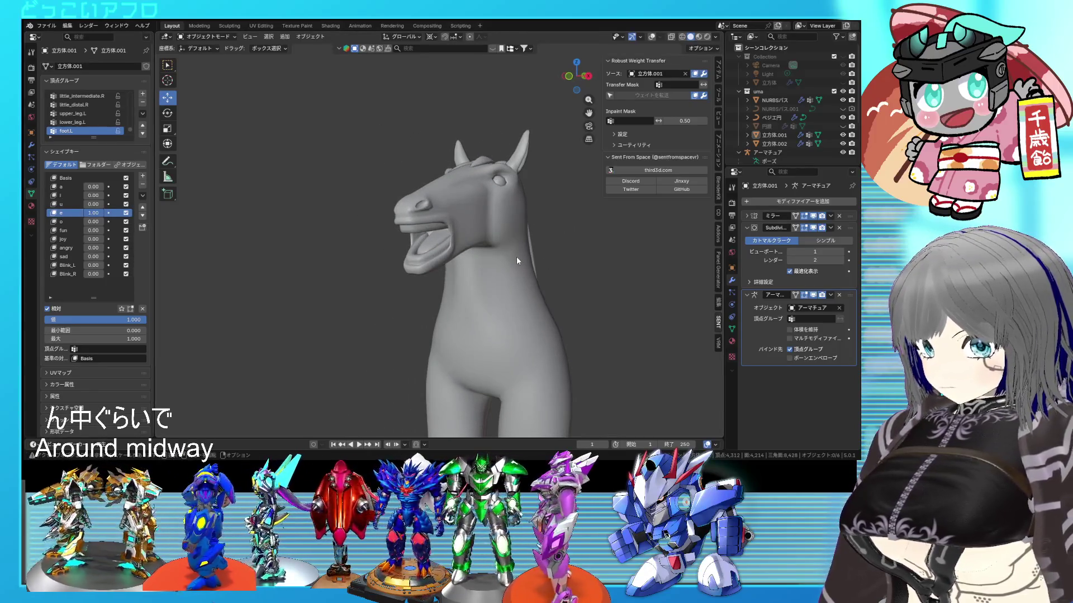
pyautogui.moveTo(280, 232)
pyautogui.mouseDown(button='middle')
pyautogui.moveTo(451, 248)
pyautogui.moveTo(531, 228)
pyautogui.mouseUp(button='middle')
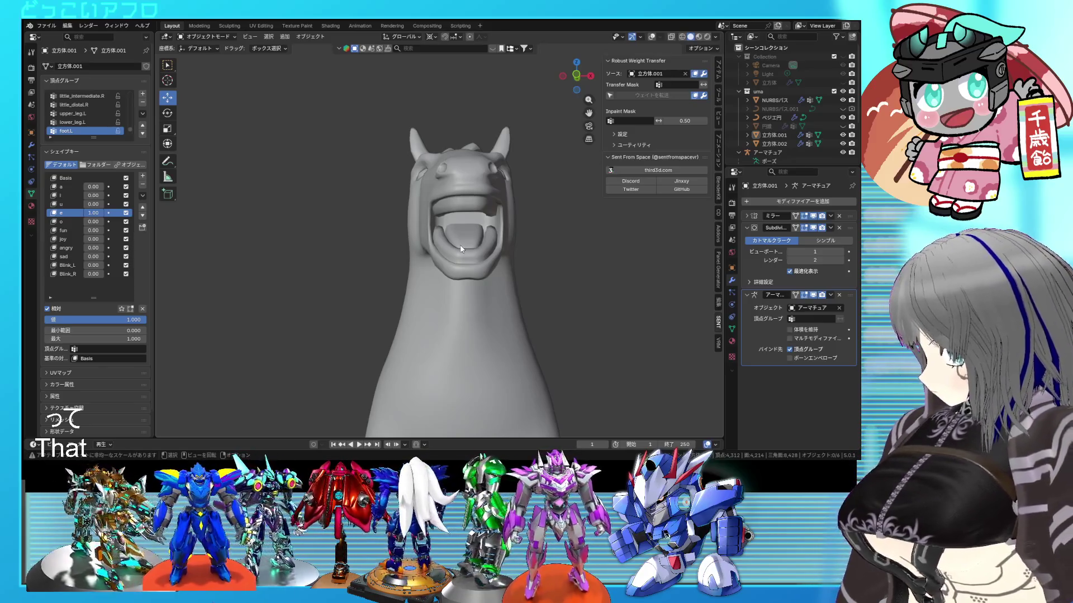
pyautogui.moveTo(478, 252)
pyautogui.mouseDown(button='middle')
pyautogui.moveTo(423, 272)
pyautogui.moveTo(443, 250)
pyautogui.moveTo(462, 268)
pyautogui.moveTo(523, 272)
pyautogui.moveTo(485, 253)
pyautogui.moveTo(504, 200)
pyautogui.moveTo(425, 204)
pyautogui.mouseUp(button='middle')
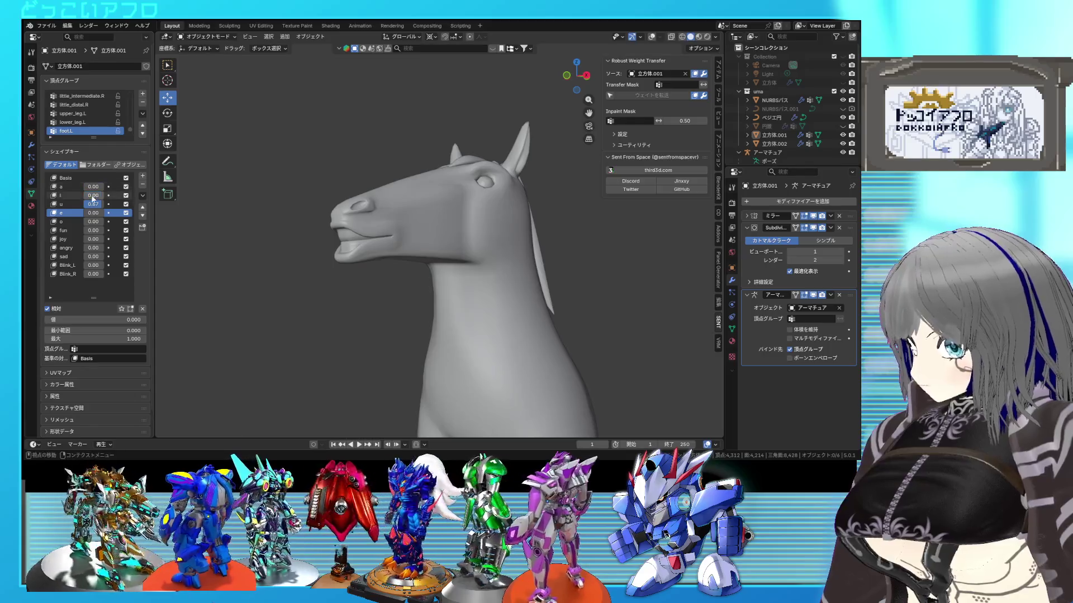
# Set e back to 0 and raise the a shape key to about 0.47.
pyautogui.moveTo(92, 213)
pyautogui.mouseDown()
pyautogui.moveTo(112, 212)
pyautogui.moveTo(90, 204)
pyautogui.moveTo(106, 187)
pyautogui.mouseUp()
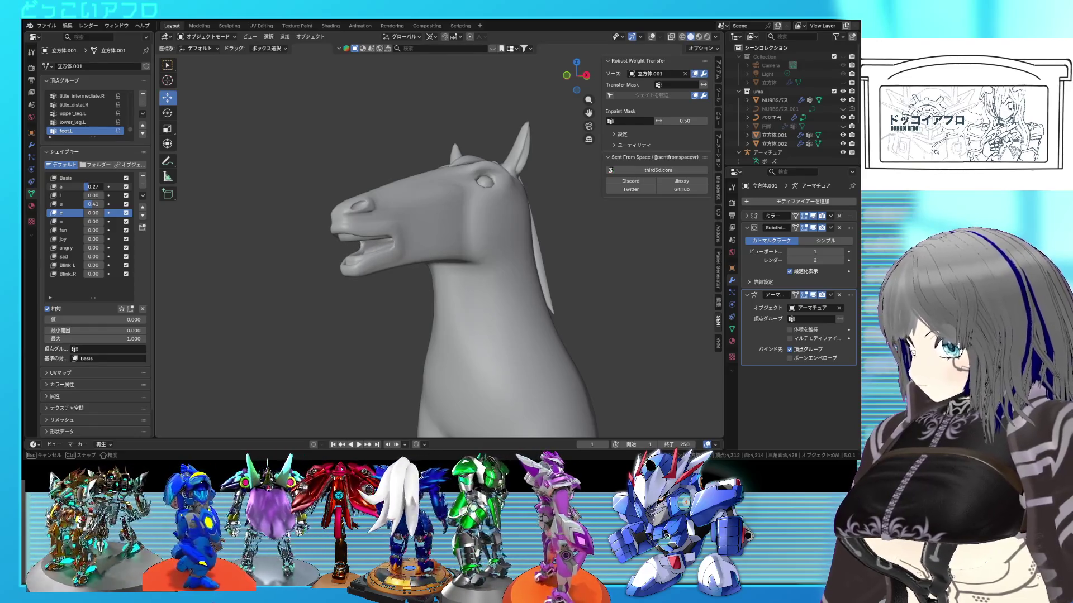
pyautogui.moveTo(425, 286)
pyautogui.mouseDown(button='middle')
pyautogui.moveTo(485, 300)
pyautogui.moveTo(430, 286)
pyautogui.mouseUp(button='middle')
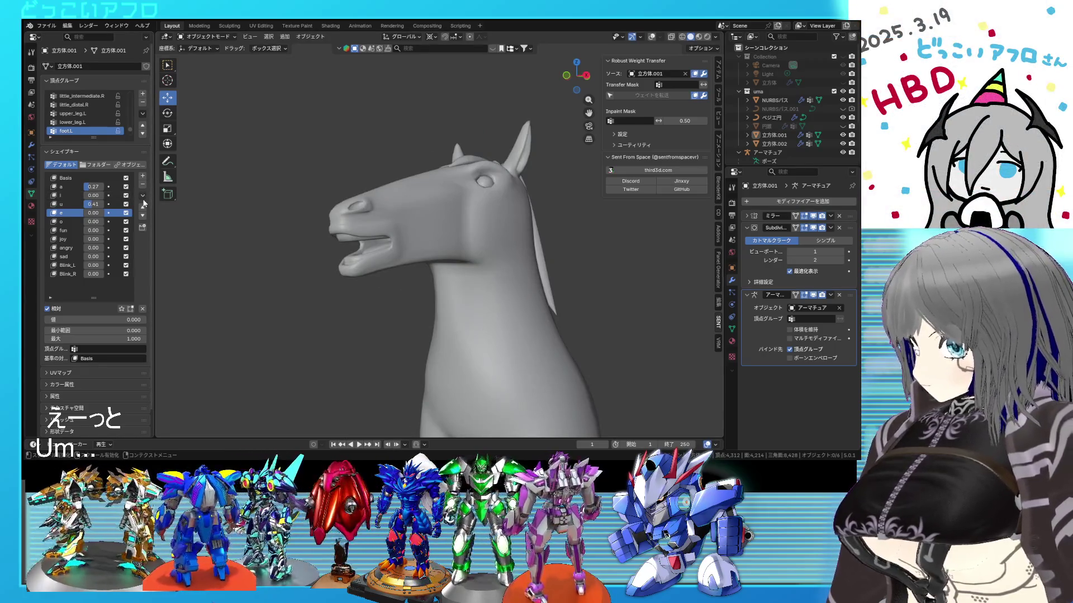
pyautogui.moveTo(92, 187); pyautogui.dragTo(100, 187)
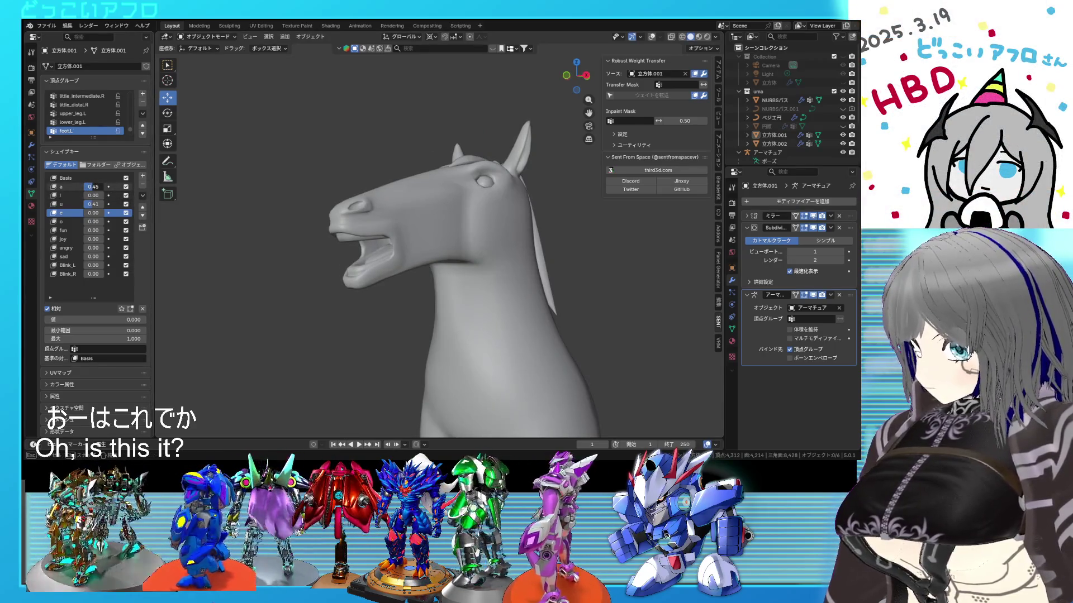
pyautogui.click(144, 198)
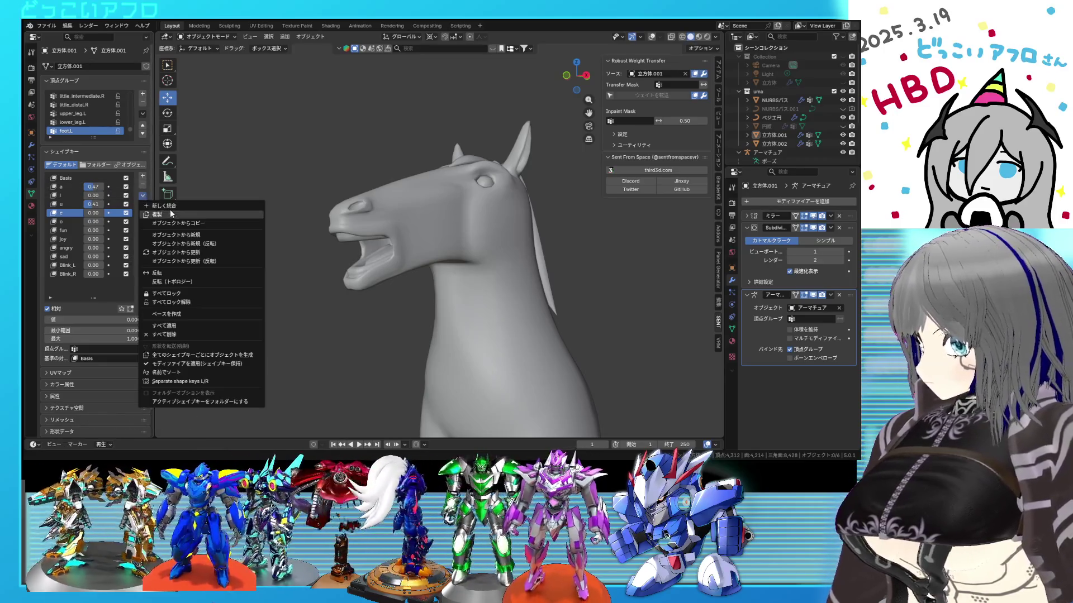
# Make a new shape key from the mix, name it o, and delete the old o key.
pyautogui.click(168, 206)
pyautogui.doubleClick(76, 284)
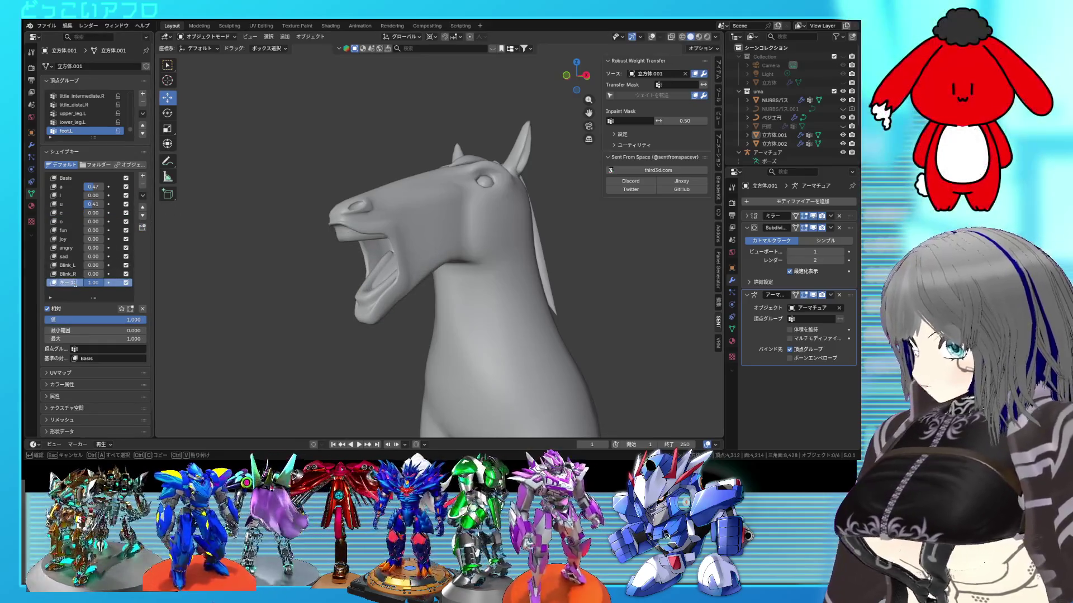
pyautogui.click(70, 222)
pyautogui.click(143, 185)
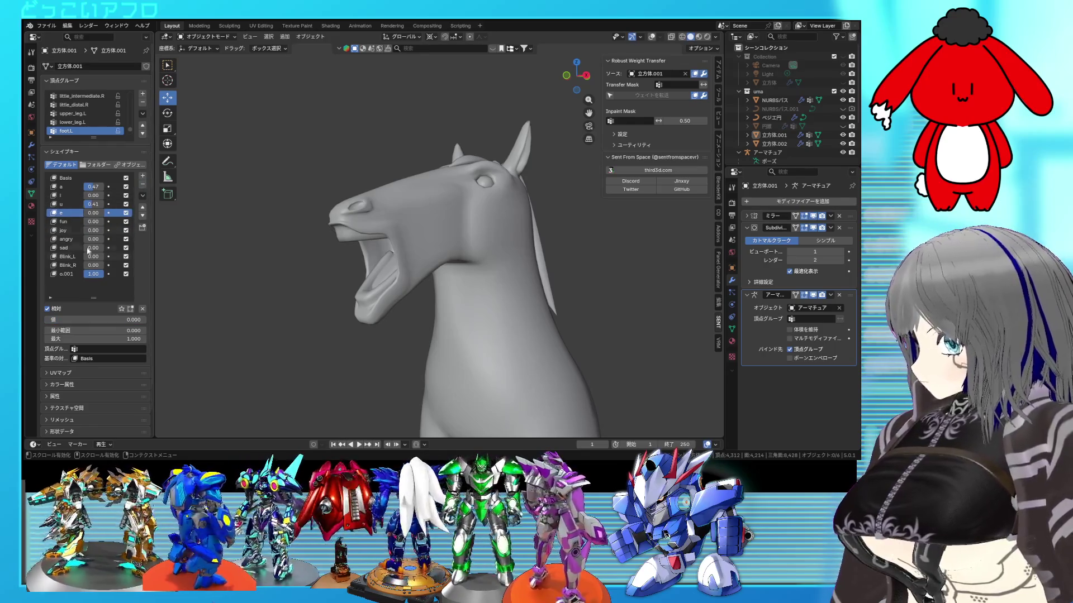
pyautogui.click(68, 274)
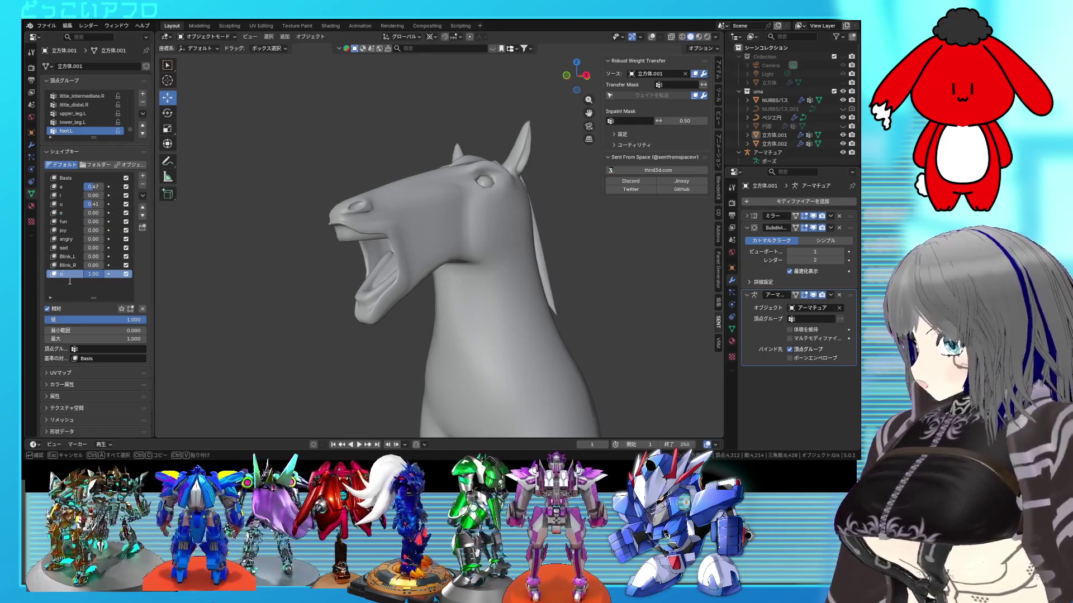
# Move the new o key up to sit right after e, and reset a and o to 0.
pyautogui.click(144, 207)
pyautogui.click(143, 207)
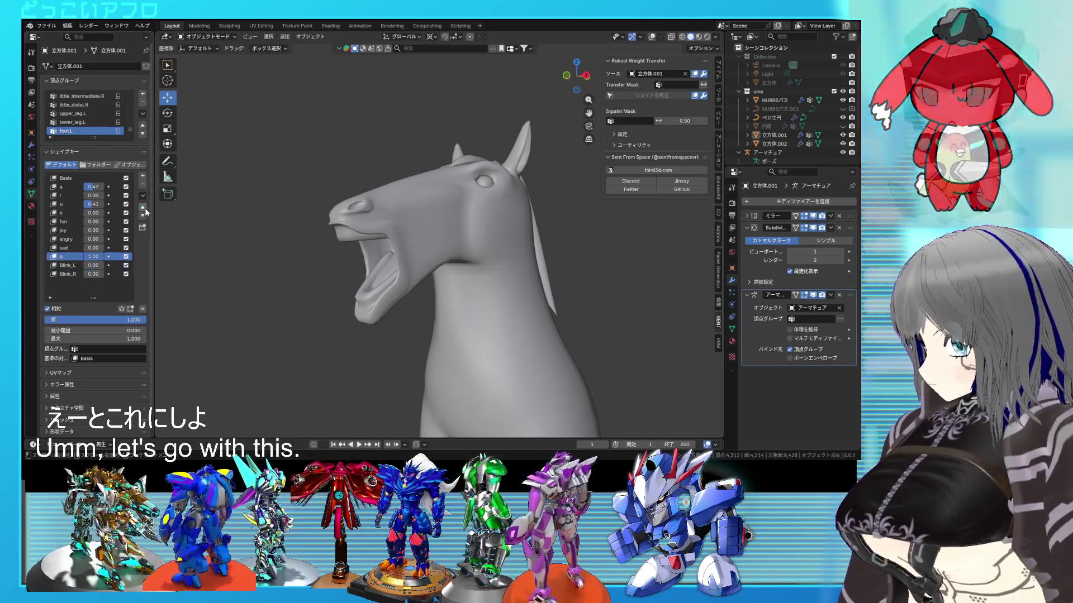
pyautogui.click(143, 207)
pyautogui.click(143, 207)
pyautogui.click(144, 207)
pyautogui.click(144, 207)
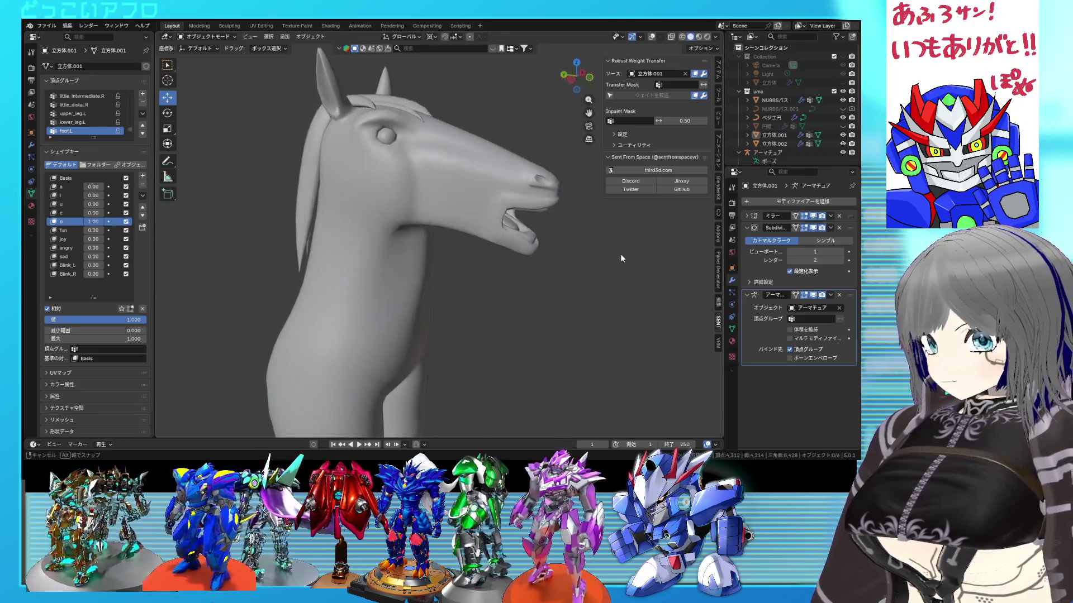
pyautogui.moveTo(620, 254)
pyautogui.mouseDown(button='middle')
pyautogui.moveTo(574, 271)
pyautogui.moveTo(474, 253)
pyautogui.moveTo(491, 243)
pyautogui.moveTo(296, 233)
pyautogui.mouseUp(button='middle')
pyautogui.press('BackSpace')
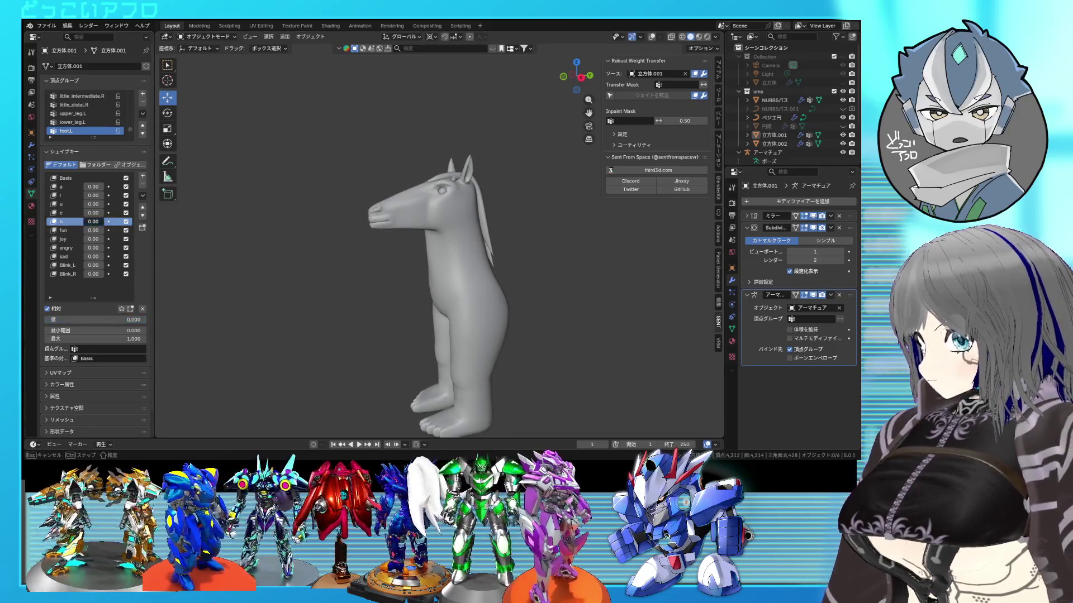
# Save the file, then put the horse in edit mode with all geometry revealed and selected.
pyautogui.scroll(4, 380, 229)
pyautogui.scroll(2, 428, 240)
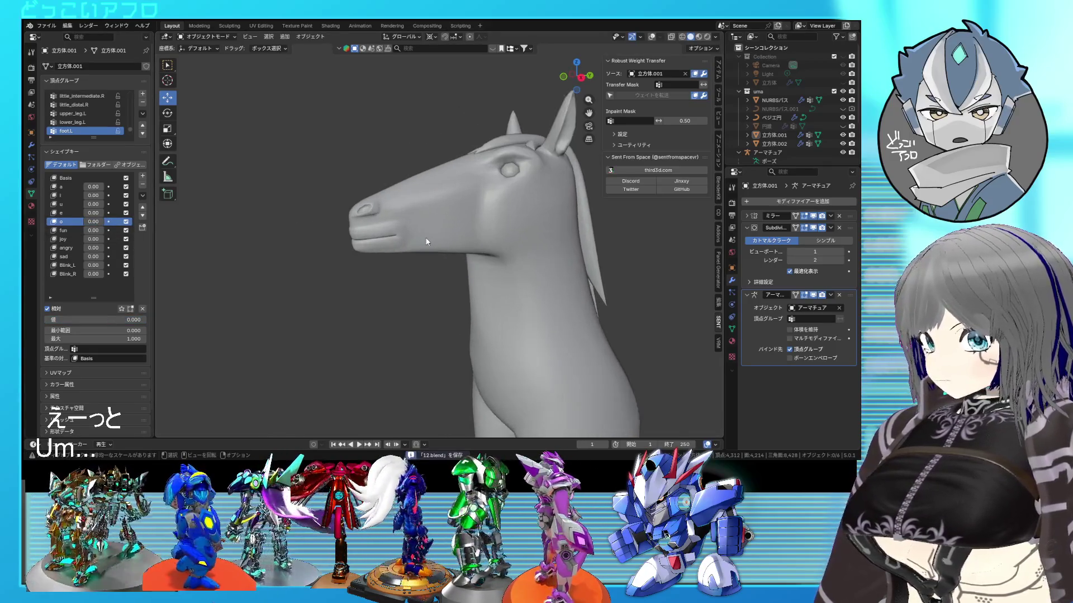
pyautogui.hotkey('ctrl', 's')
pyautogui.click(418, 240)
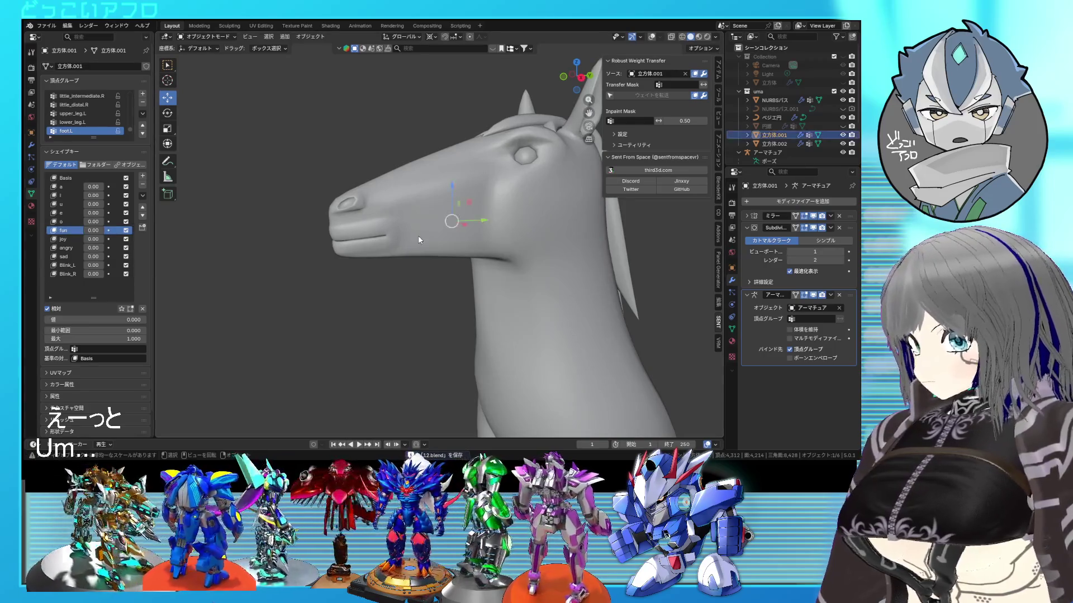
pyautogui.press('Tab')
pyautogui.press('Tab')
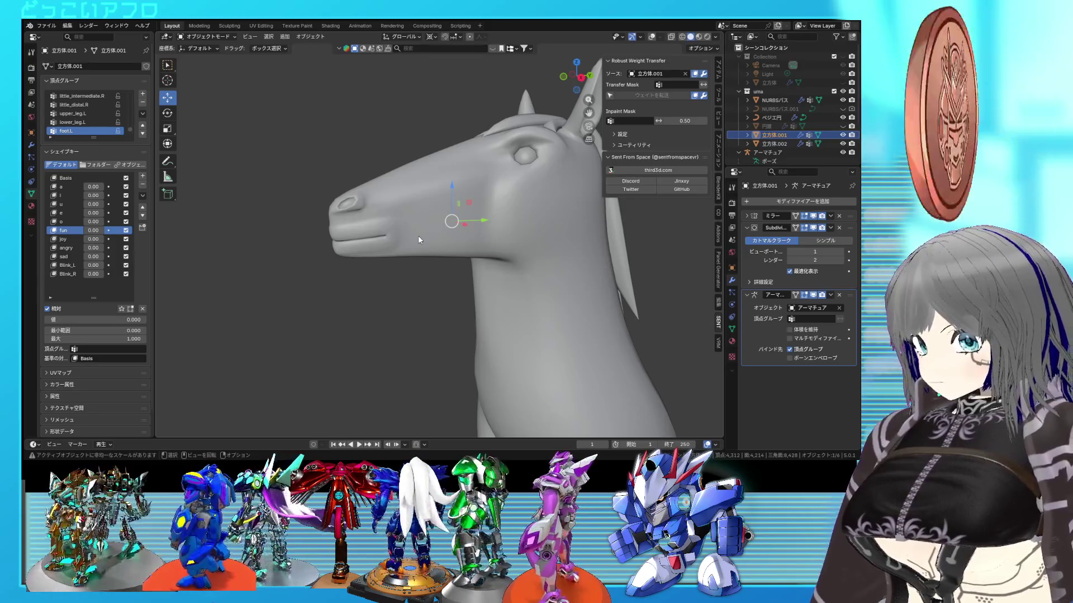
pyautogui.press('Tab')
pyautogui.hotkey('alt', 'h')
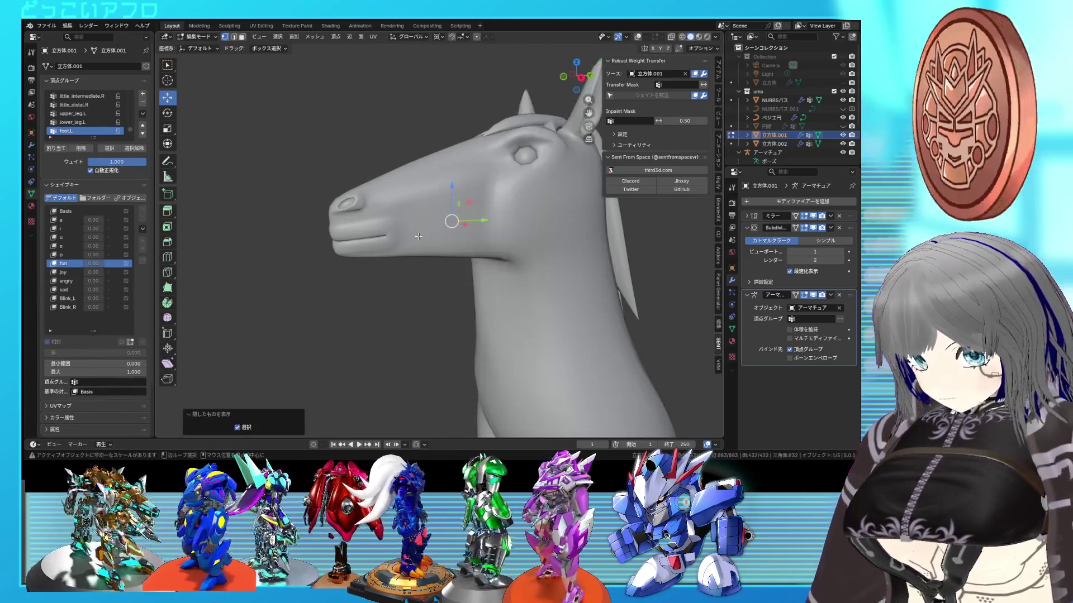
pyautogui.hotkey('ctrl', 's')
pyautogui.press('a')
pyautogui.hotkey('shift', 'alt', 'z')
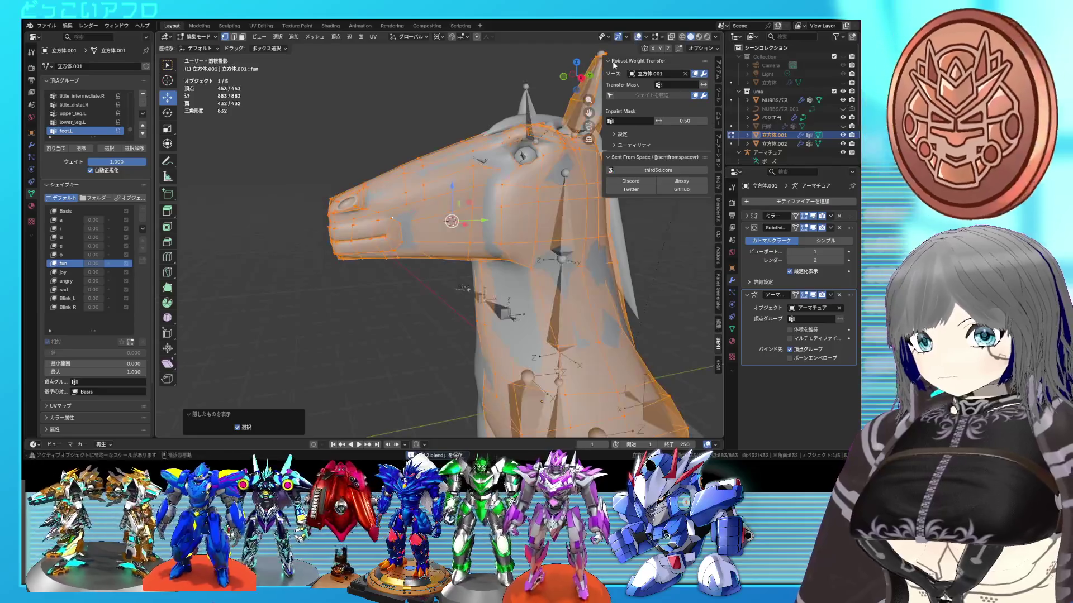
# Select a face near the horse's mouth, using X-ray to pick it.
pyautogui.moveTo(391, 223)
pyautogui.mouseDown(button='middle')
pyautogui.moveTo(430, 228)
pyautogui.moveTo(230, 264)
pyautogui.mouseUp(button='middle')
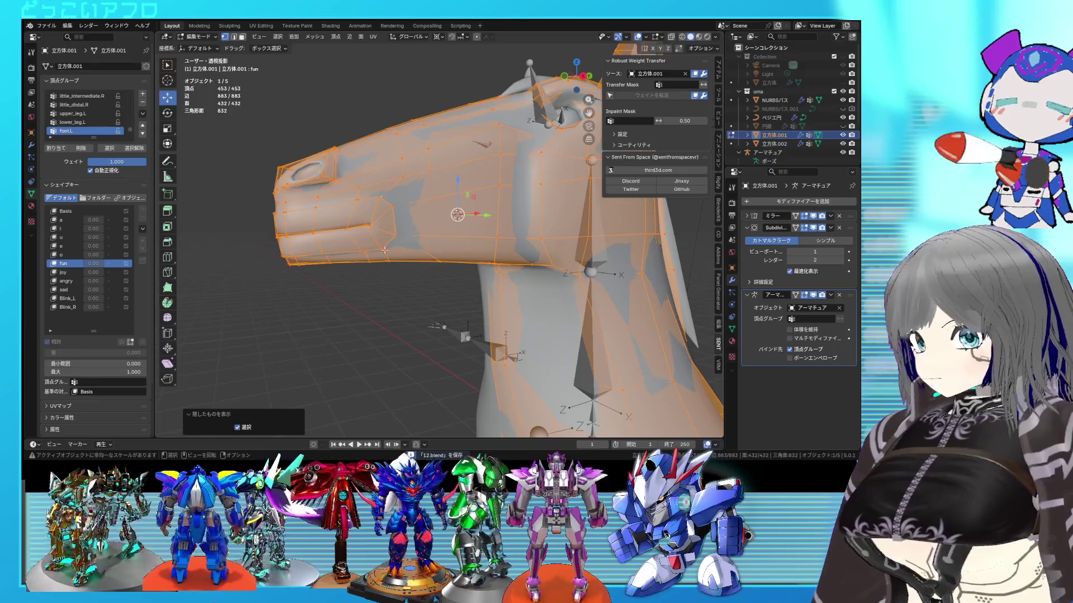
pyautogui.scroll(1, 384, 250)
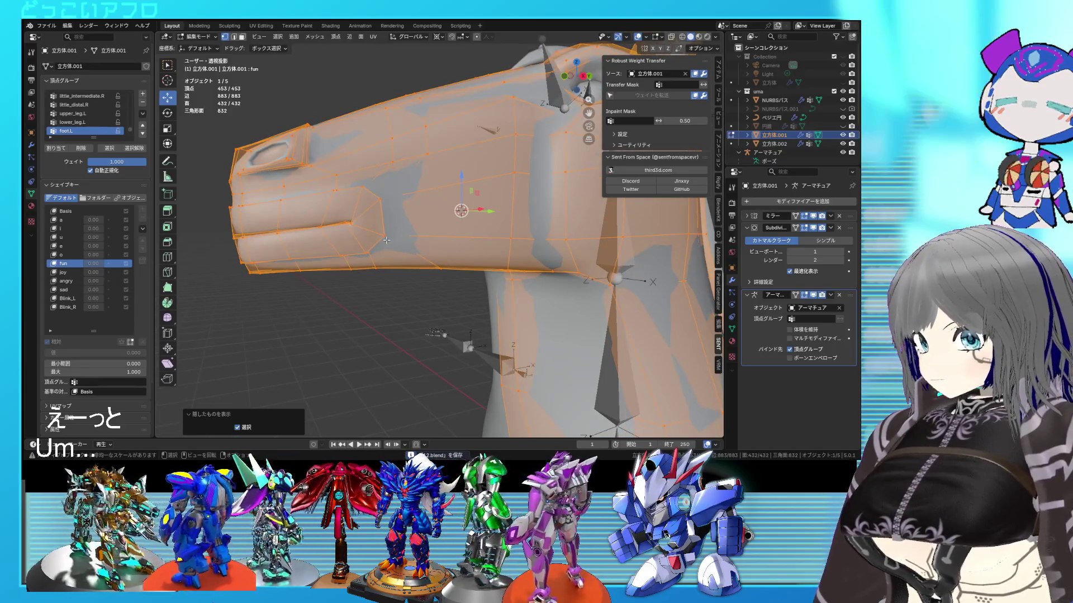
pyautogui.click(386, 238)
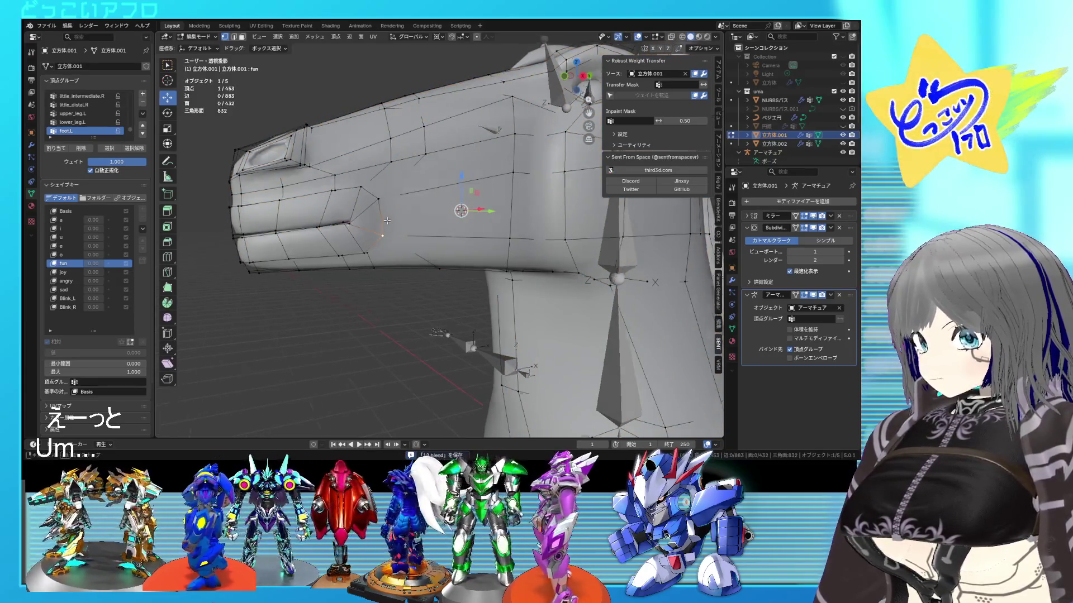
pyautogui.moveTo(388, 221); pyautogui.dragTo(369, 228, button='middle')
pyautogui.hotkey('alt', 'z')
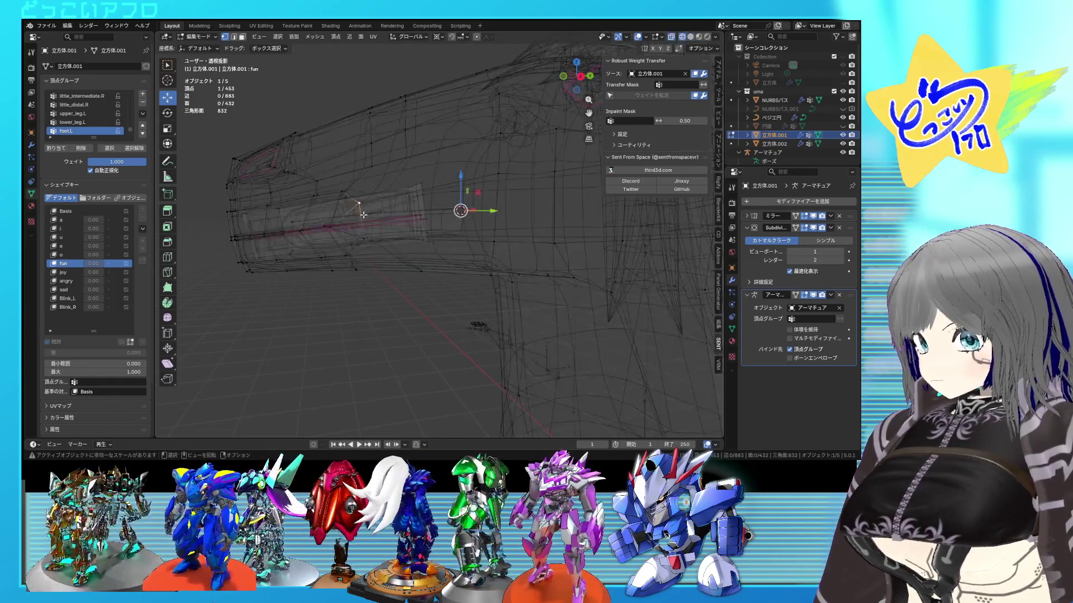
pyautogui.click(364, 216)
pyautogui.hotkey('alt', 'z')
pyautogui.moveTo(372, 227); pyautogui.dragTo(380, 227, button='middle')
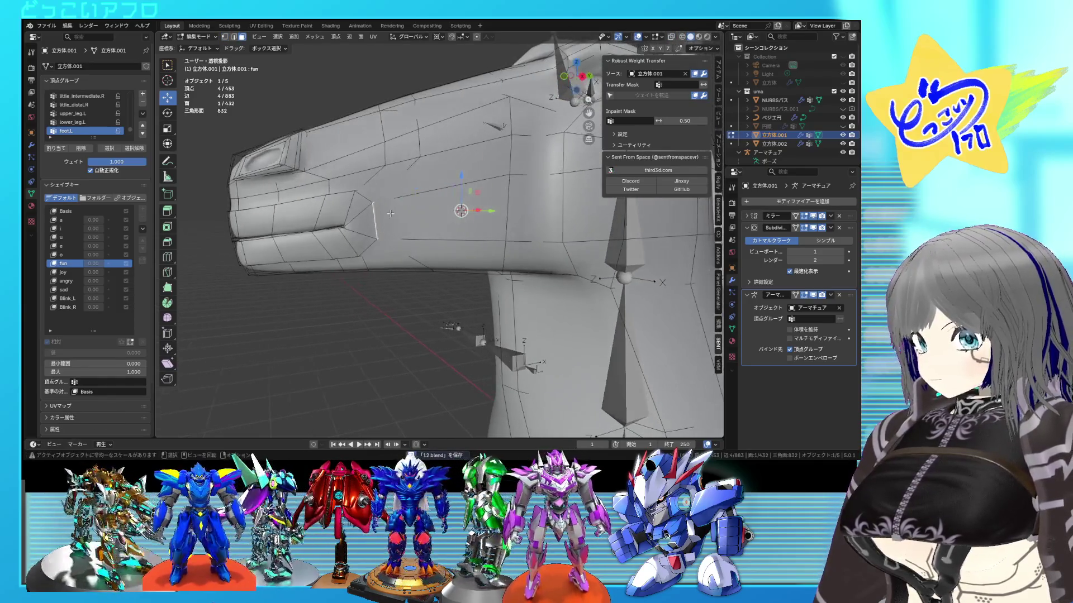
# Turn on proportional editing and soft-move the mouth face twice.
pyautogui.click(476, 37)
pyautogui.press('g')
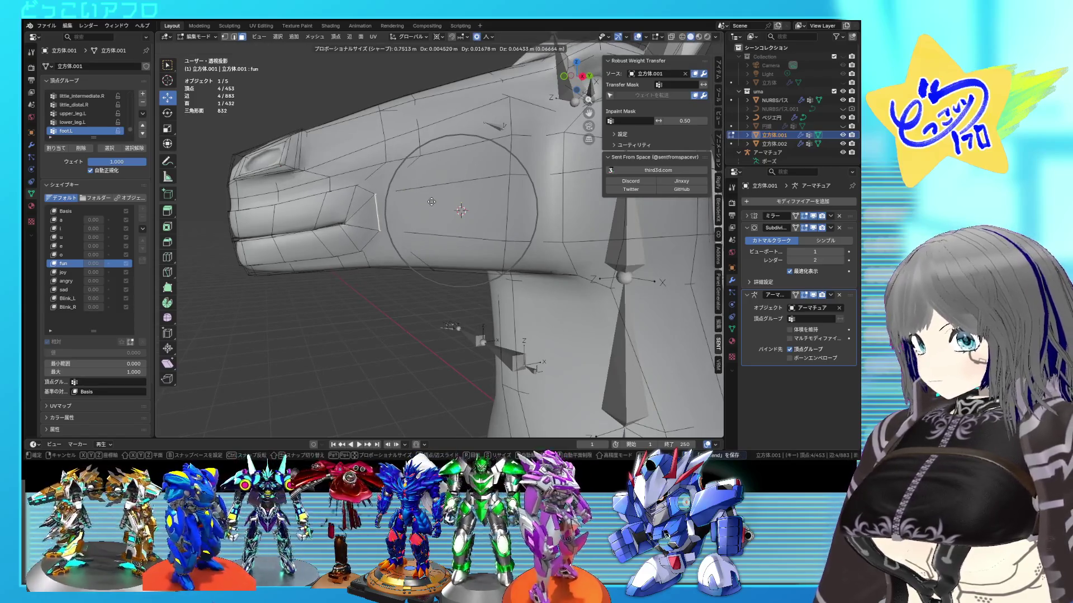
pyautogui.click(402, 227)
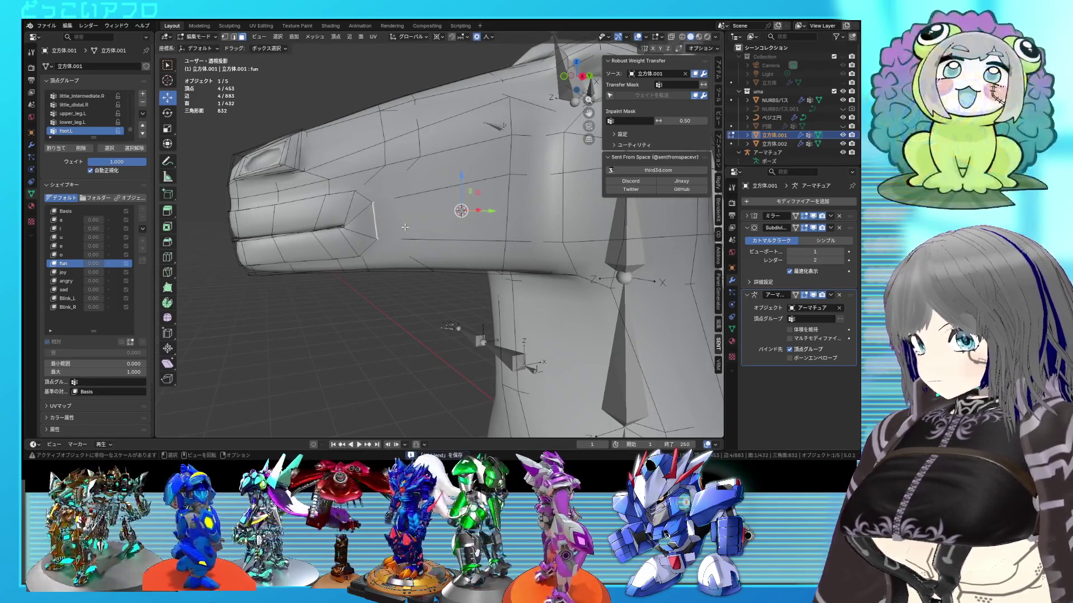
pyautogui.moveTo(405, 227); pyautogui.dragTo(418, 241, button='middle')
pyautogui.press('g')
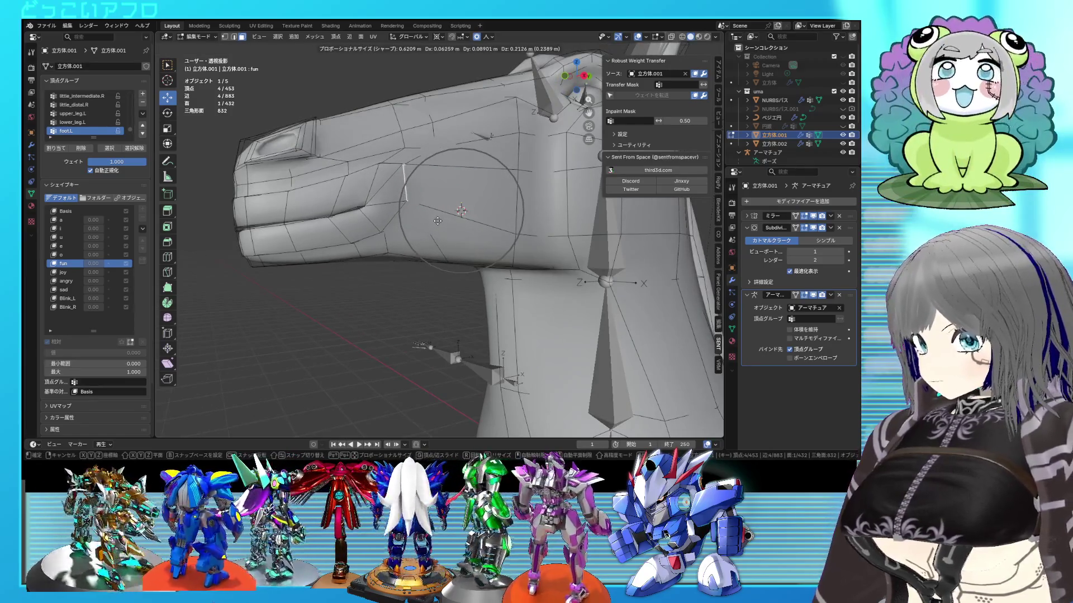
pyautogui.click(438, 221)
# Switch to a different proportional falloff, save, move the face again, and return to object mode.
pyautogui.click(492, 37)
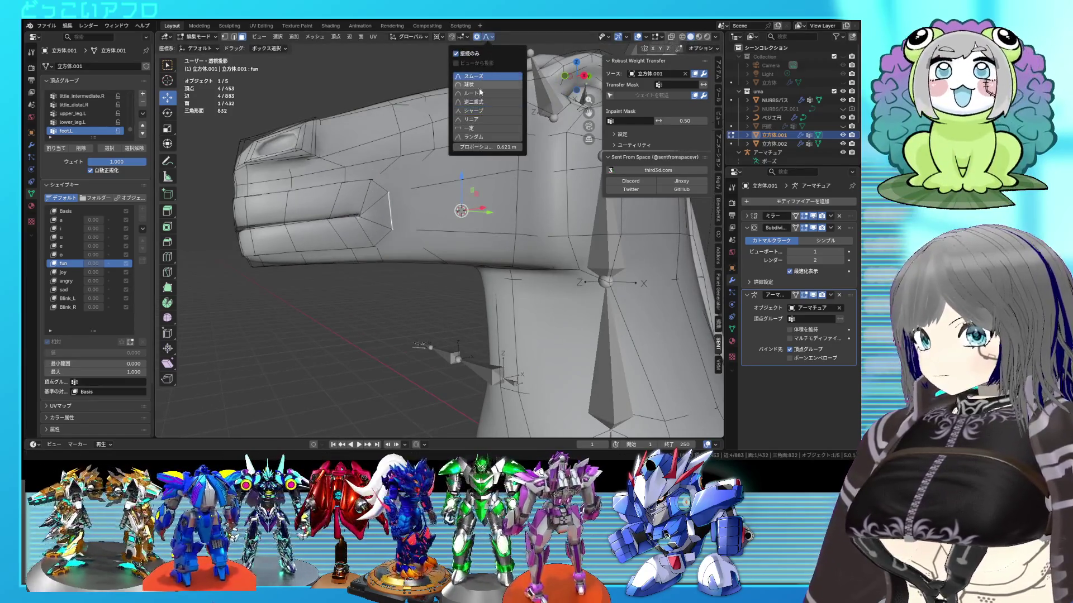
pyautogui.click(486, 86)
pyautogui.hotkey('ctrl', 's')
pyautogui.scroll(-2, 381, 203)
pyautogui.moveTo(381, 202); pyautogui.dragTo(408, 240, button='middle')
pyautogui.press('g')
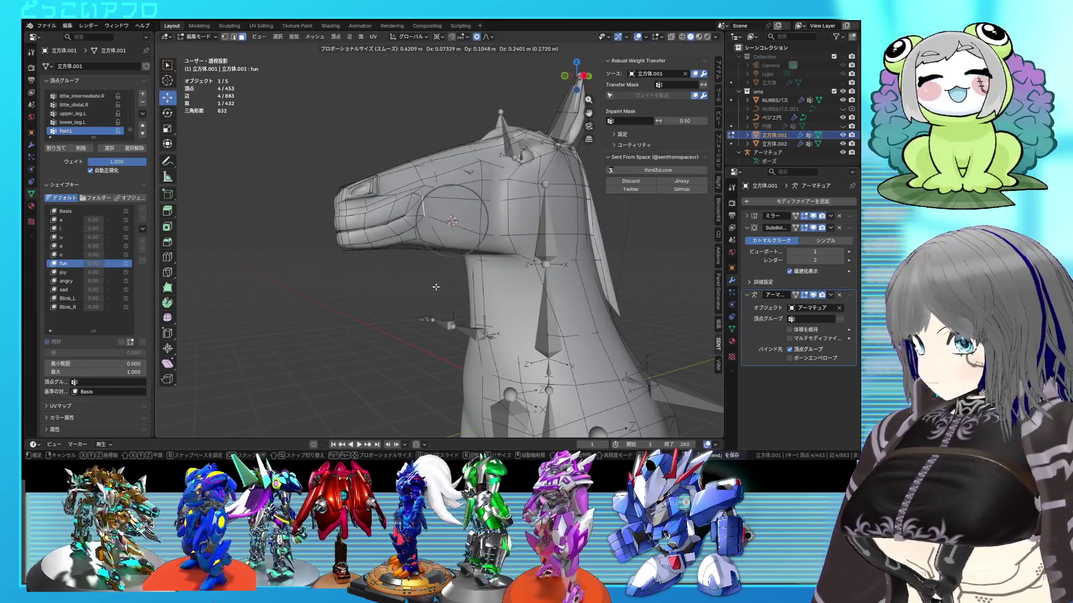
pyautogui.click(436, 287)
pyautogui.press('Tab')
pyautogui.moveTo(435, 286); pyautogui.dragTo(538, 310, button='middle')
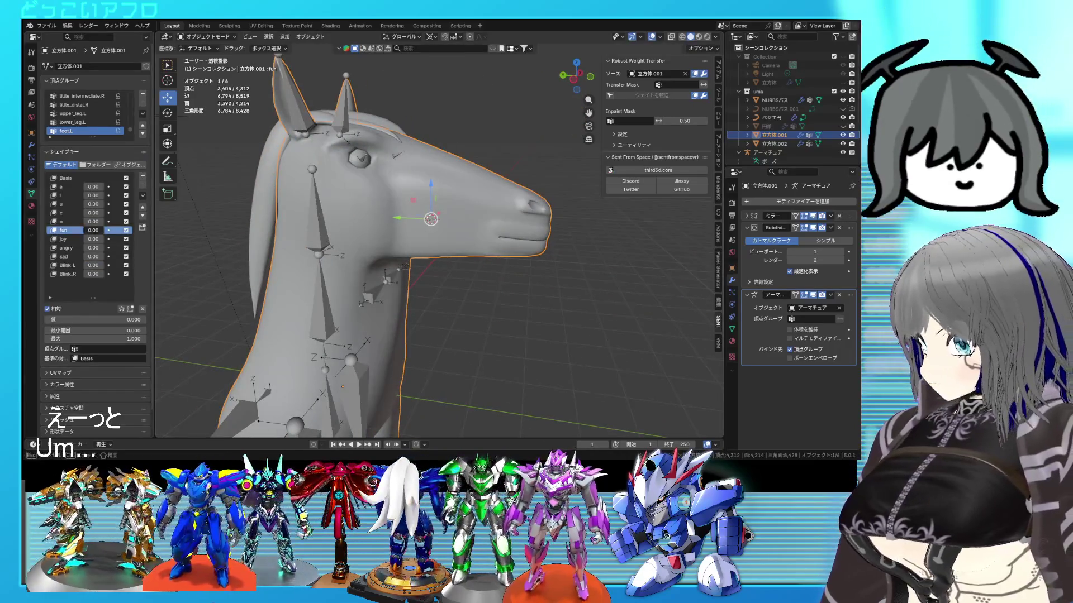
# Set the fun shape key to 1.00 and preview the a and i keys.
pyautogui.moveTo(89, 319); pyautogui.dragTo(144, 319)
pyautogui.moveTo(443, 268)
pyautogui.mouseDown(button='middle')
pyautogui.moveTo(258, 251)
pyautogui.moveTo(526, 243)
pyautogui.moveTo(421, 248)
pyautogui.moveTo(308, 275)
pyautogui.moveTo(296, 262)
pyautogui.mouseUp(button='middle')
pyautogui.moveTo(89, 187); pyautogui.dragTo(125, 196)
pyautogui.moveTo(402, 263)
pyautogui.mouseDown(button='middle')
pyautogui.moveTo(542, 257)
pyautogui.moveTo(416, 258)
pyautogui.moveTo(414, 269)
pyautogui.moveTo(451, 241)
pyautogui.mouseUp(button='middle')
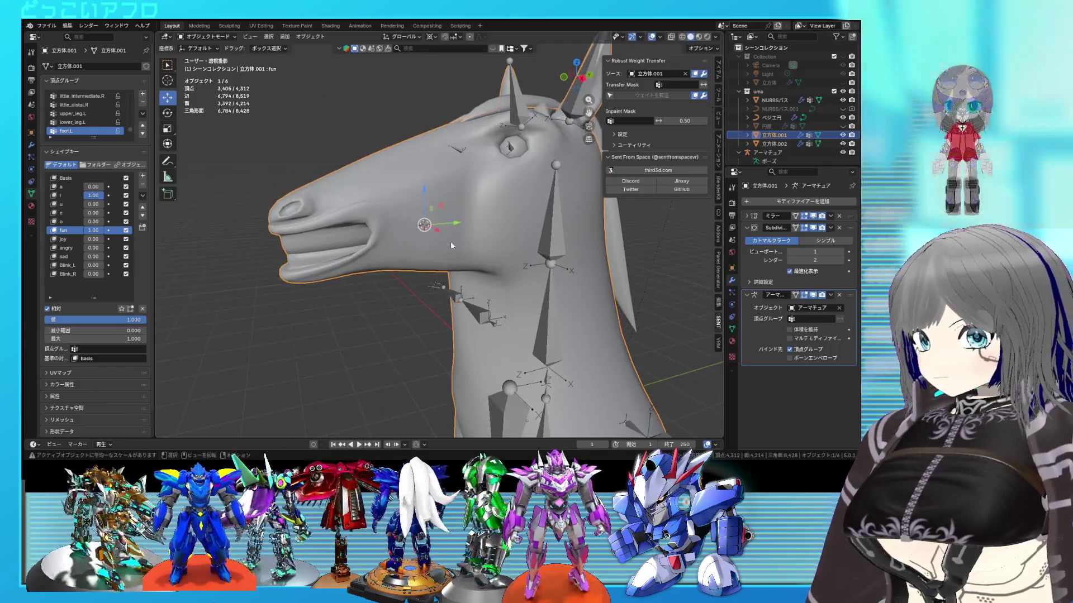
# Hide overlays, reset the i and e keys to 0, and enter edit mode.
pyautogui.click(650, 37)
pyautogui.moveTo(492, 203); pyautogui.dragTo(532, 204, button='middle')
pyautogui.moveTo(101, 199)
pyautogui.mouseDown()
pyautogui.moveTo(72, 200)
pyautogui.moveTo(117, 204)
pyautogui.moveTo(73, 203)
pyautogui.moveTo(117, 213)
pyautogui.mouseUp()
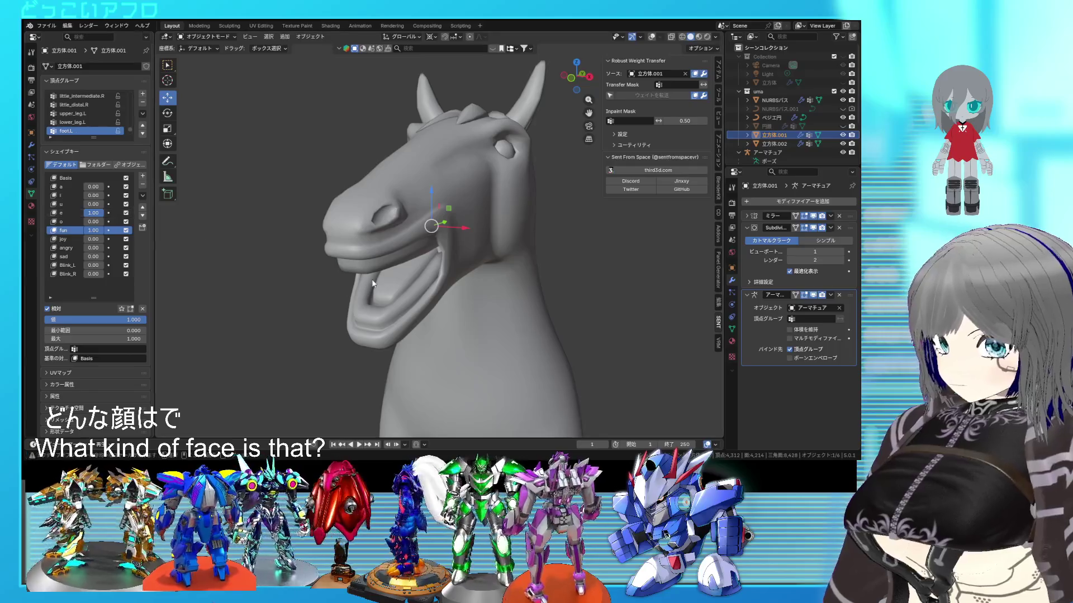
pyautogui.moveTo(348, 274); pyautogui.dragTo(166, 256, button='middle')
pyautogui.moveTo(101, 217)
pyautogui.mouseDown()
pyautogui.moveTo(78, 217)
pyautogui.moveTo(118, 222)
pyautogui.moveTo(78, 221)
pyautogui.moveTo(119, 231)
pyautogui.mouseUp()
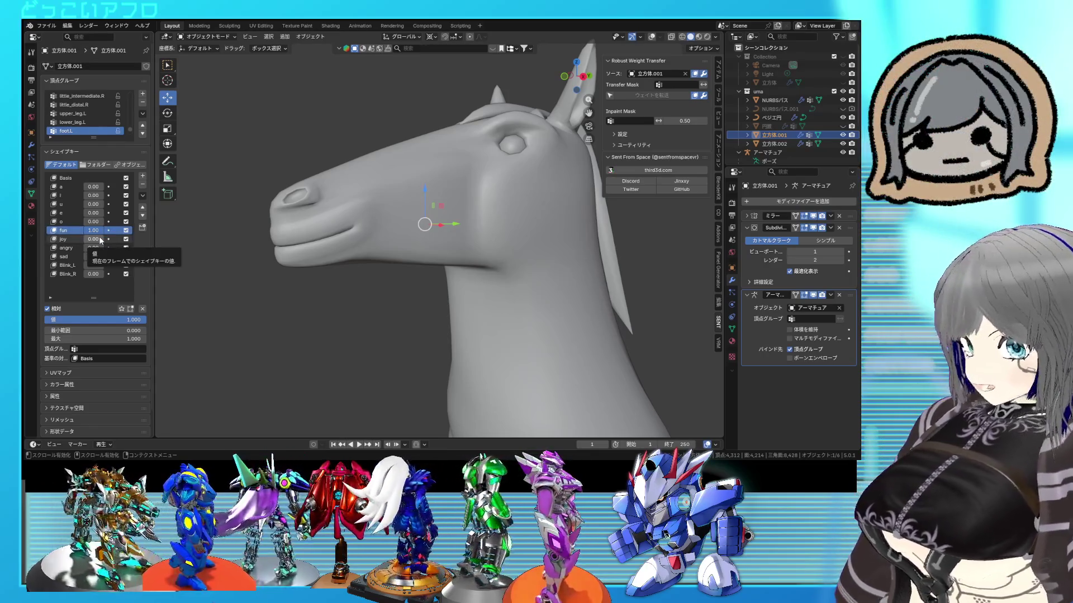
pyautogui.moveTo(558, 244)
pyautogui.mouseDown(button='middle')
pyautogui.moveTo(586, 289)
pyautogui.moveTo(582, 270)
pyautogui.mouseUp(button='middle')
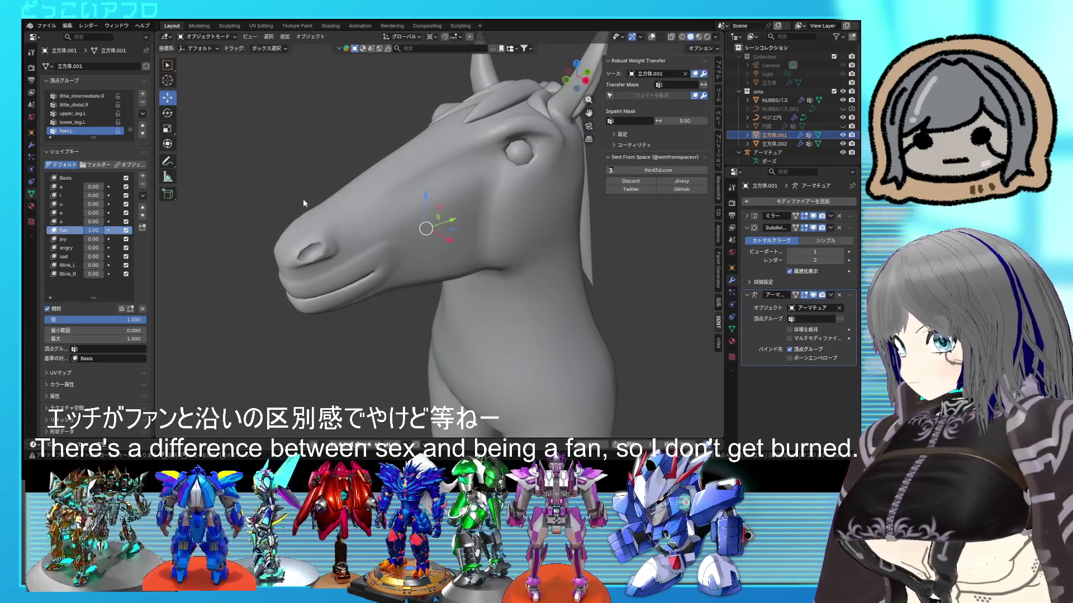
pyautogui.press('Tab')
pyautogui.moveTo(475, 204); pyautogui.dragTo(649, 78, button='middle')
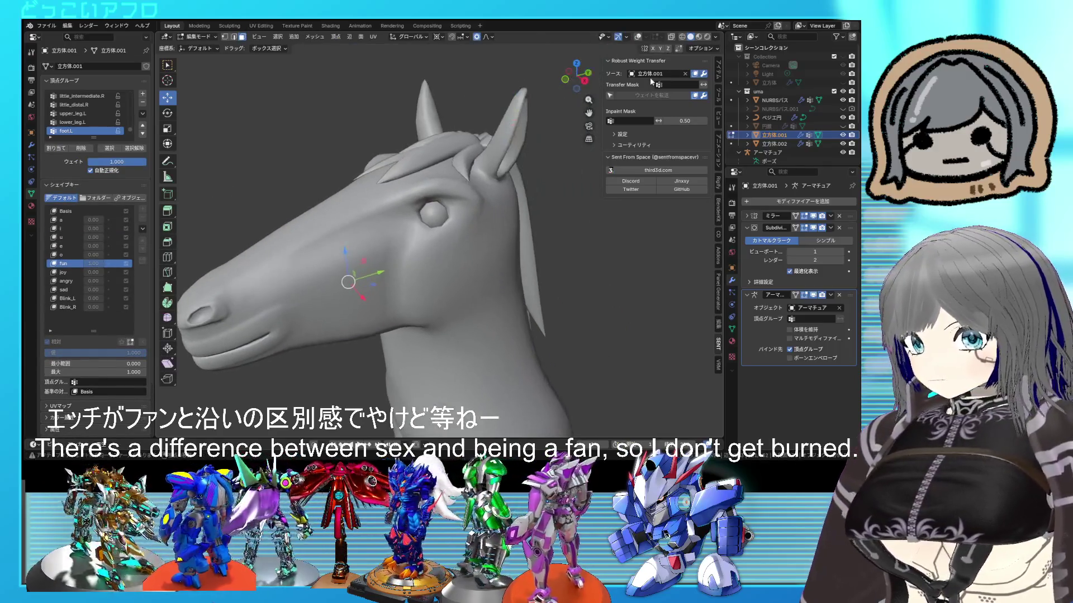
# With overlays back on, nudge the triangle face at the horn base and return to object mode.
pyautogui.click(638, 37)
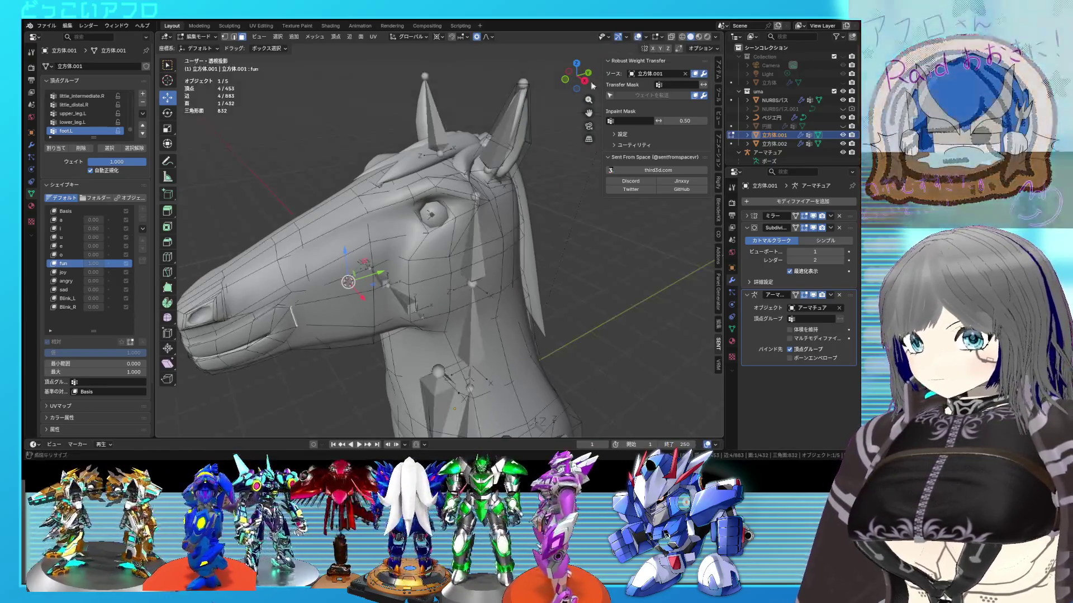
pyautogui.scroll(5, 437, 183)
pyautogui.moveTo(437, 183); pyautogui.dragTo(428, 196, button='middle')
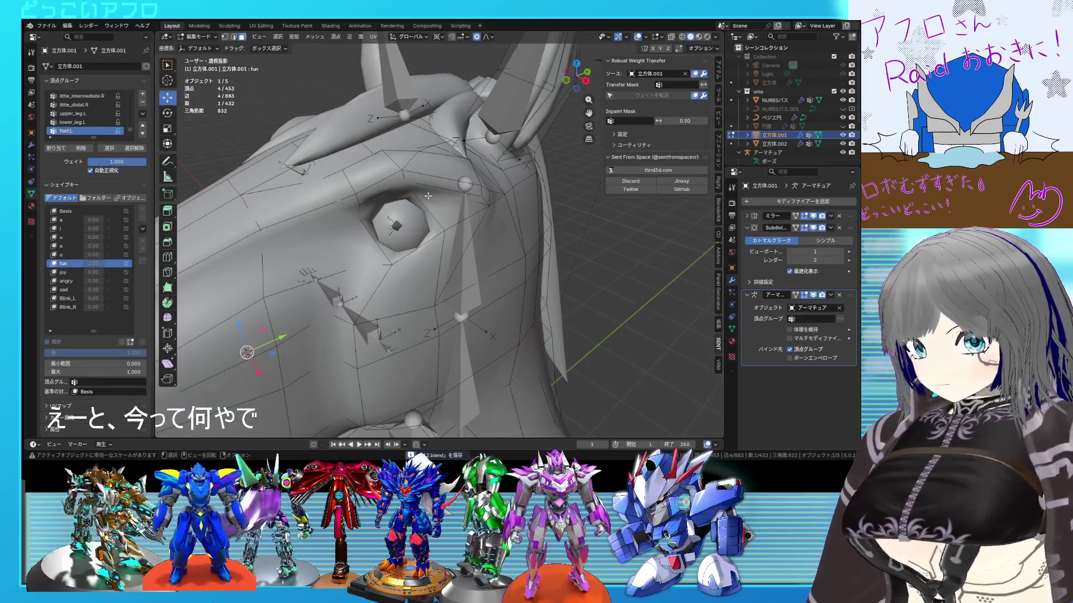
pyautogui.click(402, 179)
pyautogui.moveTo(402, 179)
pyautogui.mouseDown(button='middle')
pyautogui.moveTo(401, 159)
pyautogui.moveTo(443, 192)
pyautogui.mouseUp(button='middle')
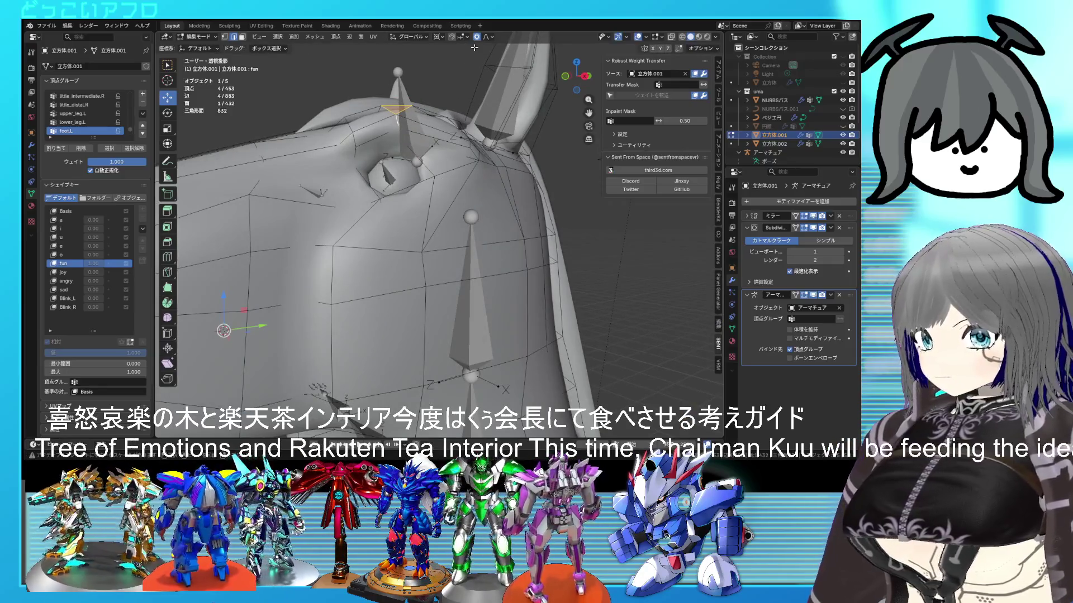
pyautogui.press('g')
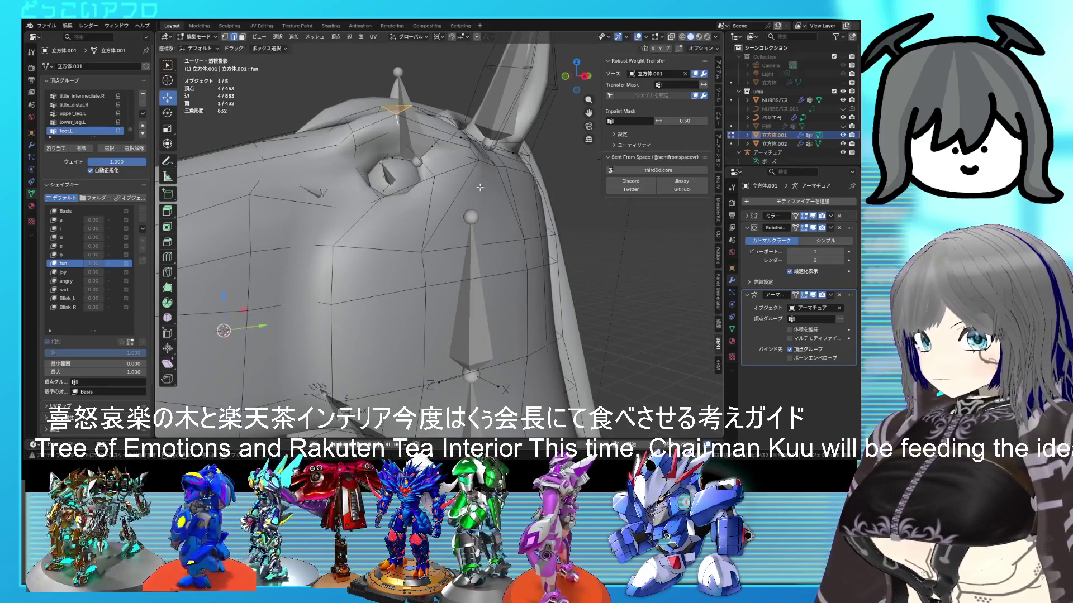
pyautogui.click(490, 178)
pyautogui.press('Tab')
pyautogui.moveTo(503, 223)
pyautogui.mouseDown(button='middle')
pyautogui.moveTo(552, 271)
pyautogui.moveTo(583, 254)
pyautogui.moveTo(561, 264)
pyautogui.moveTo(481, 241)
pyautogui.mouseUp(button='middle')
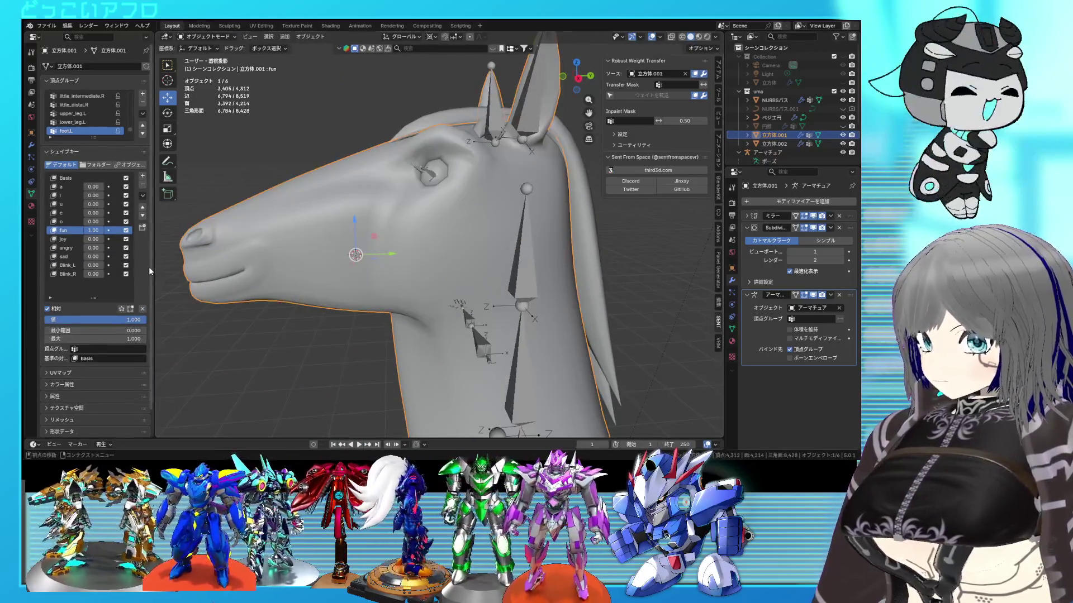
# Lower the fun key to 0, try it at full strength, and cancel to keep 0.
pyautogui.moveTo(93, 230)
pyautogui.mouseDown()
pyautogui.moveTo(72, 230)
pyautogui.moveTo(104, 231)
pyautogui.mouseUp()
pyautogui.moveTo(346, 291)
pyautogui.mouseDown(button='middle')
pyautogui.moveTo(495, 290)
pyautogui.moveTo(384, 302)
pyautogui.moveTo(437, 265)
pyautogui.mouseUp(button='middle')
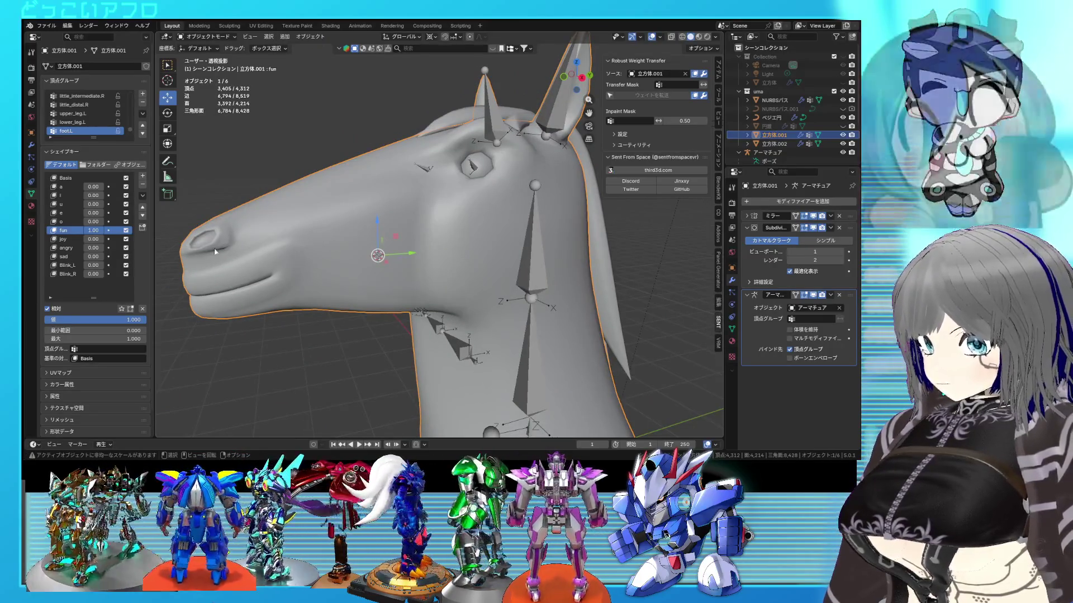
pyautogui.moveTo(104, 230); pyautogui.dragTo(74, 230)
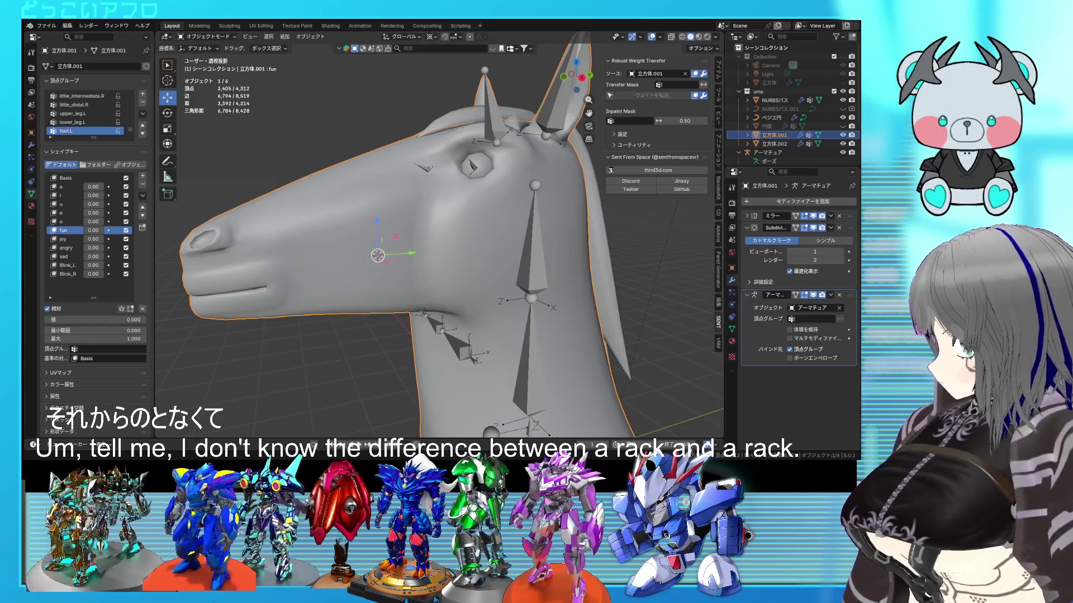
pyautogui.moveTo(92, 231); pyautogui.dragTo(129, 230)
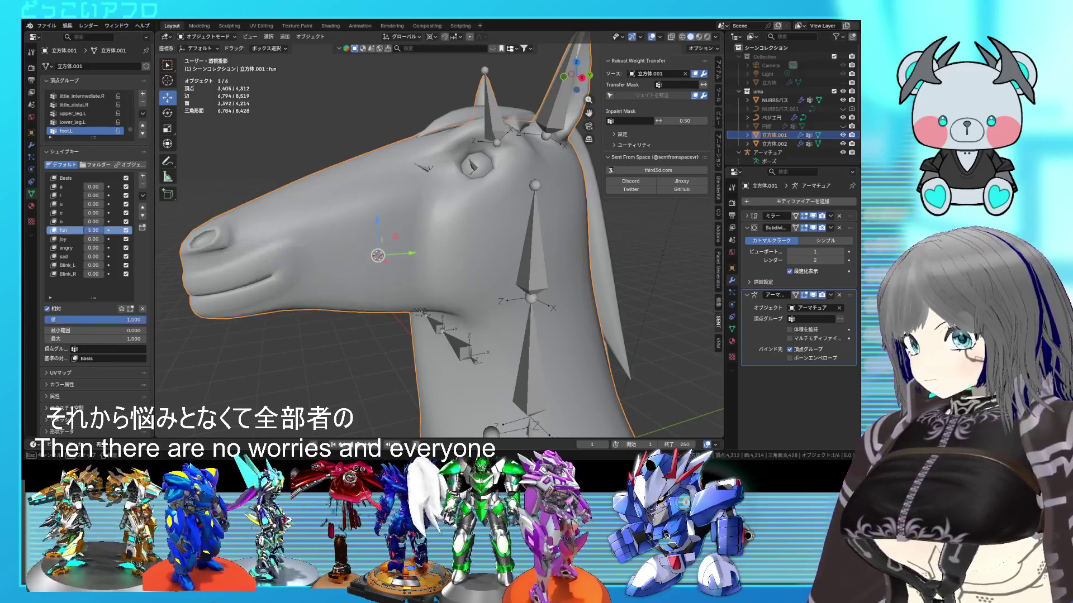
pyautogui.press('Escape')
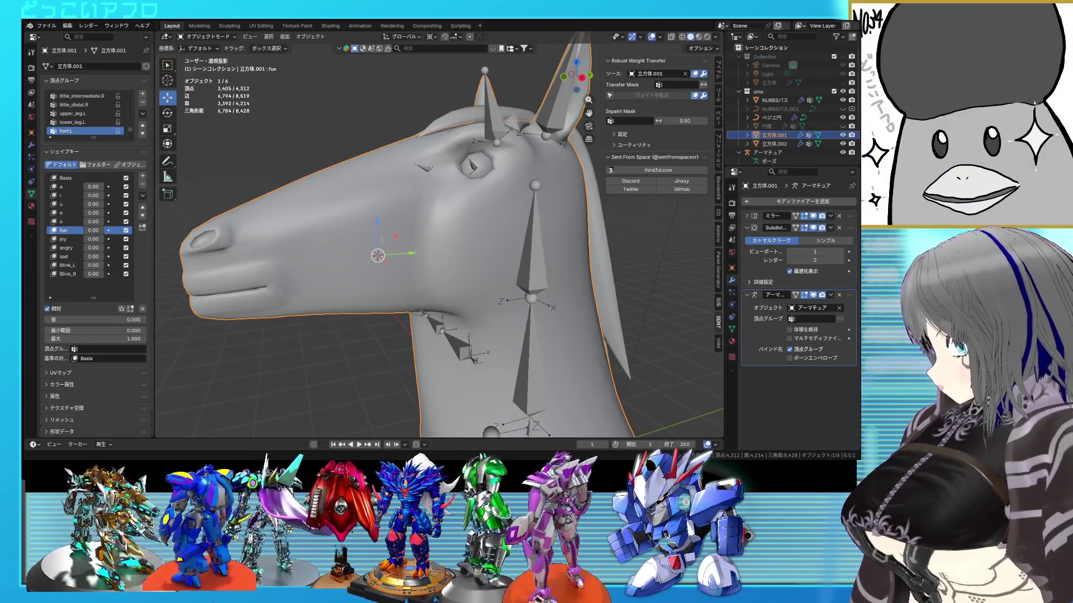
pyautogui.moveTo(398, 260)
pyautogui.mouseDown(button='middle')
pyautogui.moveTo(483, 257)
pyautogui.moveTo(413, 260)
pyautogui.moveTo(431, 223)
pyautogui.moveTo(430, 232)
pyautogui.mouseUp(button='middle')
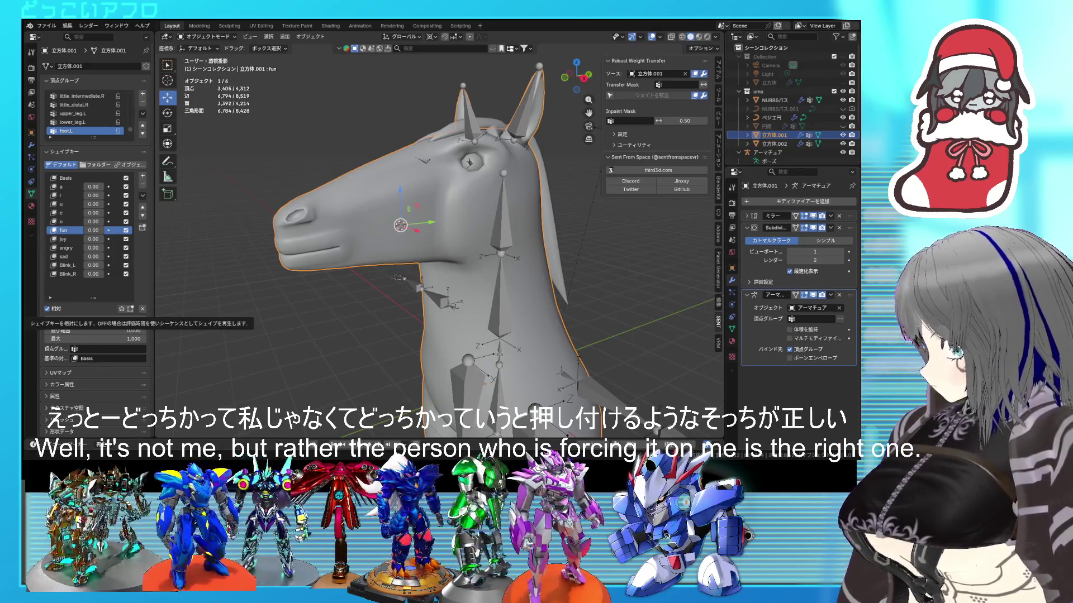
pyautogui.moveTo(317, 275)
pyautogui.mouseDown(button='middle')
pyautogui.moveTo(365, 295)
pyautogui.moveTo(451, 279)
pyautogui.mouseUp(button='middle')
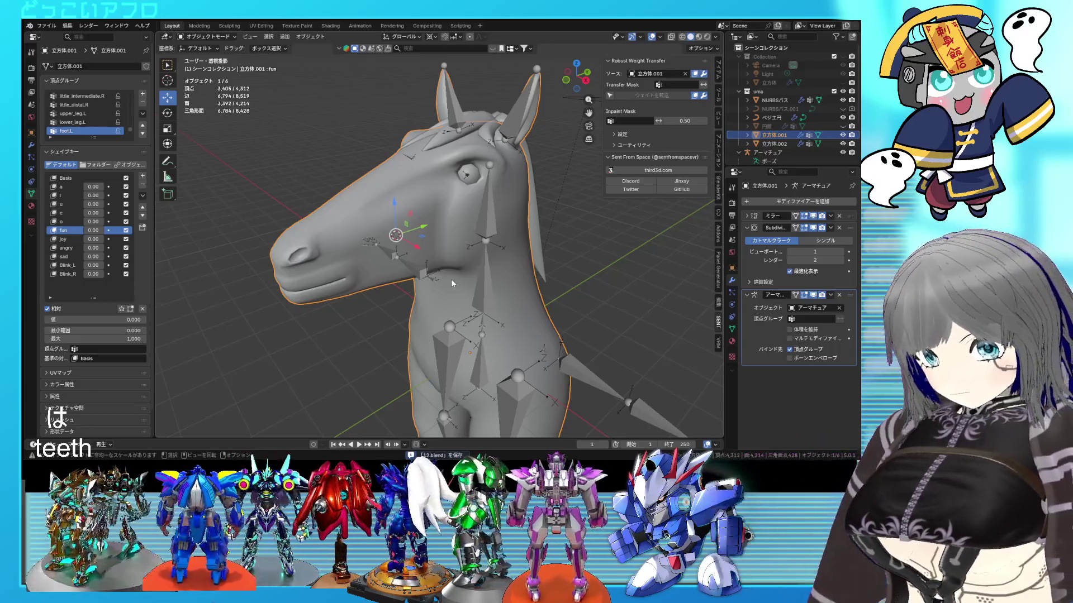
pyautogui.moveTo(270, 265)
pyautogui.mouseDown(button='middle')
pyautogui.moveTo(333, 242)
pyautogui.moveTo(501, 273)
pyautogui.moveTo(474, 281)
pyautogui.moveTo(483, 267)
pyautogui.moveTo(444, 260)
pyautogui.moveTo(422, 273)
pyautogui.moveTo(449, 292)
pyautogui.moveTo(526, 277)
pyautogui.moveTo(381, 276)
pyautogui.moveTo(405, 258)
pyautogui.moveTo(457, 279)
pyautogui.moveTo(458, 304)
pyautogui.moveTo(442, 280)
pyautogui.moveTo(455, 263)
pyautogui.moveTo(476, 284)
pyautogui.moveTo(418, 276)
pyautogui.moveTo(583, 310)
pyautogui.moveTo(462, 290)
pyautogui.mouseUp(button='middle')
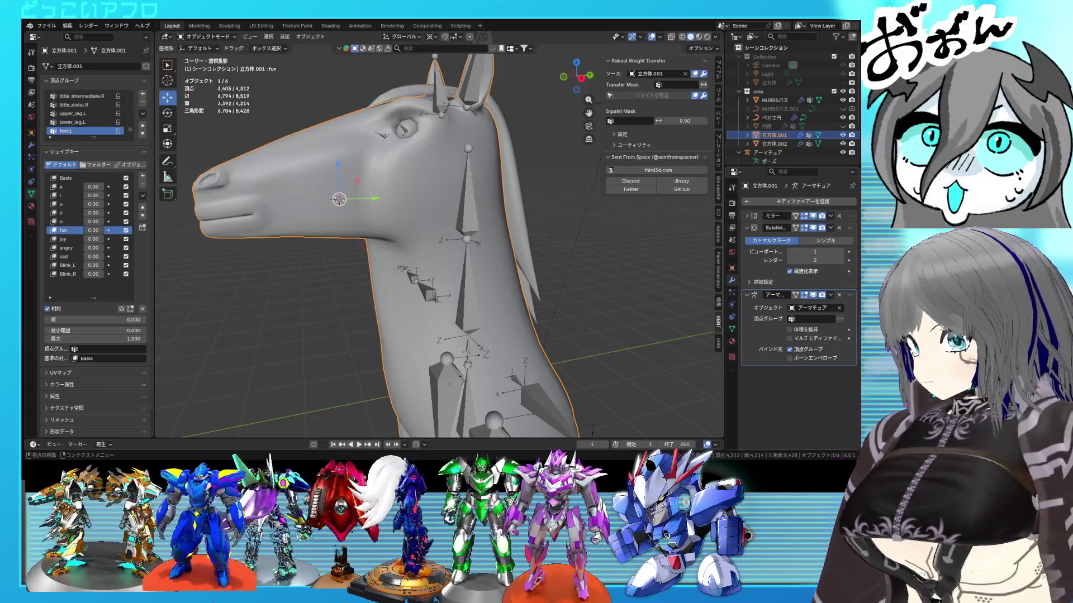
pyautogui.moveTo(418, 159)
pyautogui.mouseDown(button='middle')
pyautogui.moveTo(504, 254)
pyautogui.moveTo(520, 248)
pyautogui.moveTo(494, 256)
pyautogui.moveTo(509, 282)
pyautogui.moveTo(547, 279)
pyautogui.moveTo(423, 247)
pyautogui.moveTo(510, 259)
pyautogui.moveTo(487, 220)
pyautogui.moveTo(562, 234)
pyautogui.moveTo(476, 269)
pyautogui.moveTo(427, 249)
pyautogui.moveTo(508, 267)
pyautogui.mouseUp(button='middle')
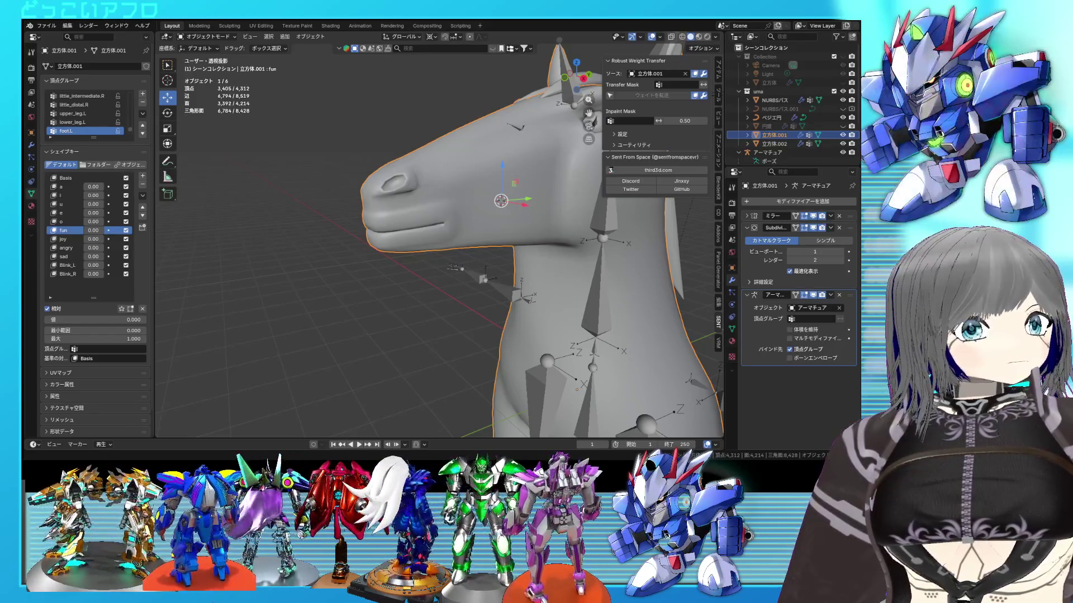
pyautogui.moveTo(480, 196); pyautogui.dragTo(511, 183, button='middle')
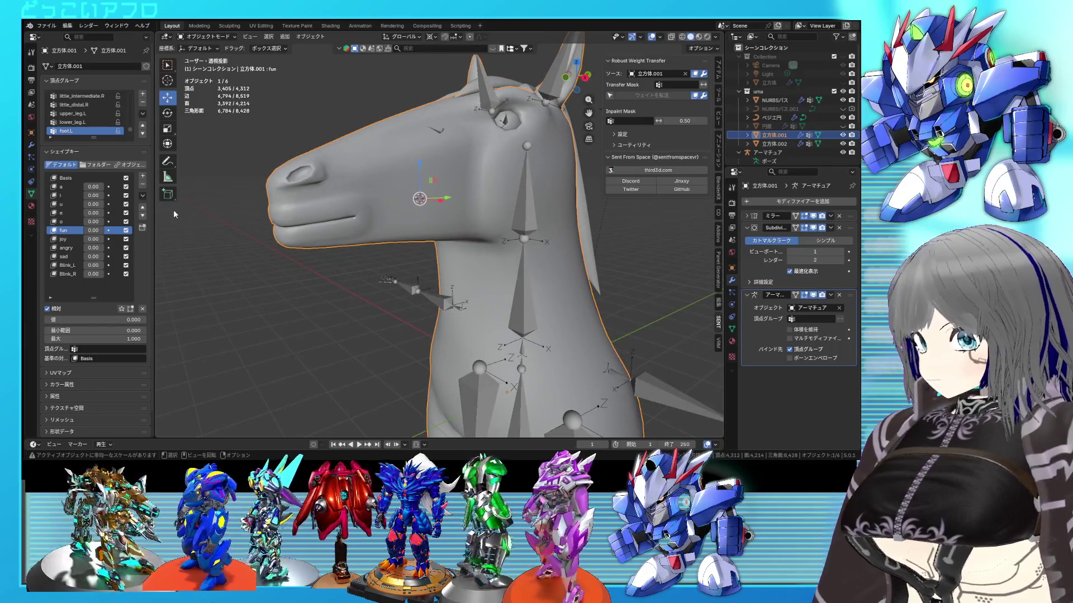
# Swap shape key names: rename fun to joy, old joy to fun, and trim joy.001 to joy.
pyautogui.moveTo(93, 231)
pyautogui.mouseDown()
pyautogui.moveTo(112, 230)
pyautogui.moveTo(93, 230)
pyautogui.mouseUp()
pyautogui.doubleClick(70, 230)
pyautogui.write('joy')
pyautogui.press('Return')
pyautogui.click(61, 239)
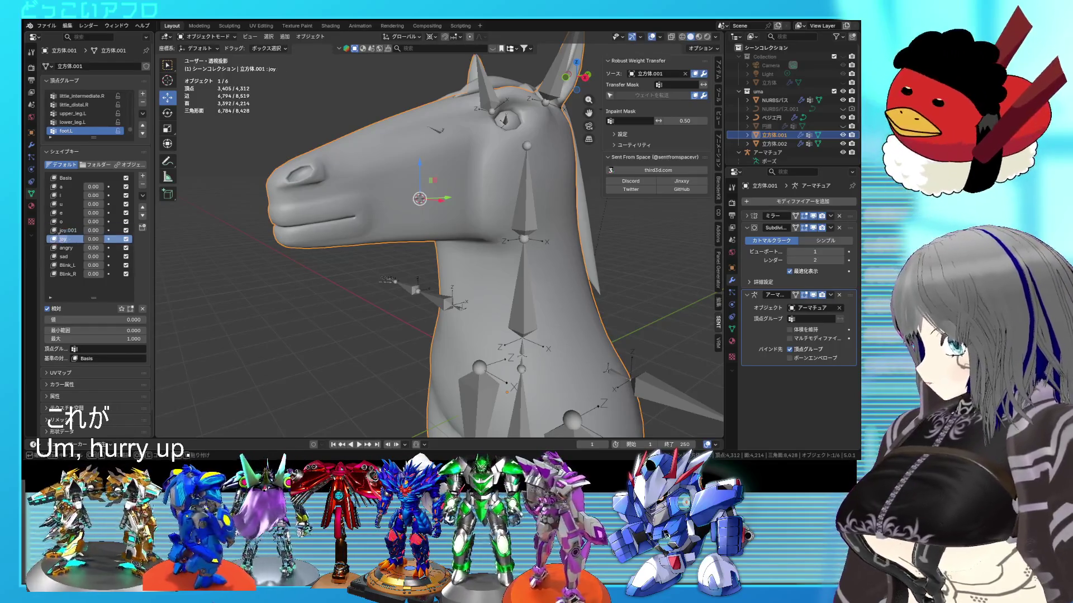
pyautogui.write('fun')
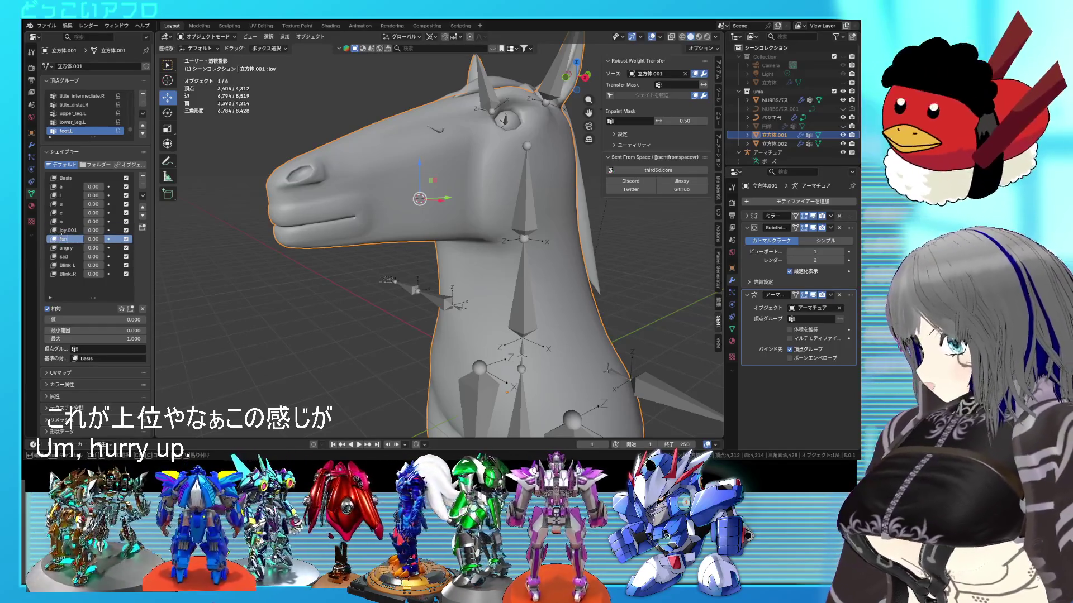
pyautogui.click(69, 230)
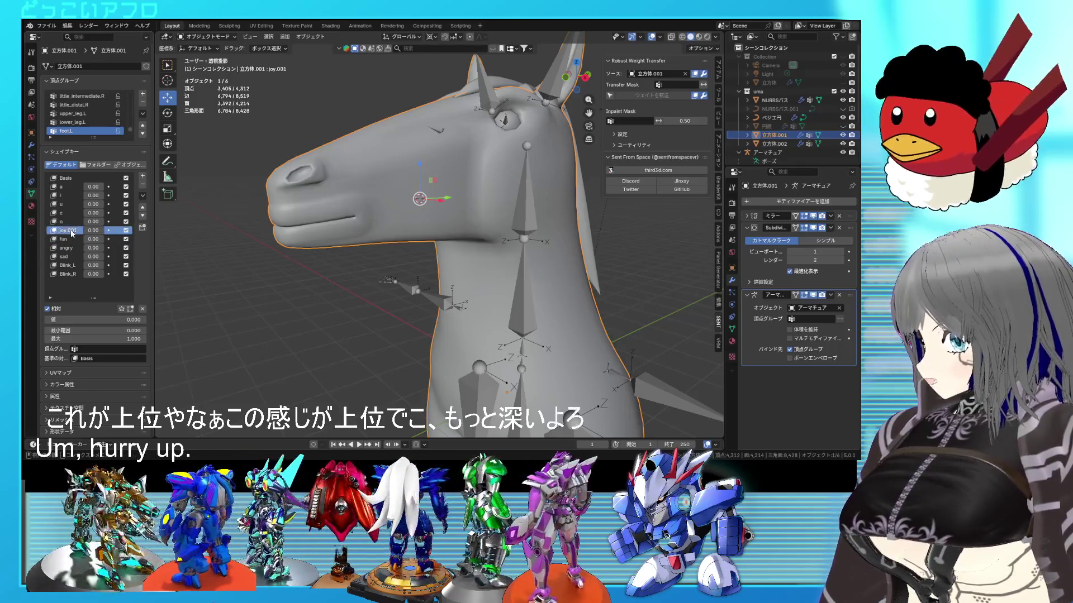
pyautogui.doubleClick(67, 230)
pyautogui.press('BackSpace')
pyautogui.press('BackSpace')
pyautogui.press('BackSpace')
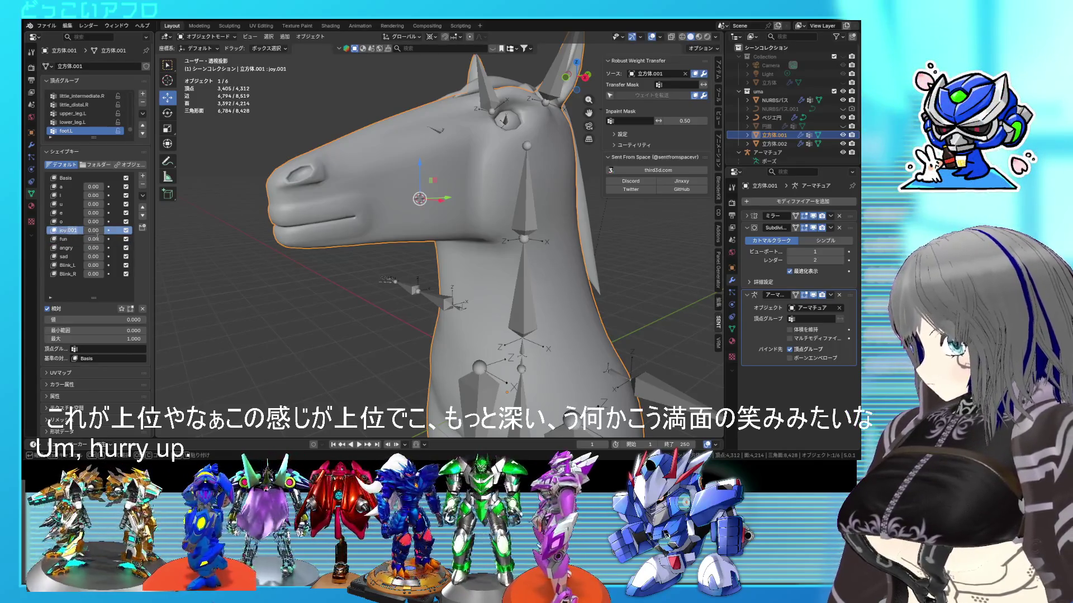
pyautogui.press('BackSpace')
pyautogui.press('Return')
# Preview joy at full strength with overlays hidden, then reset joy to 0.
pyautogui.moveTo(94, 230); pyautogui.dragTo(134, 230)
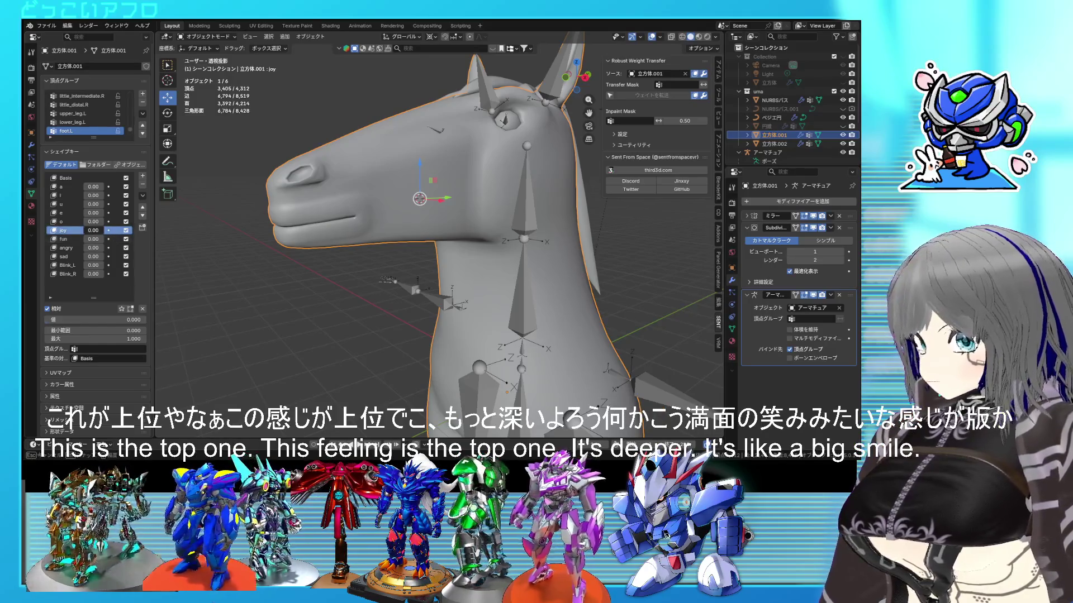
pyautogui.moveTo(458, 224); pyautogui.dragTo(396, 258, button='middle')
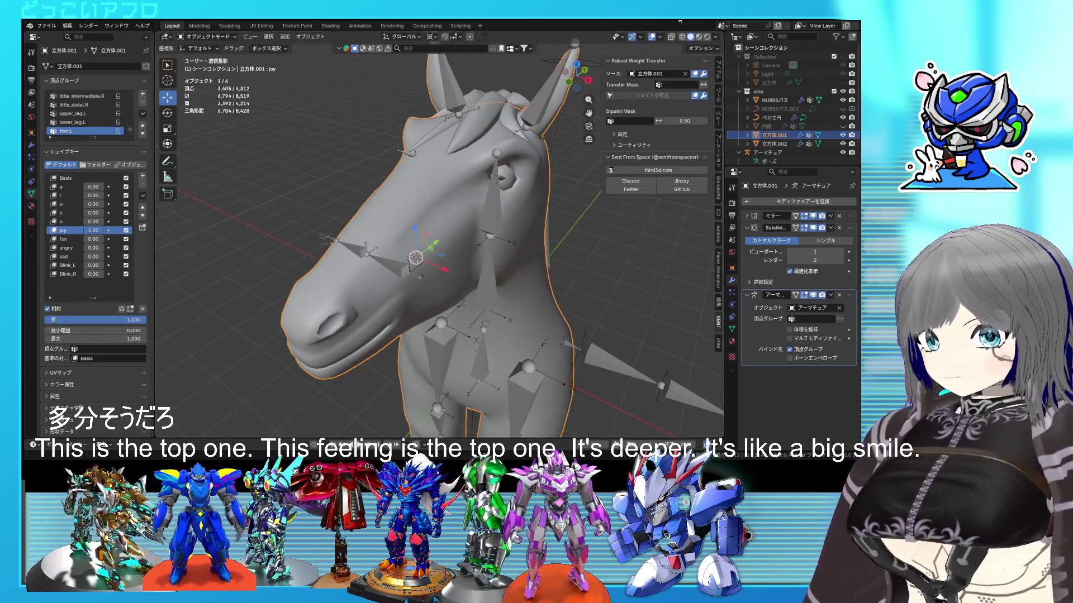
pyautogui.click(651, 36)
pyautogui.moveTo(531, 240)
pyautogui.mouseDown(button='middle')
pyautogui.moveTo(502, 237)
pyautogui.moveTo(495, 212)
pyautogui.moveTo(481, 219)
pyautogui.mouseUp(button='middle')
pyautogui.moveTo(96, 230); pyautogui.dragTo(85, 235)
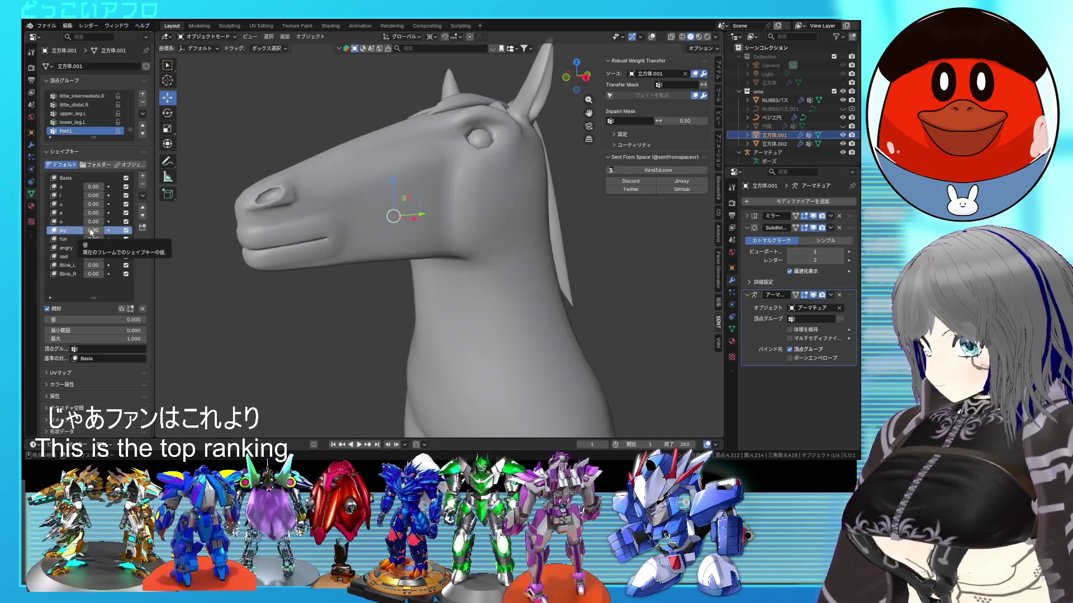
# Raise joy to full strength and adjust the i and fun shape key values.
pyautogui.moveTo(92, 232); pyautogui.dragTo(115, 232)
pyautogui.moveTo(92, 195); pyautogui.dragTo(94, 196)
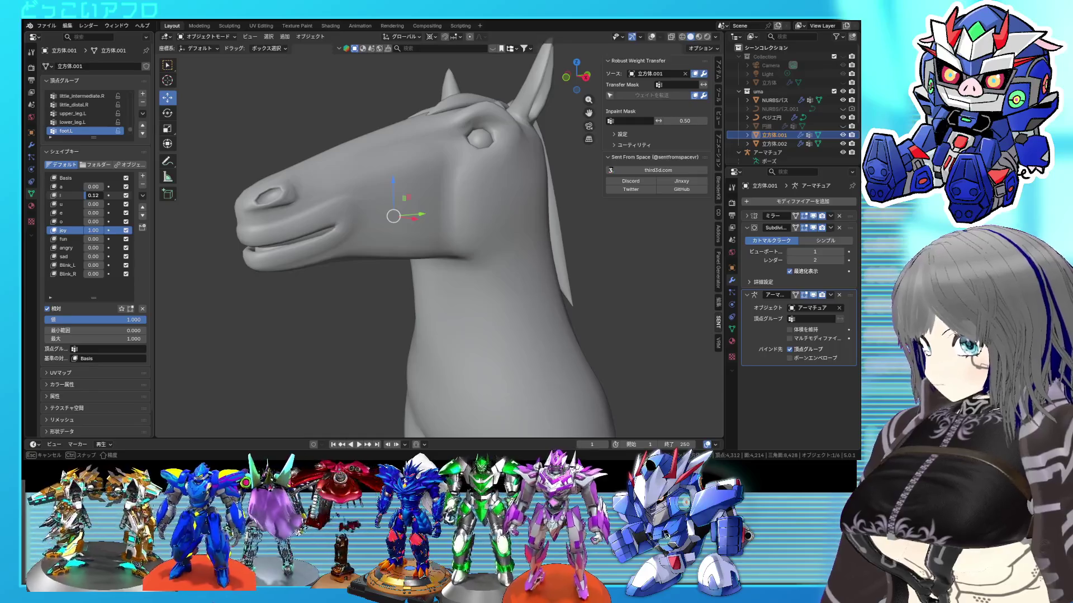
pyautogui.moveTo(101, 236); pyautogui.dragTo(100, 237)
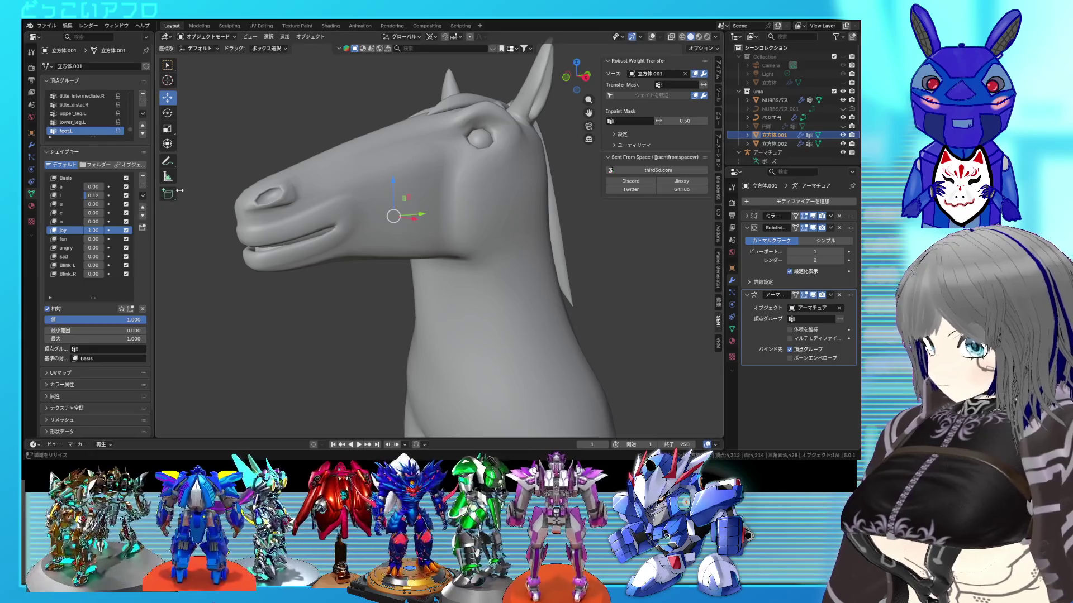
pyautogui.click(143, 196)
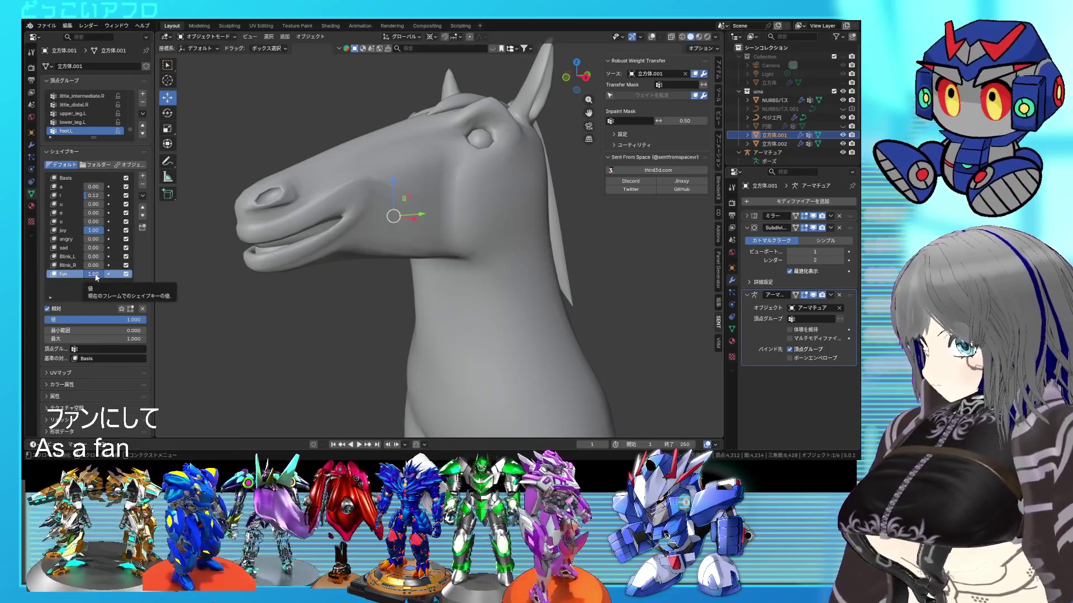
pyautogui.moveTo(389, 240)
pyautogui.mouseDown(button='middle')
pyautogui.moveTo(481, 249)
pyautogui.moveTo(387, 249)
pyautogui.mouseUp(button='middle')
# Toggle joy off and back on, move fun up below joy, and enter edit mode.
pyautogui.moveTo(95, 230)
pyautogui.mouseDown()
pyautogui.moveTo(78, 230)
pyautogui.moveTo(101, 230)
pyautogui.mouseUp()
pyautogui.moveTo(364, 263)
pyautogui.mouseDown(button='middle')
pyautogui.moveTo(557, 274)
pyautogui.moveTo(640, 265)
pyautogui.moveTo(203, 276)
pyautogui.mouseUp(button='middle')
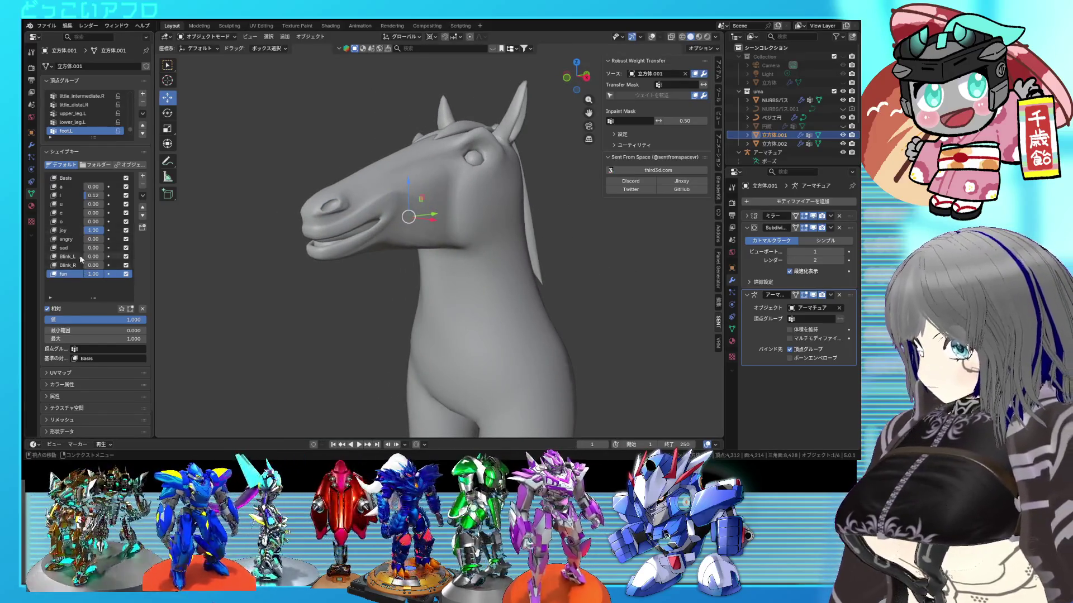
pyautogui.click(143, 208)
pyautogui.click(143, 208)
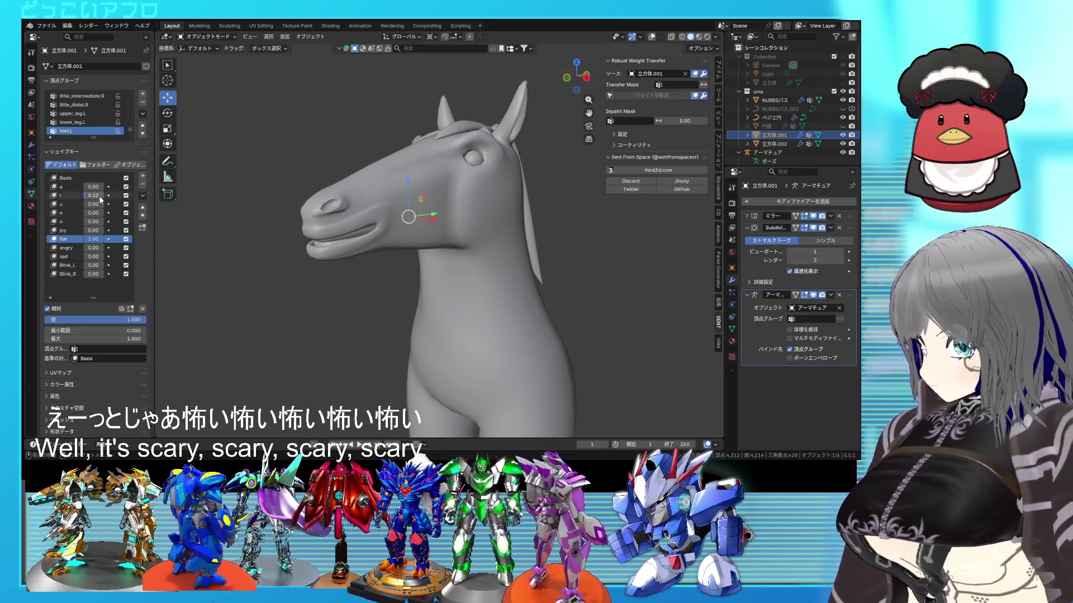
pyautogui.press('Tab')
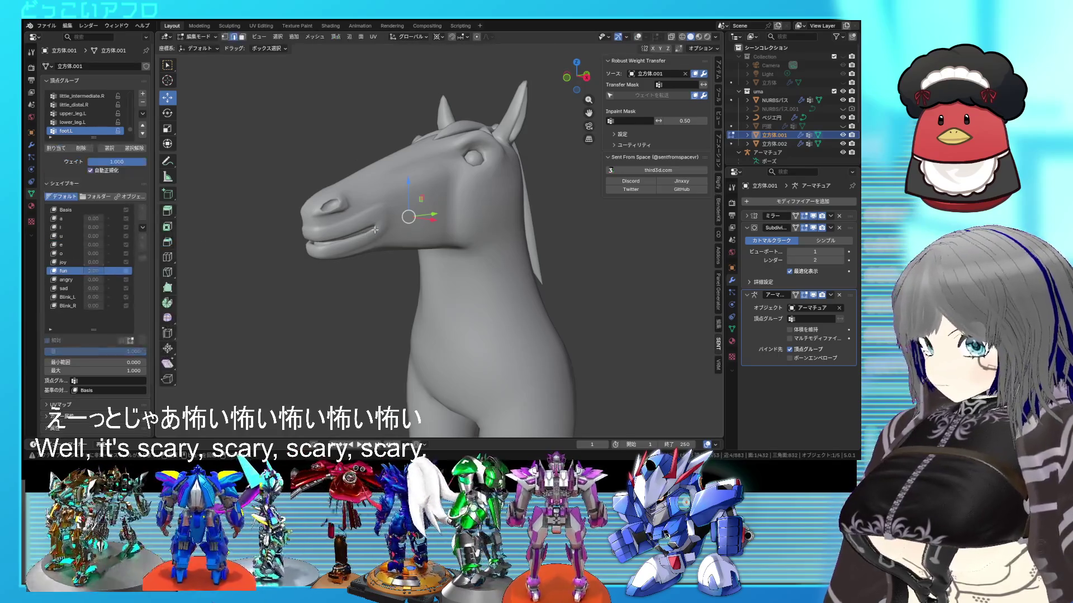
# With overlays shown, raise the selected mouth vertices vertically on the fun shape key.
pyautogui.scroll(3, 283, 216)
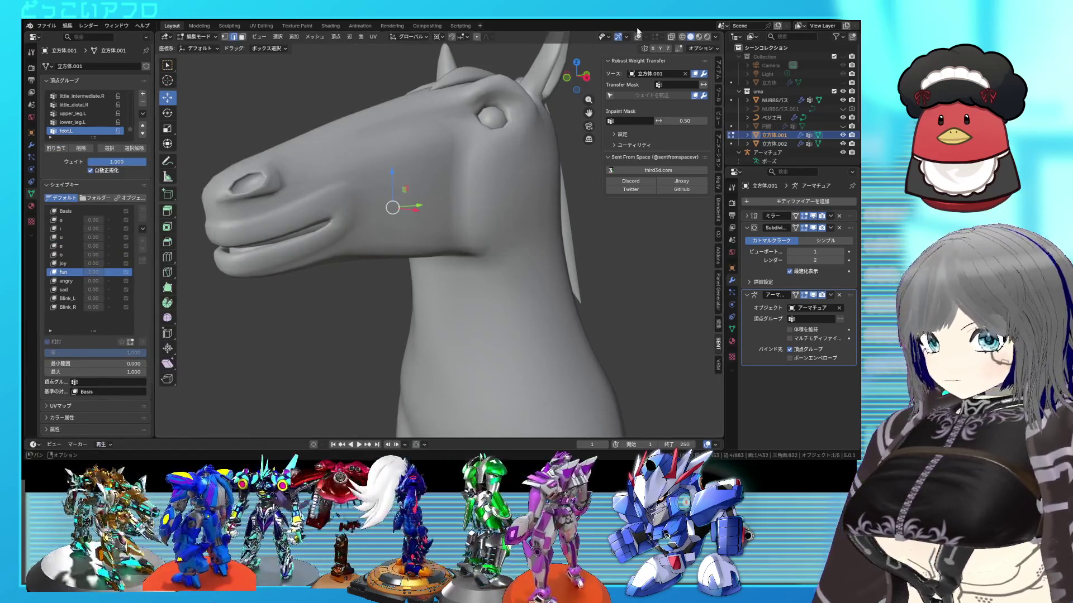
pyautogui.click(638, 32)
pyautogui.moveTo(369, 212)
pyautogui.mouseDown(button='middle')
pyautogui.moveTo(372, 224)
pyautogui.moveTo(391, 212)
pyautogui.moveTo(416, 182)
pyautogui.moveTo(359, 184)
pyautogui.moveTo(397, 219)
pyautogui.mouseUp(button='middle')
pyautogui.keyDown('shift'); pyautogui.click(363, 231); pyautogui.keyUp('shift')
pyautogui.press('g')
pyautogui.press('z')
pyautogui.click(413, 186)
# Add more mouth faces to the selection, save, and shift them from a side view.
pyautogui.keyDown('shift'); pyautogui.click(388, 222); pyautogui.keyUp('shift')
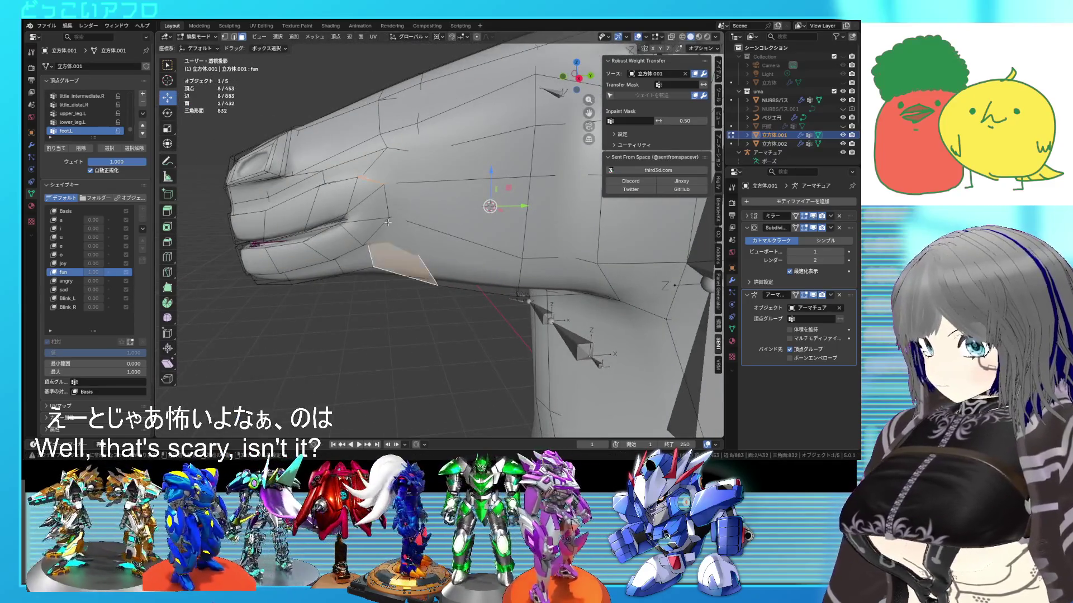
pyautogui.keyDown('shift'); pyautogui.click(382, 182); pyautogui.keyUp('shift')
pyautogui.hotkey('ctrl', 's')
pyautogui.moveTo(383, 182); pyautogui.dragTo(447, 218, button='middle')
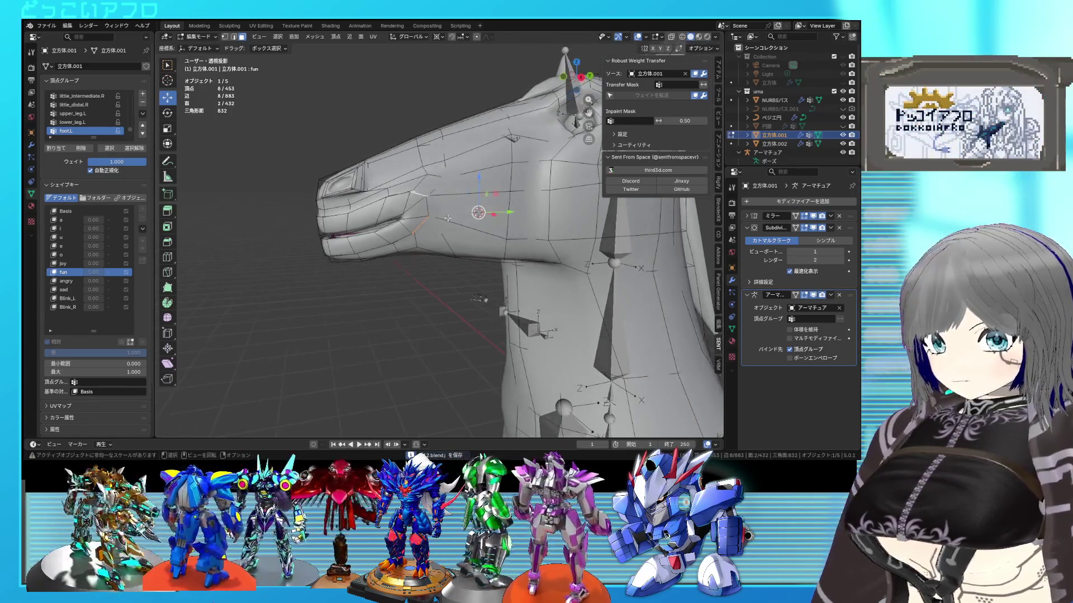
pyautogui.scroll(3, 420, 152)
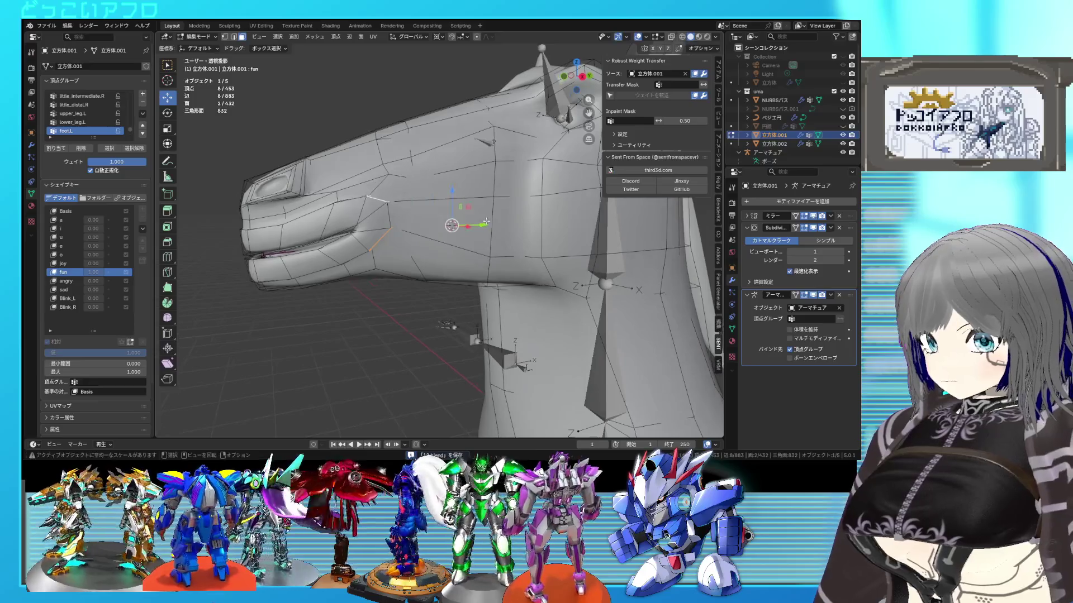
pyautogui.press('g')
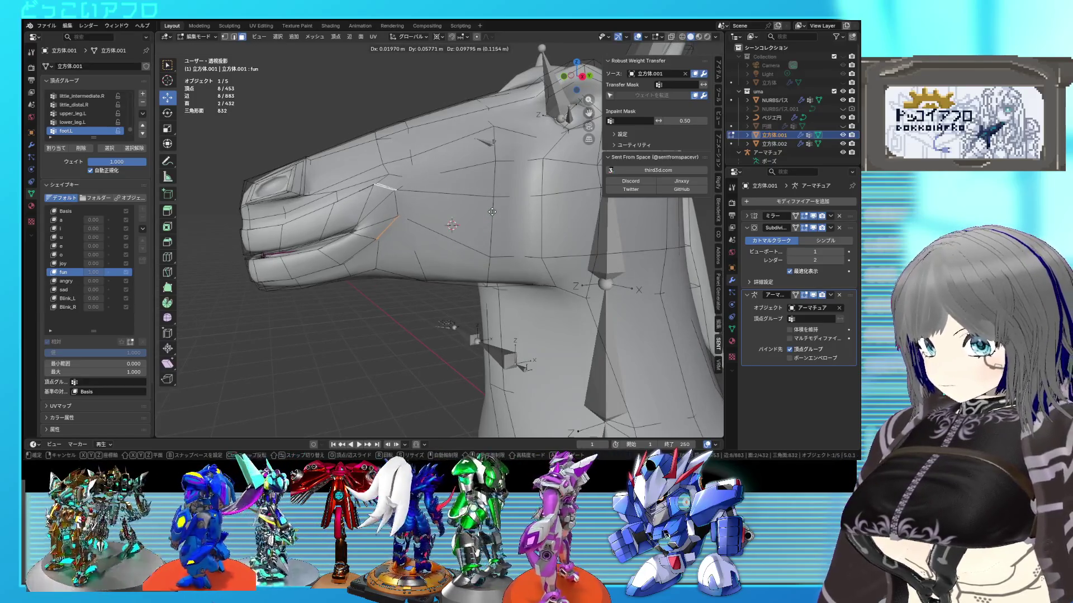
pyautogui.click(492, 212)
# Frame the mouth, narrow the selection to one mouth face, and move it.
pyautogui.press('KP_Decimal')
pyautogui.hotkey('alt', 'z')
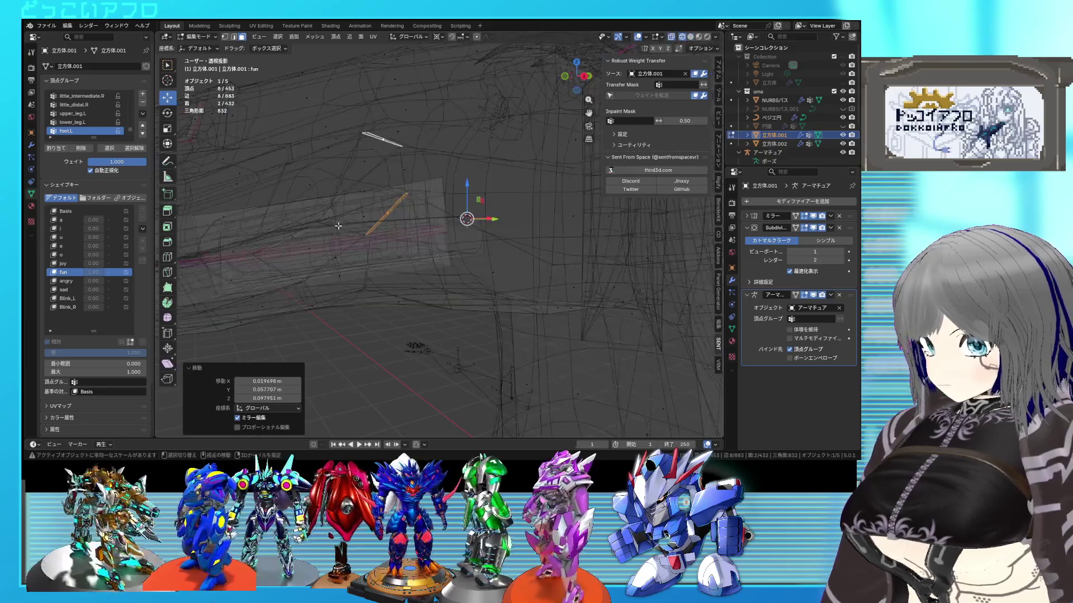
pyautogui.click(338, 226)
pyautogui.hotkey('alt', 'z')
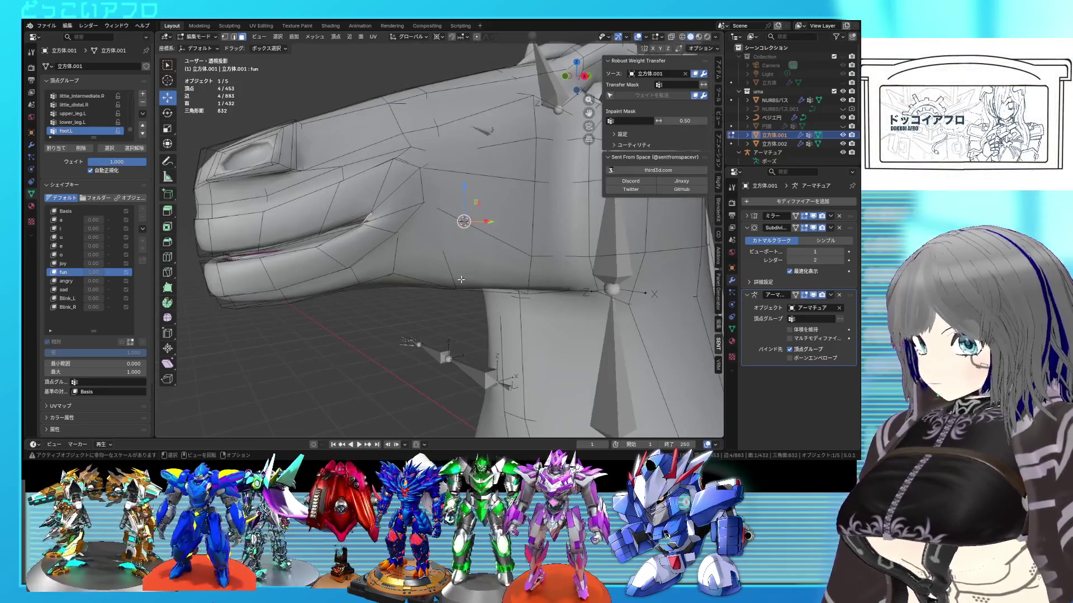
pyautogui.press('g')
pyautogui.click(482, 259)
# In edge select, fatten an edge path along the mouth outward and shift it.
pyautogui.moveTo(483, 259)
pyautogui.mouseDown(button='middle')
pyautogui.moveTo(558, 282)
pyautogui.moveTo(441, 272)
pyautogui.mouseUp(button='middle')
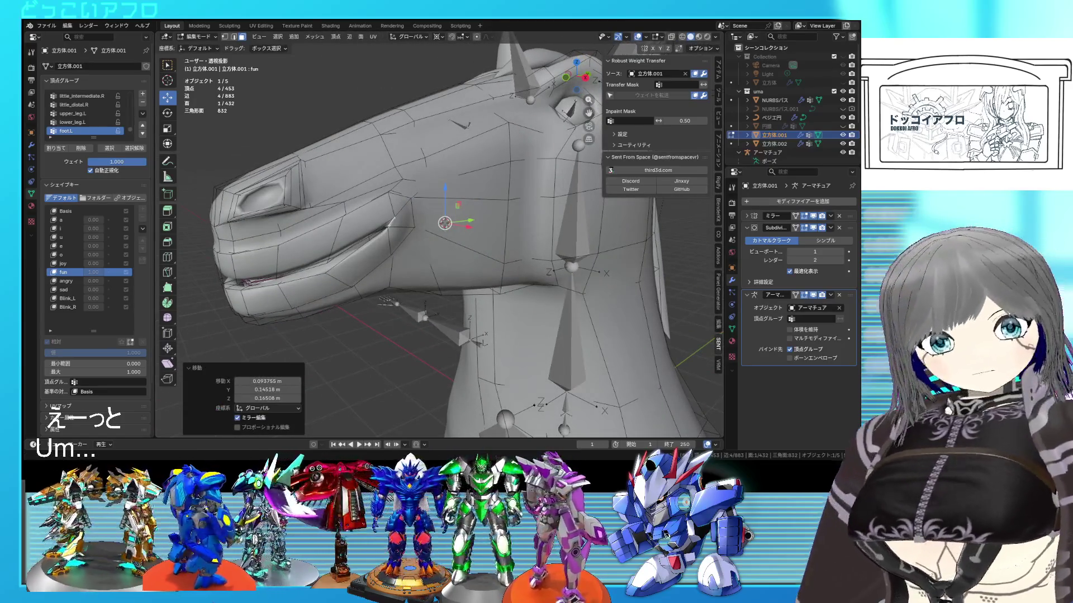
pyautogui.moveTo(439, 268); pyautogui.dragTo(461, 270, button='middle')
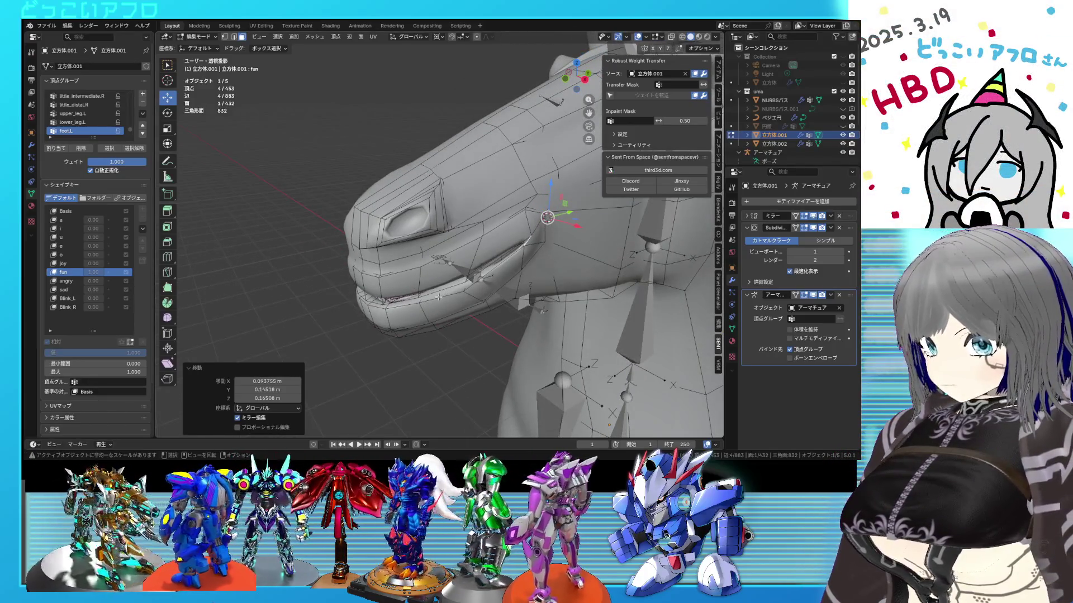
pyautogui.press('2')
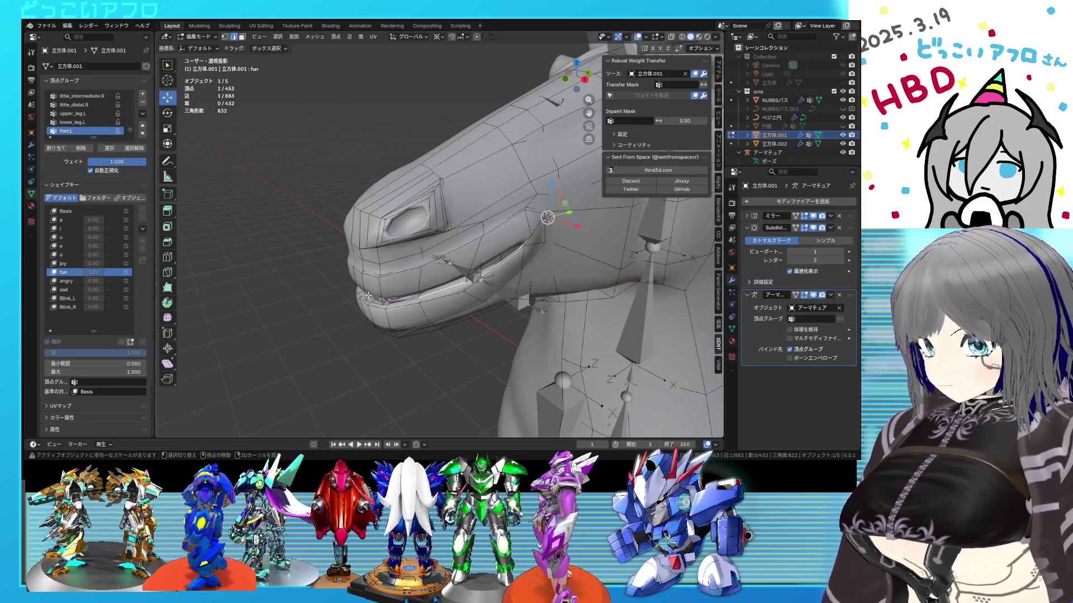
pyautogui.keyDown('ctrl'); pyautogui.click(361, 296); pyautogui.keyUp('ctrl')
pyautogui.keyDown('ctrl'); pyautogui.click(485, 305); pyautogui.keyUp('ctrl')
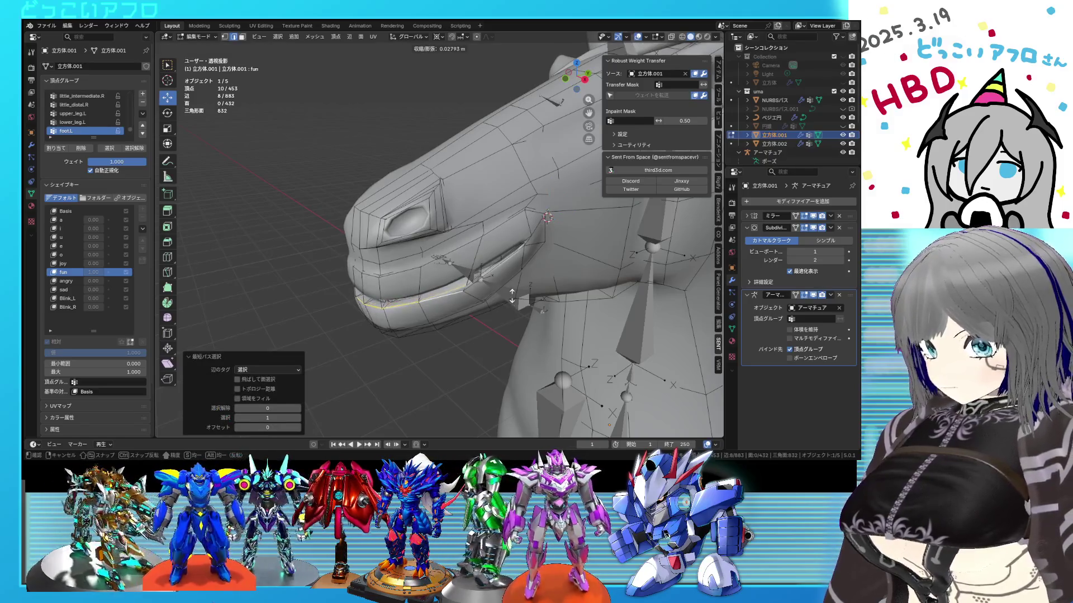
pyautogui.click(504, 289)
pyautogui.moveTo(504, 288)
pyautogui.mouseDown(button='middle')
pyautogui.moveTo(489, 268)
pyautogui.moveTo(450, 287)
pyautogui.mouseUp(button='middle')
pyautogui.press('g')
pyautogui.click(447, 290)
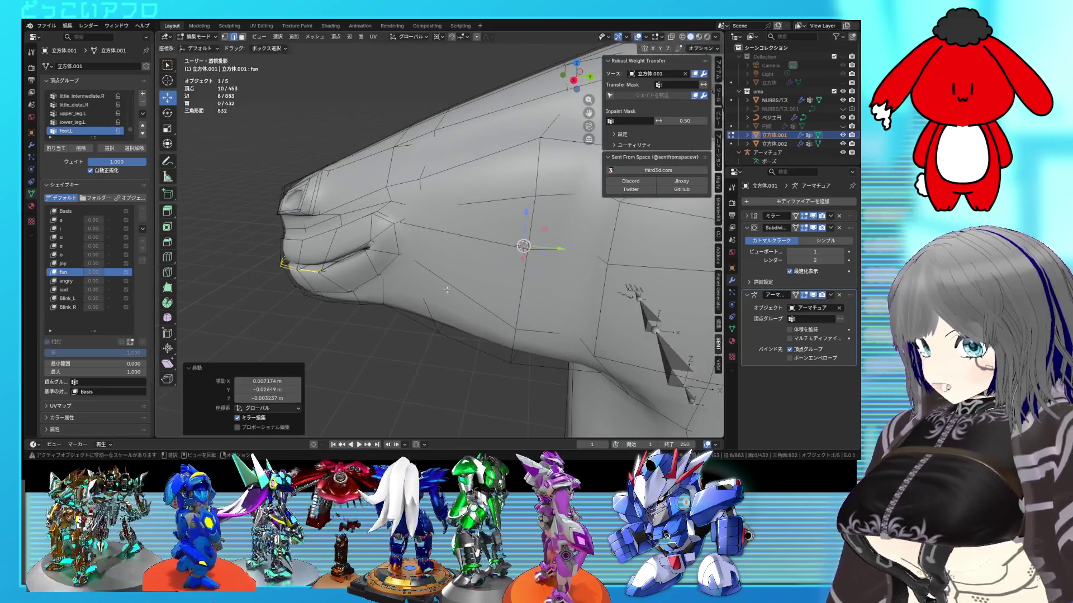
# Zoom out to the whole horse and deselect it in Object Mode.
pyautogui.moveTo(442, 281)
pyautogui.mouseDown(button='middle')
pyautogui.moveTo(560, 294)
pyautogui.moveTo(562, 229)
pyautogui.moveTo(488, 207)
pyautogui.mouseUp(button='middle')
pyautogui.press('Tab')
pyautogui.scroll(-5, 442, 288)
pyautogui.click(562, 229)
pyautogui.click(651, 36)
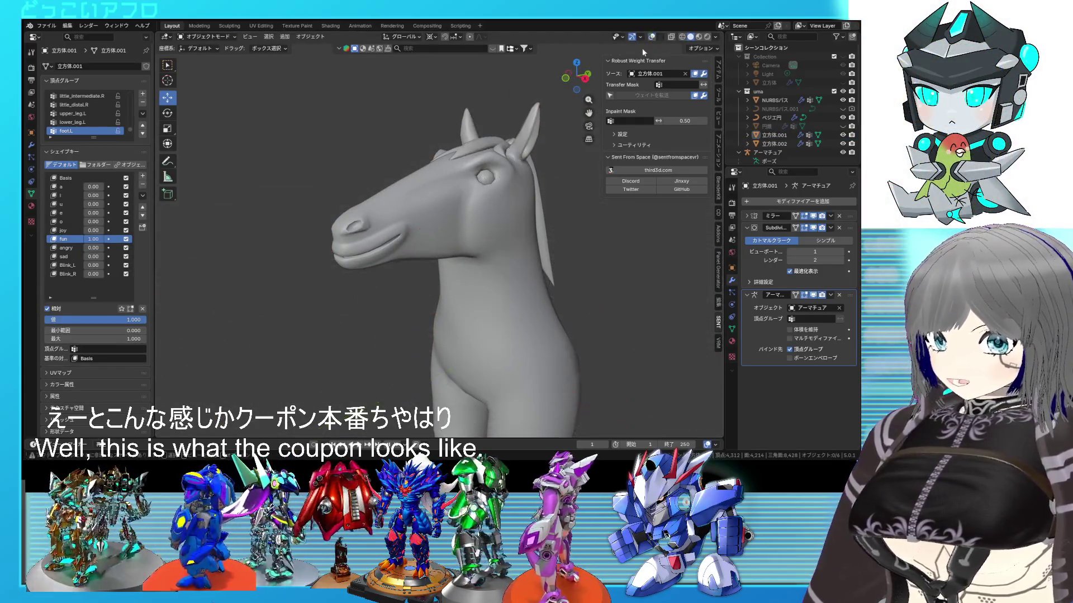
pyautogui.scroll(3, 569, 185)
pyautogui.moveTo(569, 185)
pyautogui.mouseDown(button='middle')
pyautogui.moveTo(574, 206)
pyautogui.moveTo(661, 194)
pyautogui.moveTo(516, 196)
pyautogui.moveTo(530, 202)
pyautogui.mouseUp(button='middle')
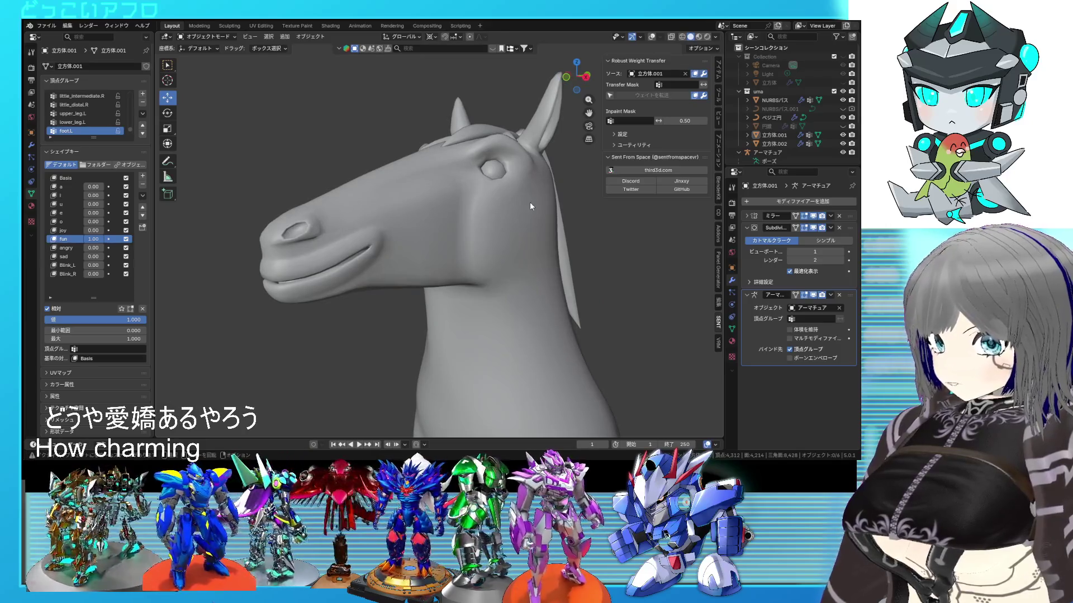
pyautogui.scroll(-4, 520, 197)
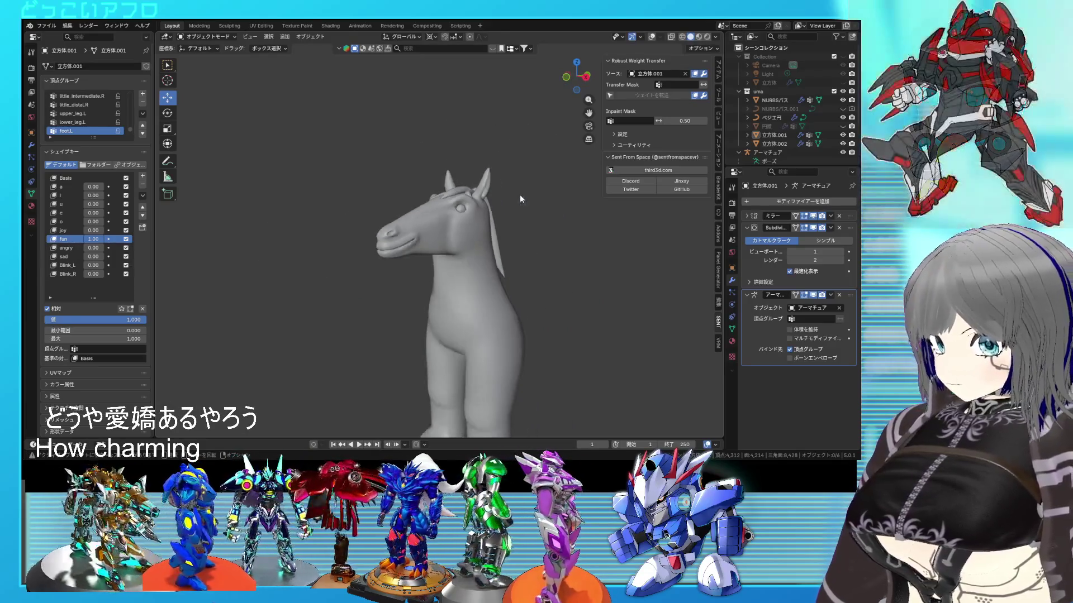
pyautogui.scroll(2, 492, 203)
pyautogui.moveTo(492, 203)
pyautogui.keyDown('shift'); pyautogui.mouseDown(button='middle')
pyautogui.moveTo(463, 199)
pyautogui.moveTo(555, 112)
pyautogui.mouseUp(button='middle'); pyautogui.keyUp('shift')
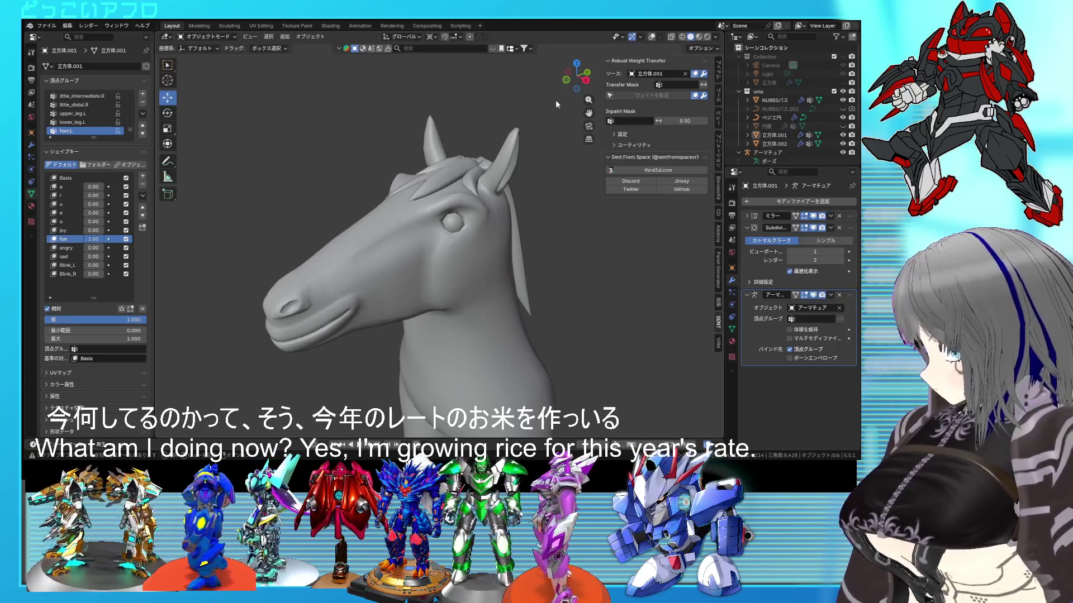
pyautogui.hotkey('shift', 'alt', 'z')
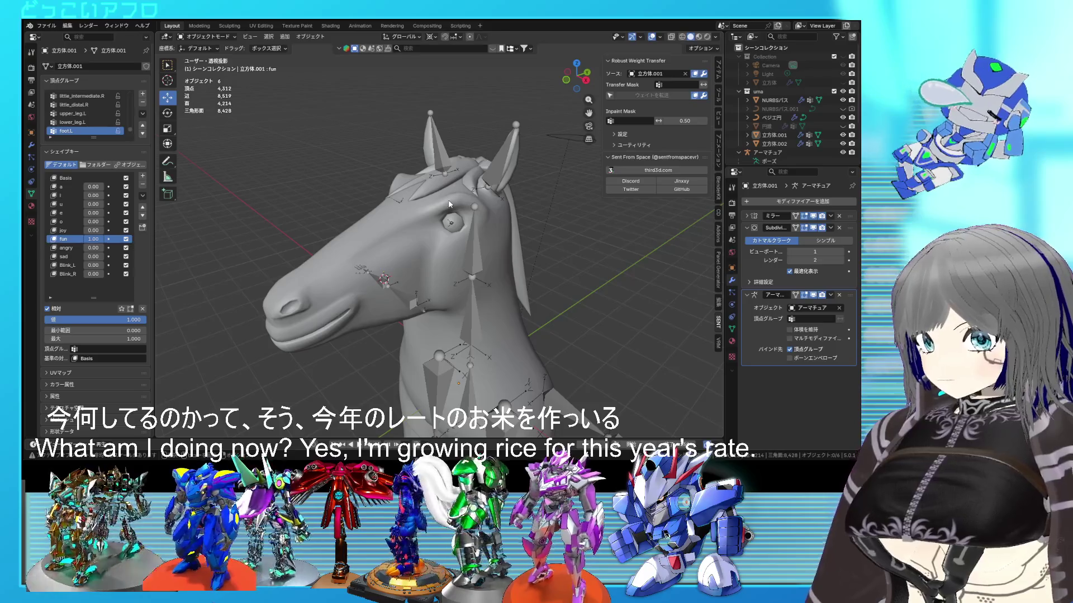
# In Edit Mode, nudge a triangle on top of the horse's head slightly.
pyautogui.press('Tab')
pyautogui.scroll(5, 447, 199)
pyautogui.moveTo(447, 198); pyautogui.dragTo(439, 161, button='middle')
pyautogui.click(439, 162)
pyautogui.press('g')
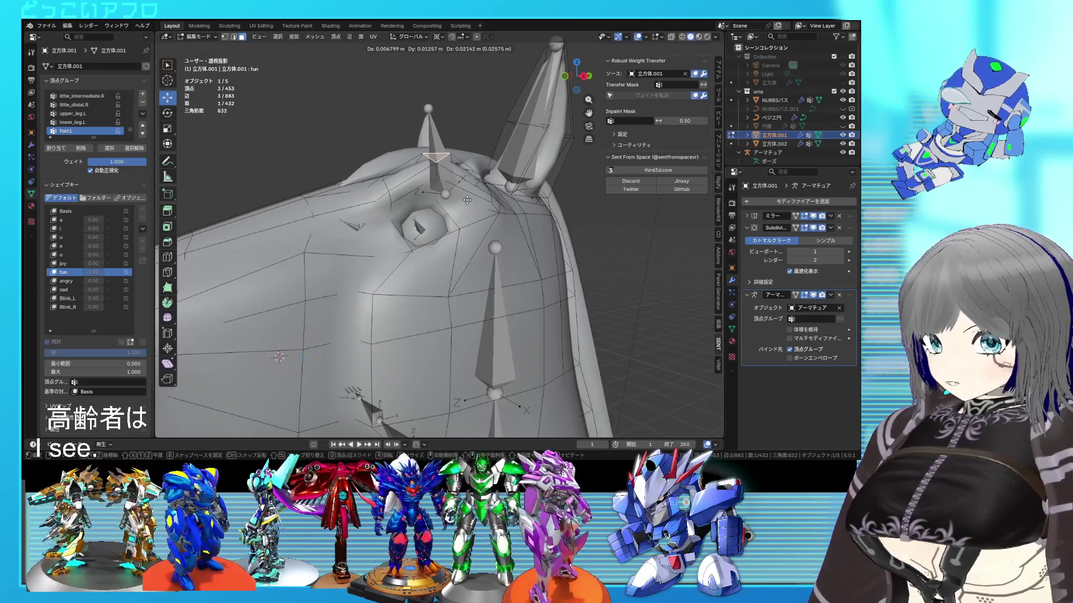
pyautogui.click(464, 201)
# Select vertices beside the horse's eye and move them.
pyautogui.click(386, 181)
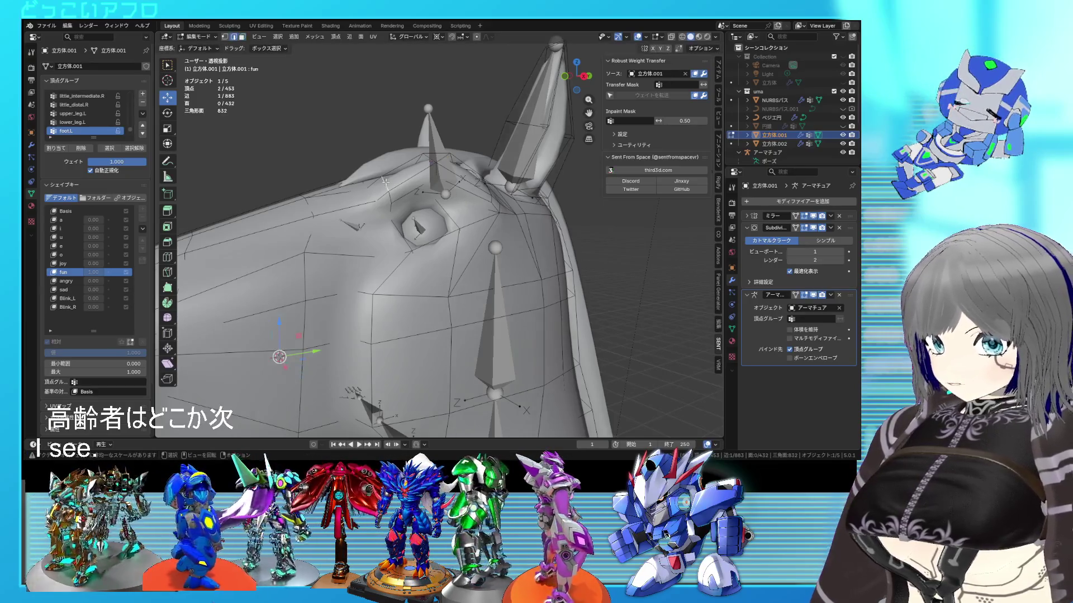
pyautogui.moveTo(385, 182); pyautogui.dragTo(380, 198, button='middle')
pyautogui.keyDown('shift'); pyautogui.click(380, 198); pyautogui.keyUp('shift')
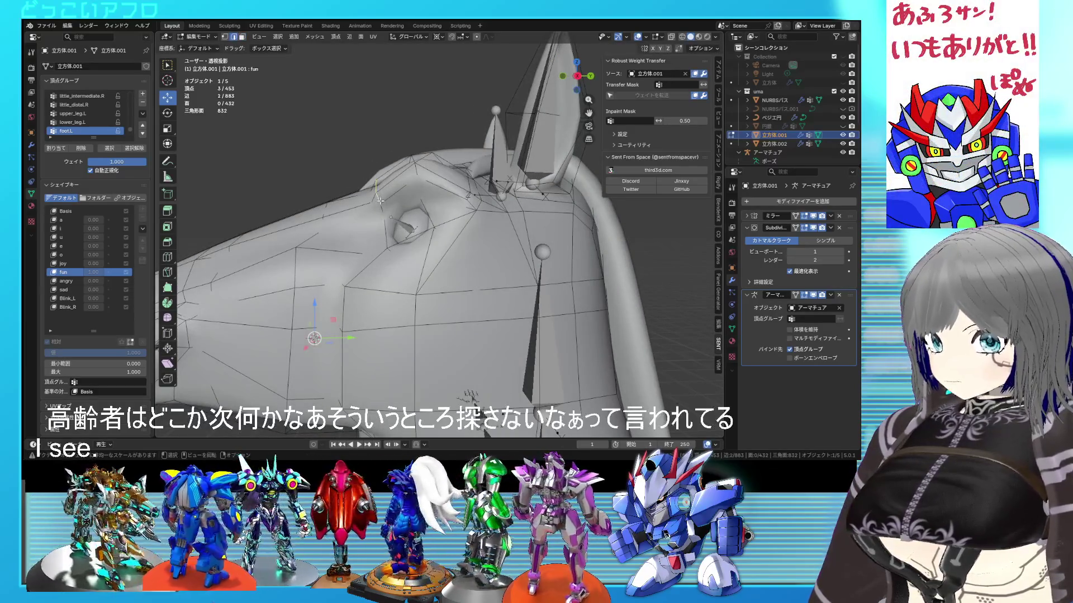
pyautogui.click(373, 201)
pyautogui.moveTo(373, 201)
pyautogui.mouseDown(button='middle')
pyautogui.moveTo(469, 229)
pyautogui.moveTo(487, 247)
pyautogui.moveTo(546, 175)
pyautogui.moveTo(544, 227)
pyautogui.moveTo(602, 240)
pyautogui.moveTo(606, 216)
pyautogui.moveTo(486, 213)
pyautogui.moveTo(449, 165)
pyautogui.mouseUp(button='middle')
pyautogui.click(499, 249)
# Nudge a face and a single vertex near the horn base using see-through display.
pyautogui.press('Tab')
pyautogui.press('Tab')
pyautogui.click(441, 166)
pyautogui.click(472, 178)
pyautogui.hotkey('alt', 'z')
pyautogui.press('a')
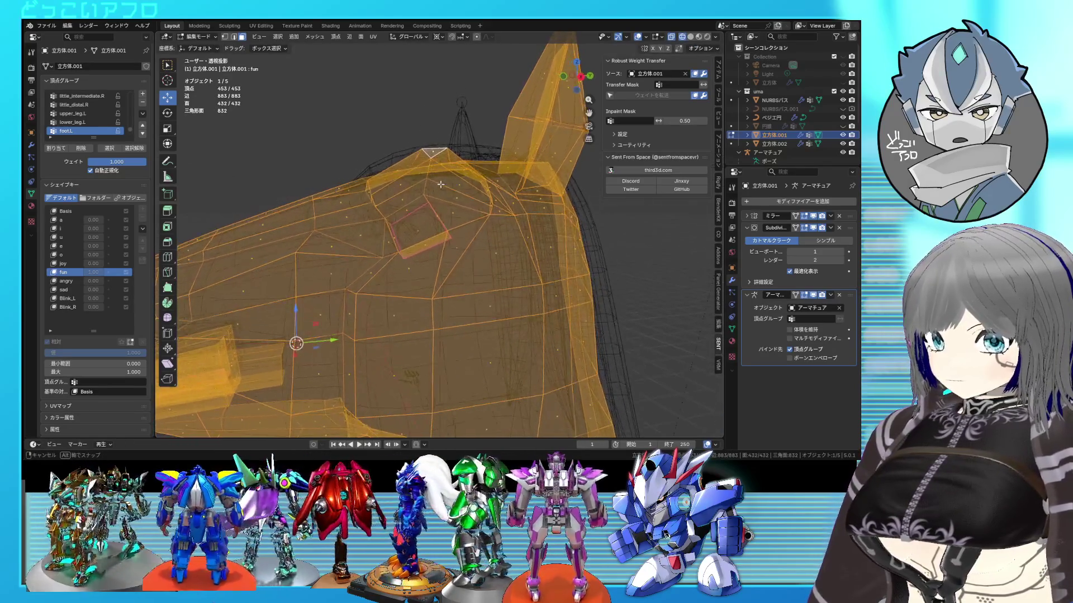
pyautogui.click(447, 165)
pyautogui.press('g')
pyautogui.click(455, 174)
# Check the result, return to Object Mode, hide the overlays, and save the file.
pyautogui.moveTo(455, 173)
pyautogui.mouseDown(button='middle')
pyautogui.moveTo(474, 204)
pyautogui.moveTo(471, 271)
pyautogui.moveTo(547, 210)
pyautogui.moveTo(492, 203)
pyautogui.moveTo(572, 185)
pyautogui.moveTo(503, 176)
pyautogui.mouseUp(button='middle')
pyautogui.hotkey('alt', 'z')
pyautogui.scroll(-5, 471, 270)
pyautogui.press('Tab')
pyautogui.click(652, 36)
pyautogui.hotkey('ctrl', 's')
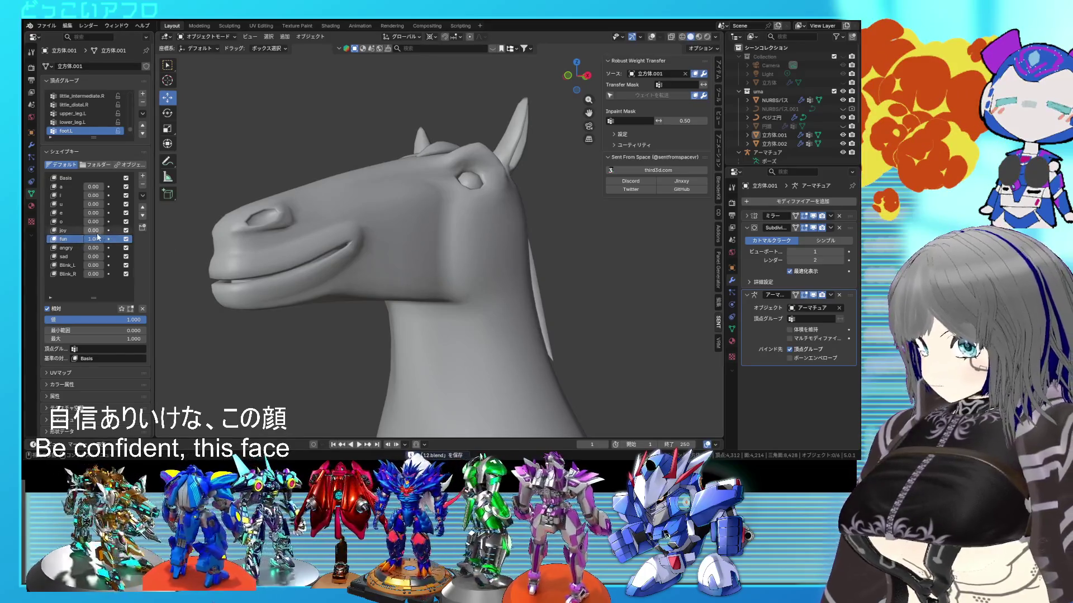
# Test the fun and joy shape key values while orbiting the head, then enter Edit Mode.
pyautogui.press('BackSpace')
pyautogui.moveTo(94, 232); pyautogui.dragTo(117, 239)
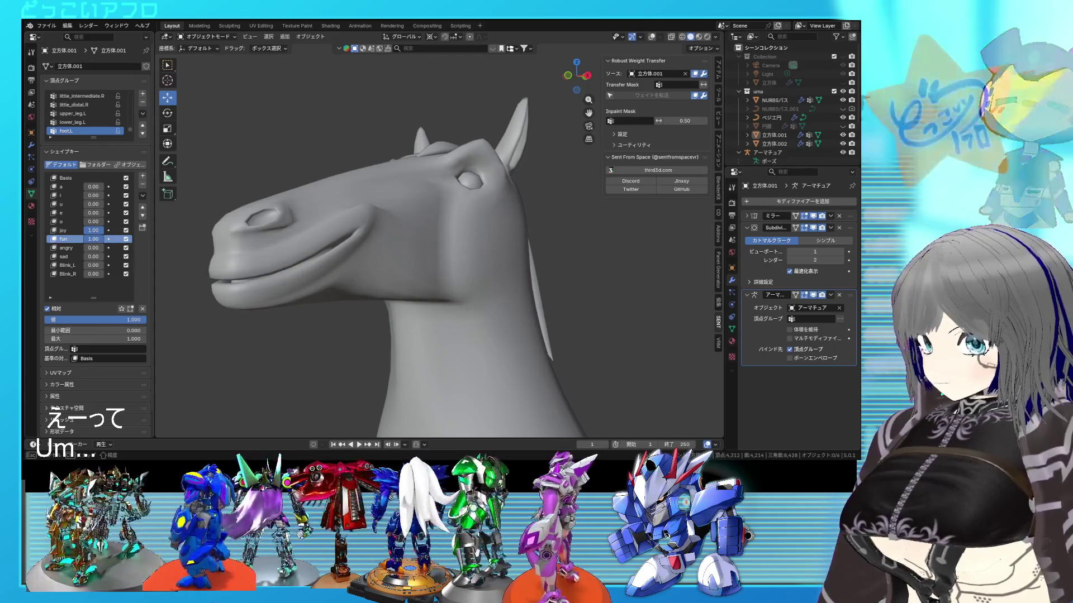
pyautogui.moveTo(291, 255)
pyautogui.mouseDown(button='middle')
pyautogui.moveTo(351, 254)
pyautogui.moveTo(321, 261)
pyautogui.mouseUp(button='middle')
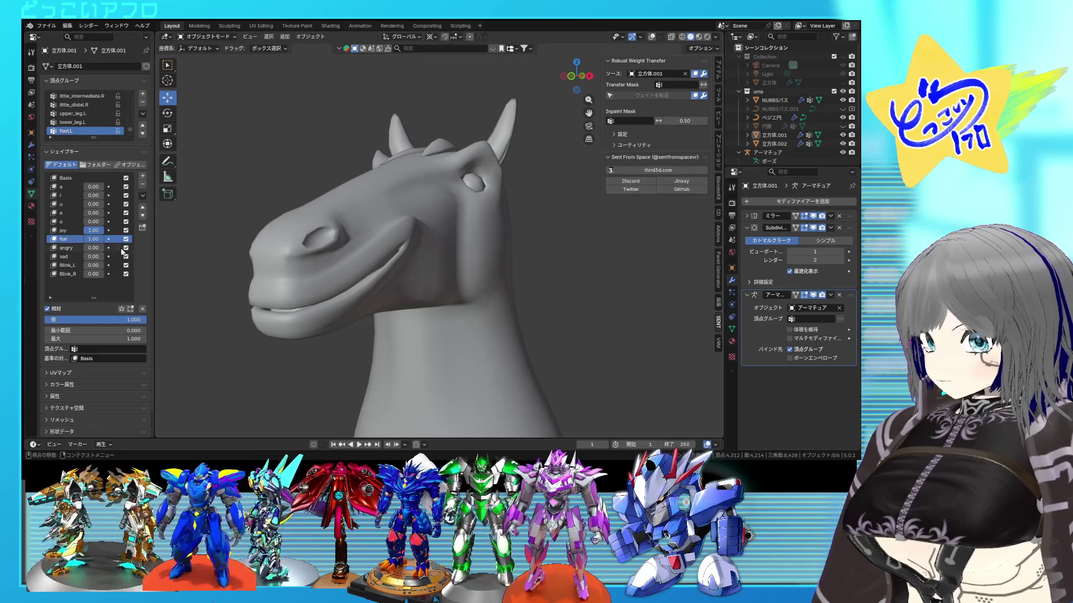
pyautogui.moveTo(101, 239)
pyautogui.mouseDown()
pyautogui.moveTo(76, 239)
pyautogui.moveTo(118, 239)
pyautogui.mouseUp()
pyautogui.moveTo(311, 249)
pyautogui.mouseDown(button='middle')
pyautogui.moveTo(357, 250)
pyautogui.moveTo(327, 255)
pyautogui.mouseUp(button='middle')
pyautogui.moveTo(466, 239)
pyautogui.mouseDown(button='middle')
pyautogui.moveTo(438, 227)
pyautogui.moveTo(534, 240)
pyautogui.moveTo(595, 233)
pyautogui.moveTo(390, 240)
pyautogui.mouseUp(button='middle')
pyautogui.press('Tab')
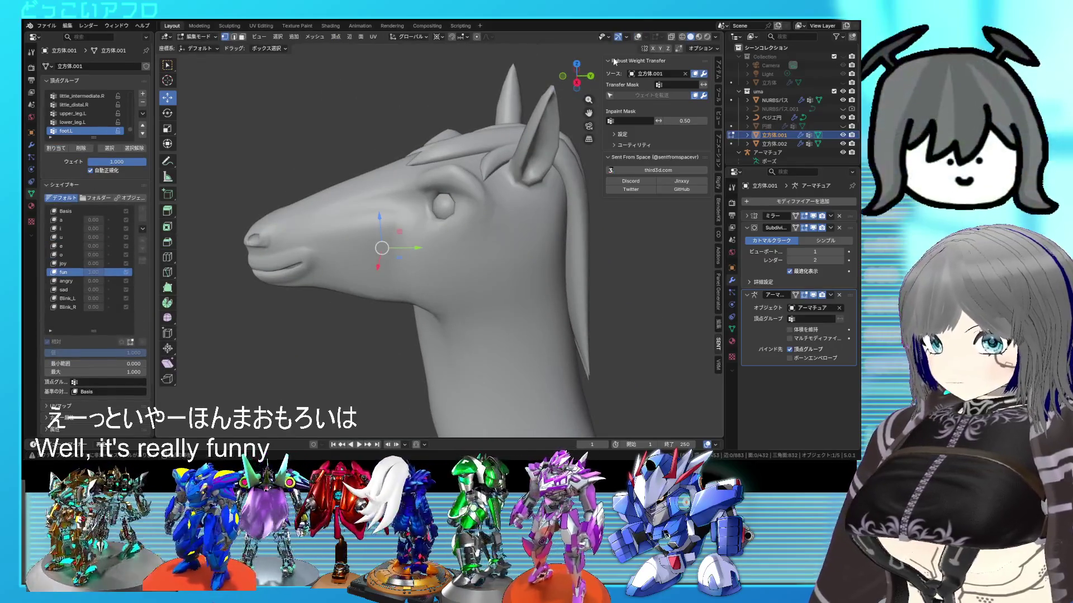
# Shift the cheek vertices near the mouth corner with repeated moves, checking the grin in Object Mode.
pyautogui.click(638, 38)
pyautogui.moveTo(512, 188)
pyautogui.mouseDown(button='middle')
pyautogui.moveTo(489, 207)
pyautogui.moveTo(513, 196)
pyautogui.mouseUp(button='middle')
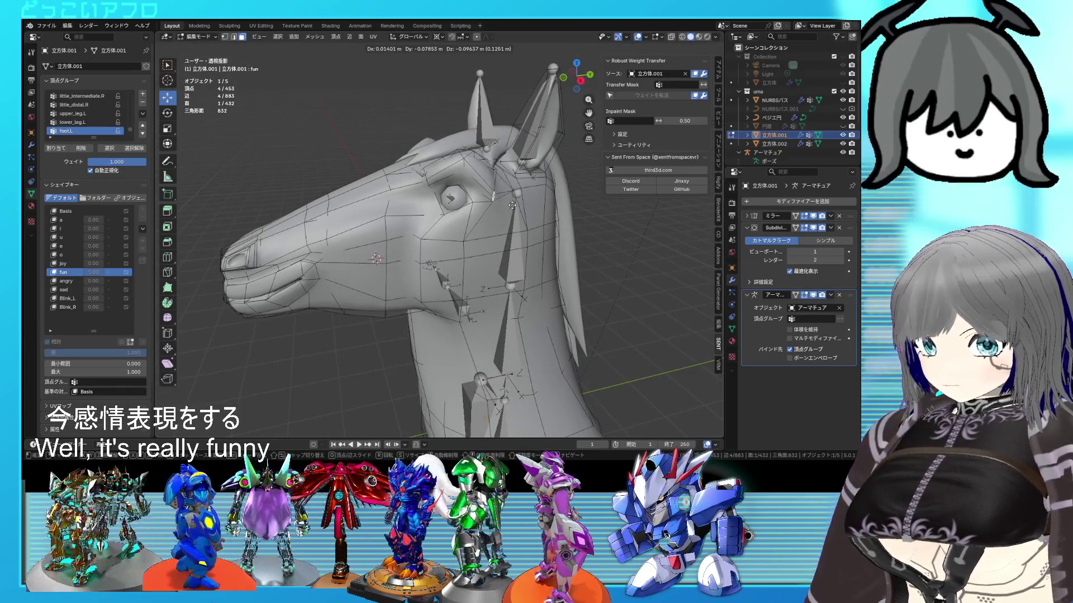
pyautogui.moveTo(515, 205)
pyautogui.mouseDown(button='middle')
pyautogui.moveTo(414, 174)
pyautogui.moveTo(536, 196)
pyautogui.moveTo(541, 227)
pyautogui.moveTo(403, 160)
pyautogui.moveTo(381, 193)
pyautogui.moveTo(435, 204)
pyautogui.moveTo(400, 227)
pyautogui.moveTo(495, 173)
pyautogui.moveTo(474, 179)
pyautogui.moveTo(440, 152)
pyautogui.moveTo(441, 201)
pyautogui.mouseUp(button='middle')
pyautogui.click(408, 174)
pyautogui.press('Tab')
pyautogui.press('Tab')
pyautogui.press('g')
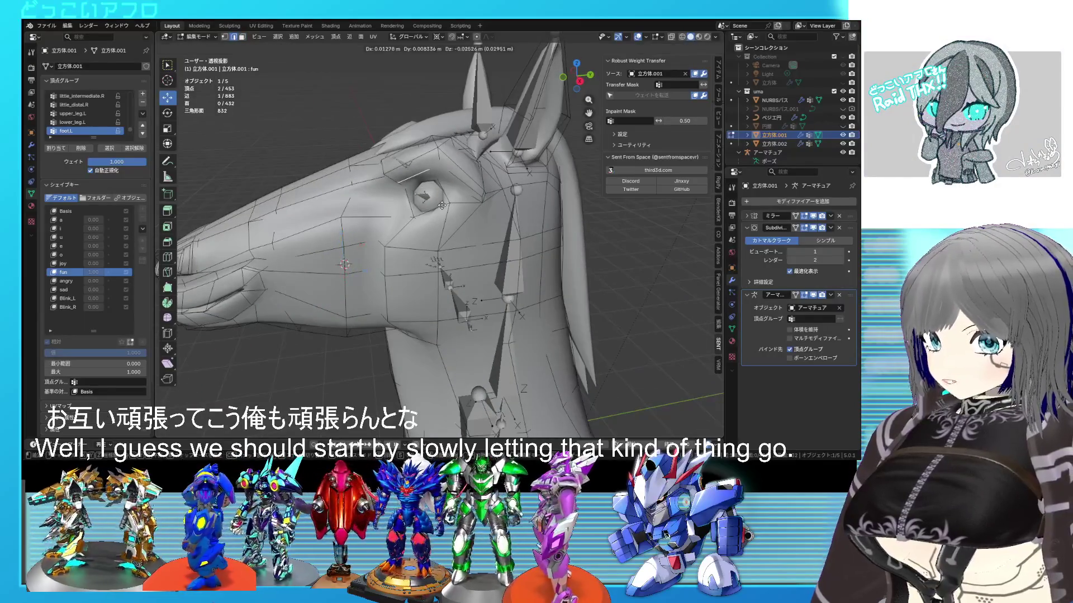
pyautogui.click(442, 206)
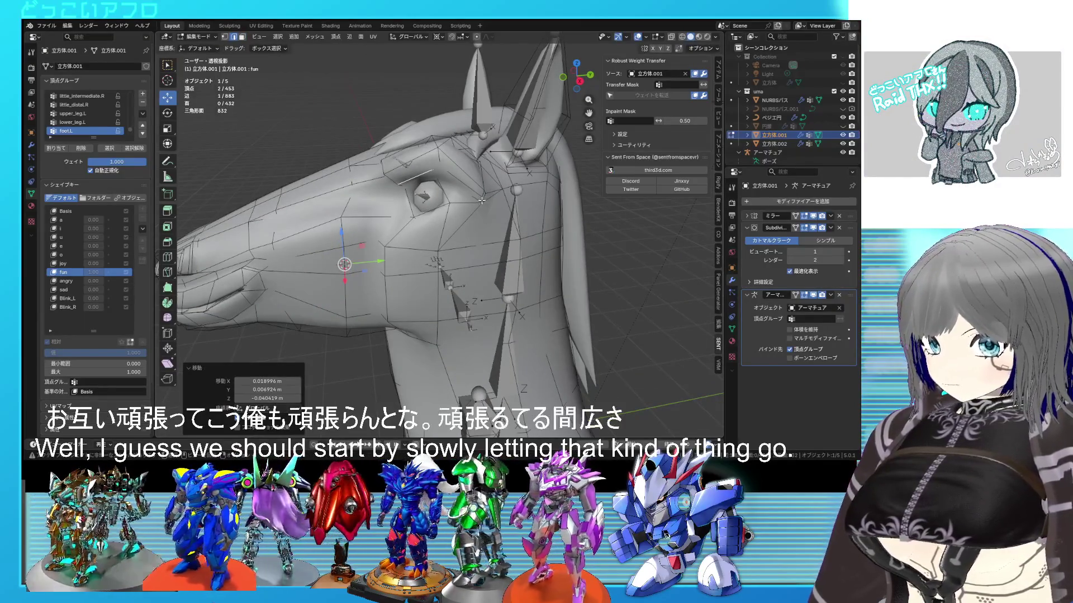
pyautogui.press('g')
pyautogui.click(475, 200)
pyautogui.press('Tab')
pyautogui.moveTo(481, 219)
pyautogui.mouseDown(button='middle')
pyautogui.moveTo(521, 236)
pyautogui.moveTo(585, 226)
pyautogui.moveTo(616, 207)
pyautogui.moveTo(549, 223)
pyautogui.moveTo(556, 212)
pyautogui.mouseUp(button='middle')
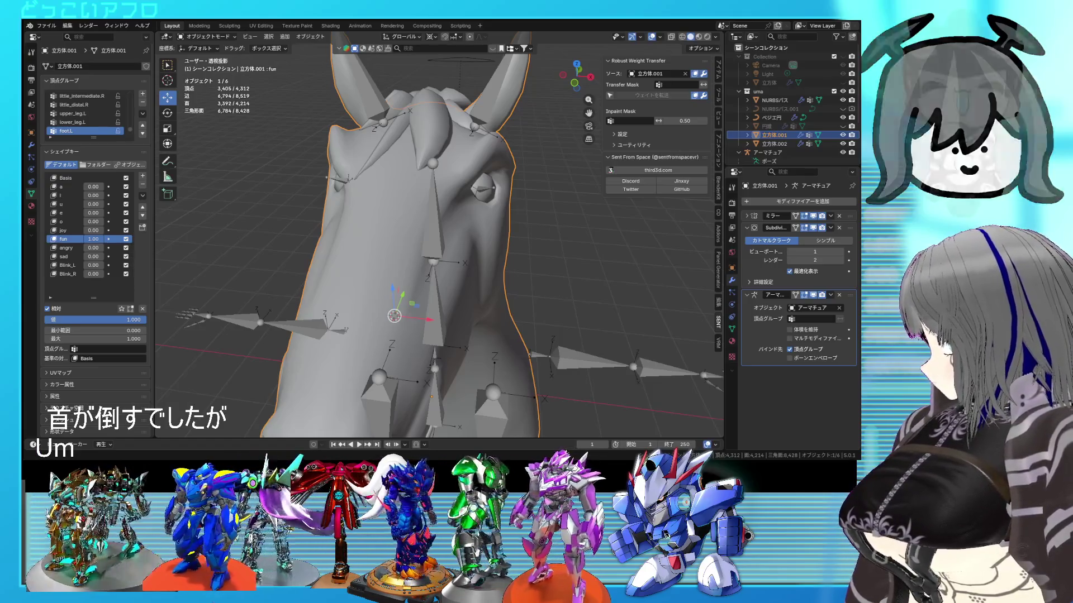
# Zoom out to a three-quarter view, deselect the horse, save 12.blend, and hide overlays.
pyautogui.scroll(-3, 394, 252)
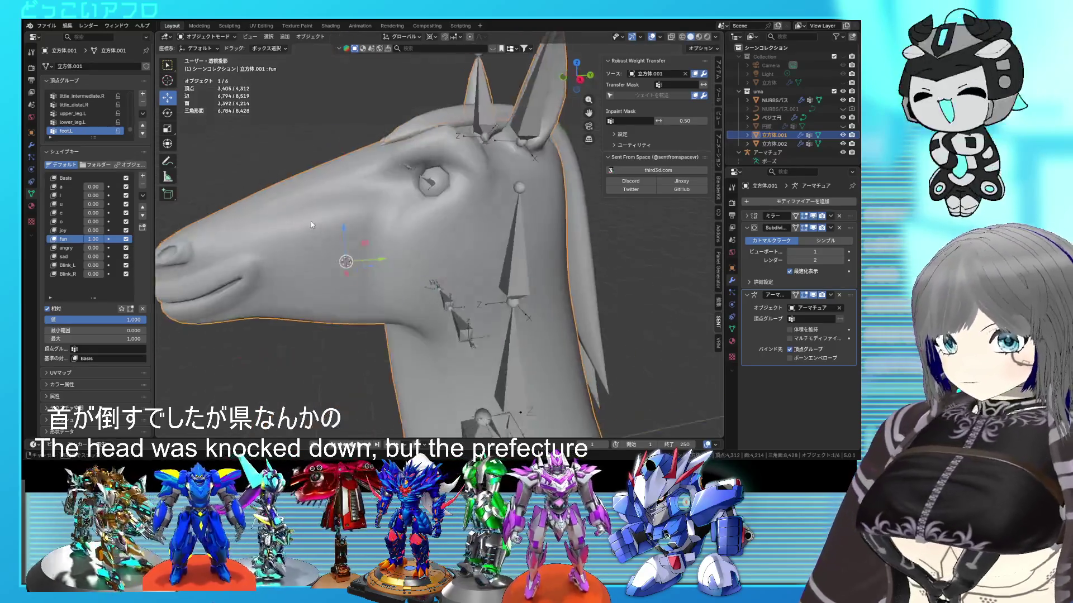
pyautogui.moveTo(449, 230)
pyautogui.mouseDown(button='middle')
pyautogui.moveTo(525, 229)
pyautogui.moveTo(495, 217)
pyautogui.mouseUp(button='middle')
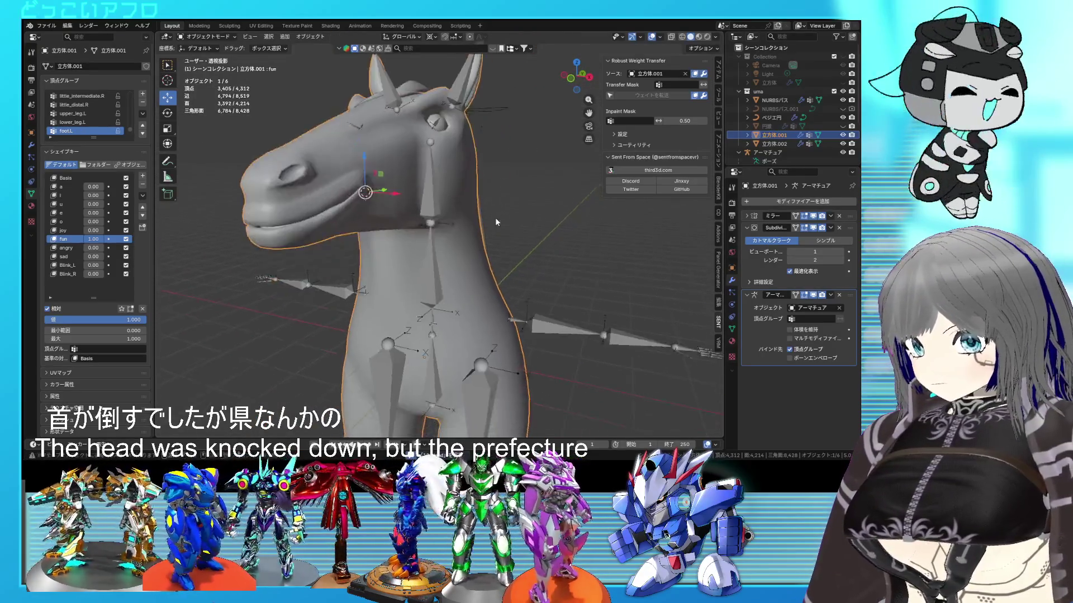
pyautogui.scroll(-3, 495, 217)
pyautogui.click(525, 285)
pyautogui.hotkey('ctrl', 's')
pyautogui.click(651, 36)
# Review the fun grin from side and front views, then show the overlays again.
pyautogui.moveTo(414, 246)
pyautogui.mouseDown(button='middle')
pyautogui.moveTo(402, 249)
pyautogui.moveTo(434, 232)
pyautogui.moveTo(383, 243)
pyautogui.moveTo(477, 239)
pyautogui.moveTo(474, 252)
pyautogui.mouseUp(button='middle')
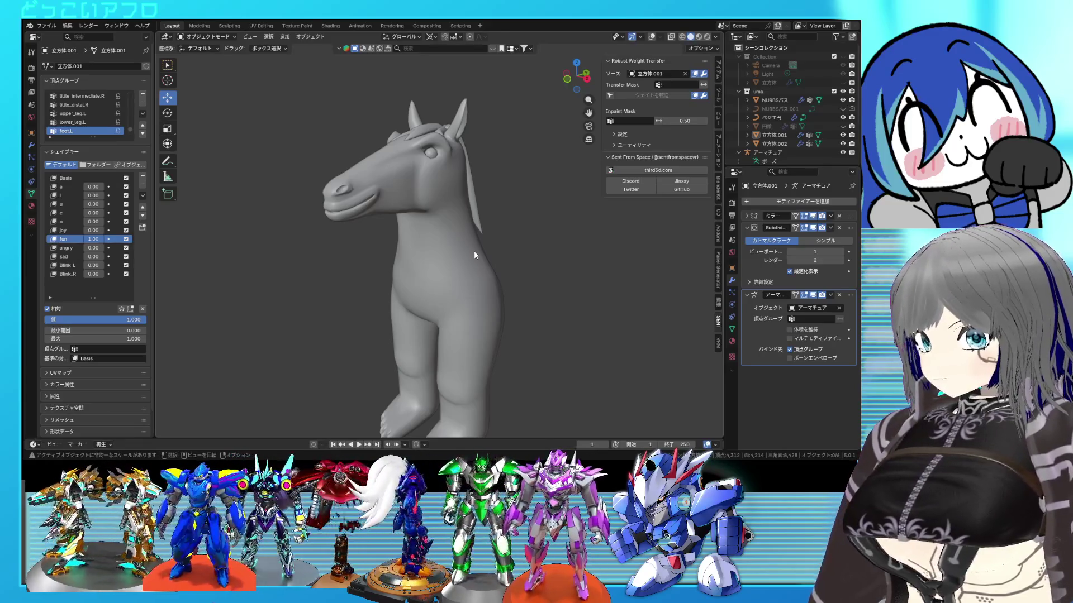
pyautogui.scroll(1, 472, 249)
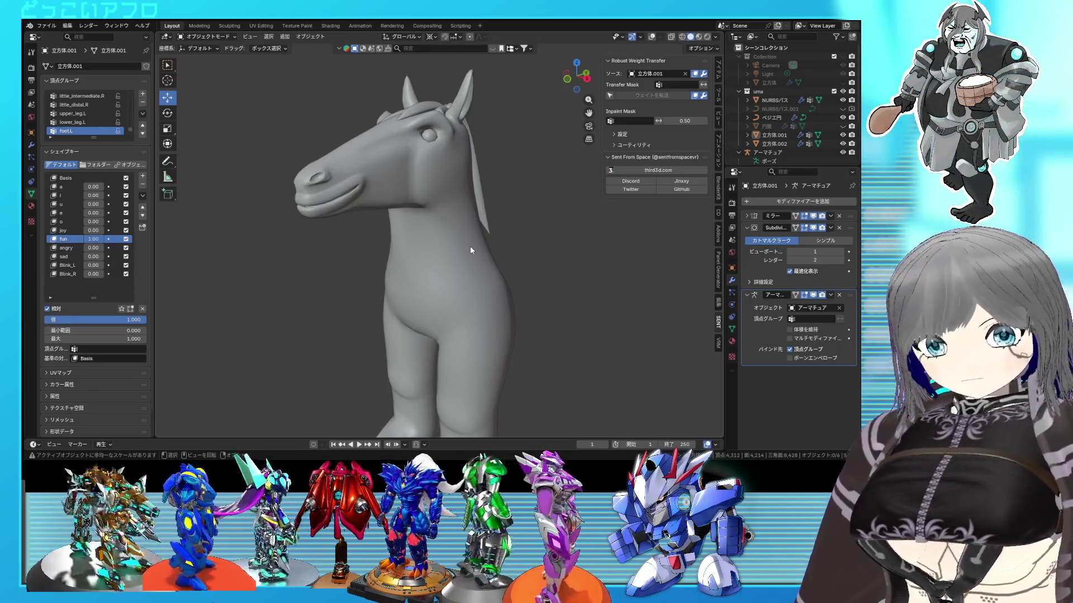
pyautogui.moveTo(470, 248)
pyautogui.mouseDown(button='middle')
pyautogui.moveTo(420, 246)
pyautogui.moveTo(463, 230)
pyautogui.moveTo(603, 231)
pyautogui.moveTo(451, 208)
pyautogui.moveTo(457, 263)
pyautogui.moveTo(400, 250)
pyautogui.moveTo(460, 229)
pyautogui.moveTo(344, 233)
pyautogui.moveTo(350, 215)
pyautogui.moveTo(517, 218)
pyautogui.moveTo(491, 238)
pyautogui.moveTo(426, 187)
pyautogui.moveTo(388, 184)
pyautogui.moveTo(401, 161)
pyautogui.moveTo(531, 186)
pyautogui.moveTo(493, 186)
pyautogui.moveTo(494, 199)
pyautogui.moveTo(509, 189)
pyautogui.moveTo(453, 174)
pyautogui.moveTo(440, 222)
pyautogui.moveTo(498, 223)
pyautogui.moveTo(465, 233)
pyautogui.moveTo(466, 219)
pyautogui.mouseUp(button='middle')
pyautogui.scroll(-4, 494, 203)
pyautogui.click(651, 37)
# Enter Edit Mode with nothing selected, viewed in front orthographic.
pyautogui.scroll(3, 441, 222)
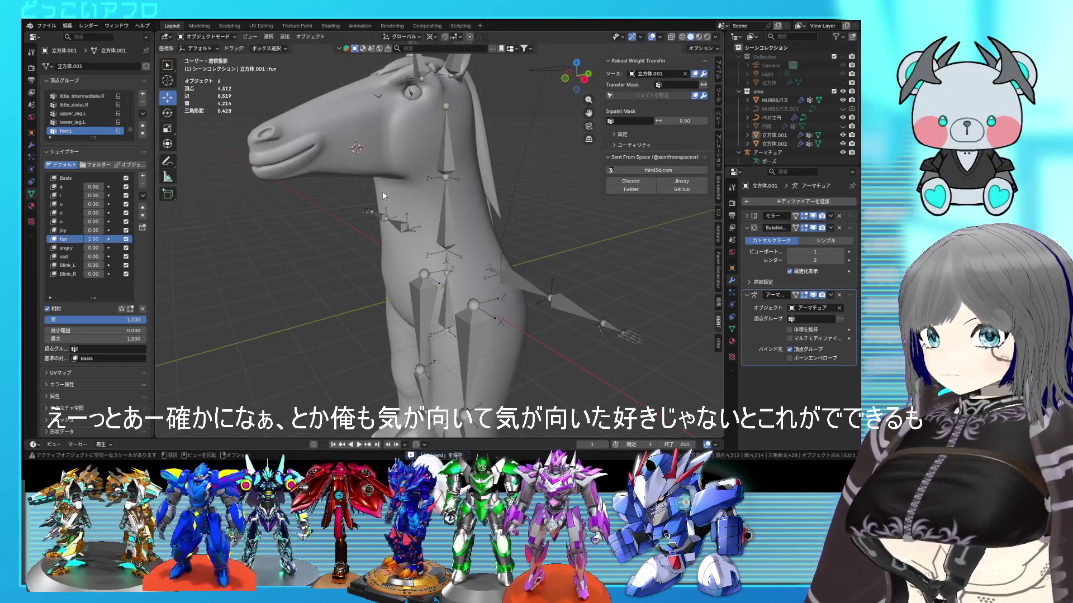
pyautogui.moveTo(382, 196)
pyautogui.mouseDown(button='middle')
pyautogui.moveTo(444, 287)
pyautogui.moveTo(443, 255)
pyautogui.moveTo(458, 251)
pyautogui.moveTo(290, 243)
pyautogui.moveTo(367, 243)
pyautogui.moveTo(406, 226)
pyautogui.moveTo(481, 233)
pyautogui.moveTo(430, 224)
pyautogui.moveTo(445, 200)
pyautogui.mouseUp(button='middle')
pyautogui.scroll(-2, 447, 277)
pyautogui.press('Tab')
pyautogui.hotkey('alt', 'a')
pyautogui.press('KP_1')
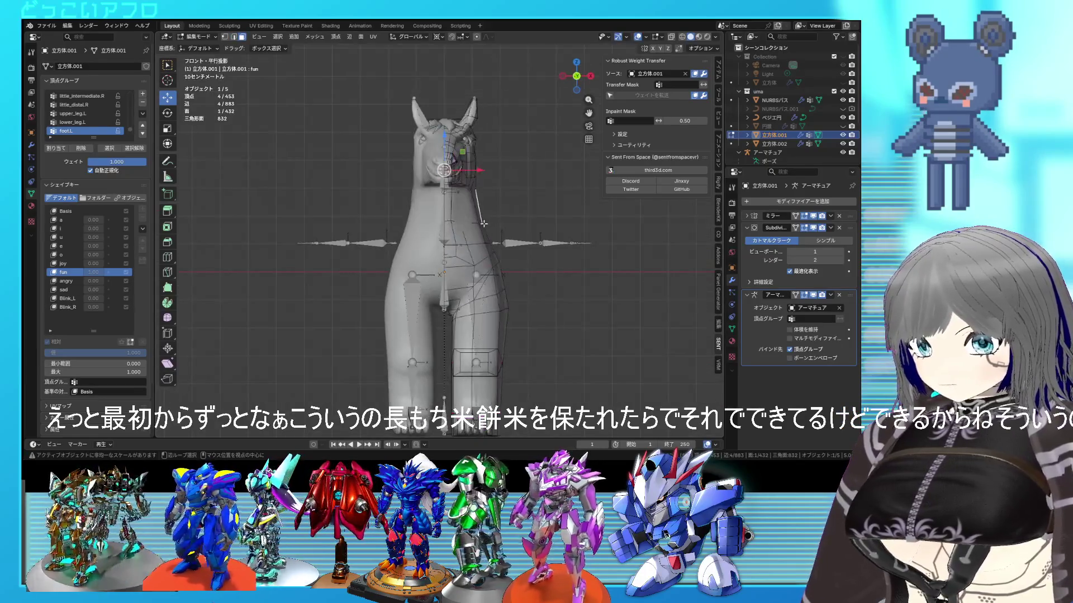
# Move a face on the horse's foot in the front orthographic view.
pyautogui.click(475, 362)
pyautogui.press('g')
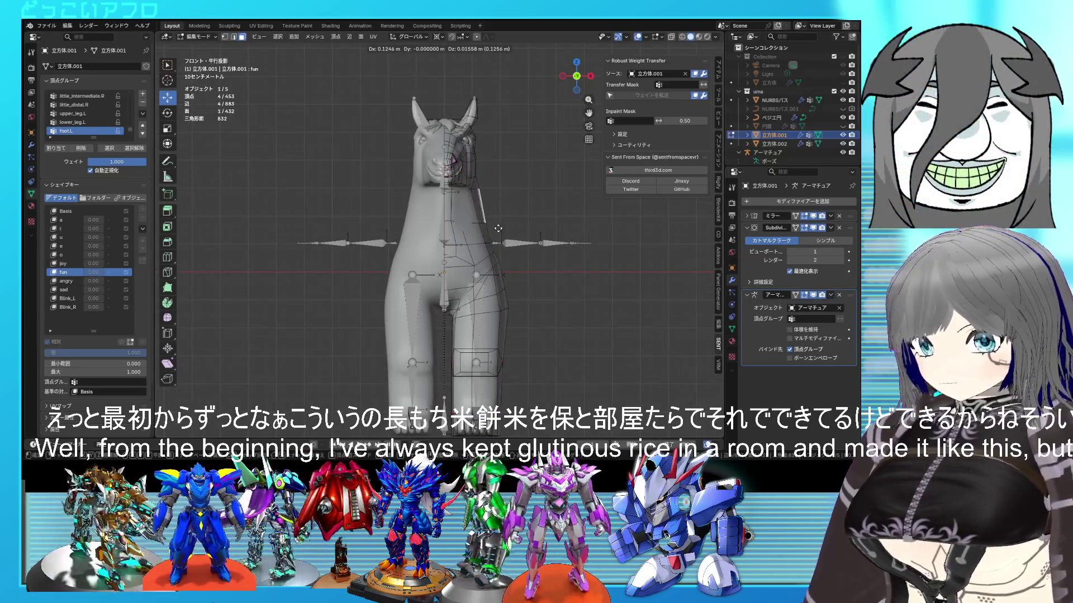
pyautogui.click(499, 230)
pyautogui.rightClick(500, 232)
pyautogui.moveTo(520, 163)
pyautogui.mouseDown(button='middle')
pyautogui.moveTo(437, 182)
pyautogui.moveTo(486, 187)
pyautogui.mouseUp(button='middle')
# Select both foot faces, move them together, and return to Object Mode.
pyautogui.keyDown('shift'); pyautogui.click(437, 183); pyautogui.keyUp('shift')
pyautogui.press('ctrl+KP_3')
pyautogui.press('KP_1')
pyautogui.press('g')
pyautogui.click(539, 229)
pyautogui.hotkey('alt', 'a')
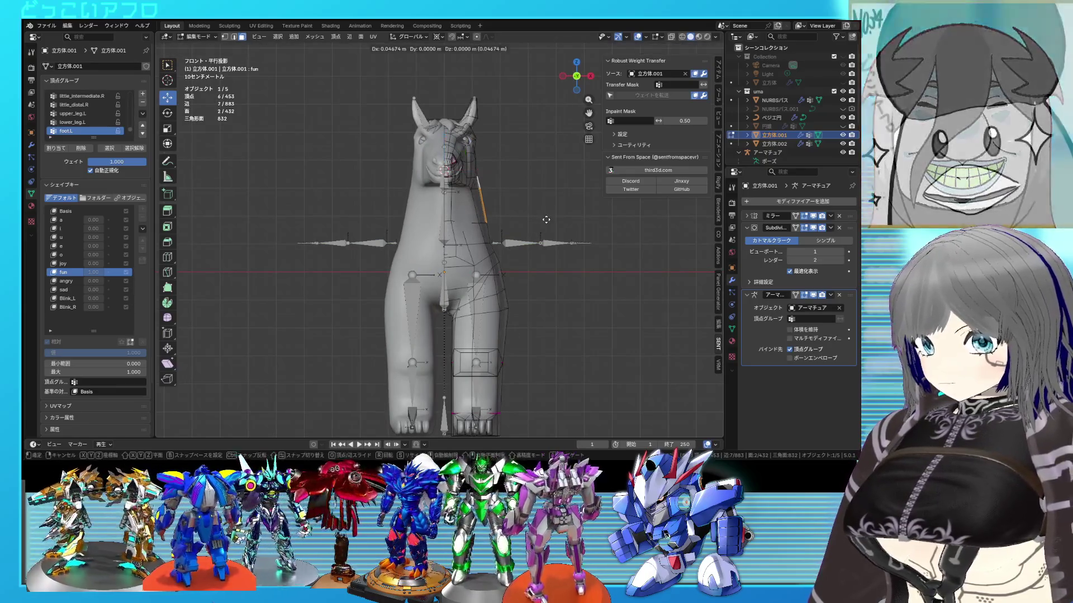
pyautogui.press('Tab')
# Save the file, set the fun shape key to 0, and toggle Edit Mode.
pyautogui.moveTo(545, 219)
pyautogui.mouseDown(button='middle')
pyautogui.moveTo(501, 206)
pyautogui.moveTo(515, 205)
pyautogui.moveTo(448, 216)
pyautogui.moveTo(529, 220)
pyautogui.moveTo(588, 206)
pyautogui.moveTo(596, 216)
pyautogui.moveTo(490, 205)
pyautogui.moveTo(519, 217)
pyautogui.mouseUp(button='middle')
pyautogui.hotkey('ctrl', 's')
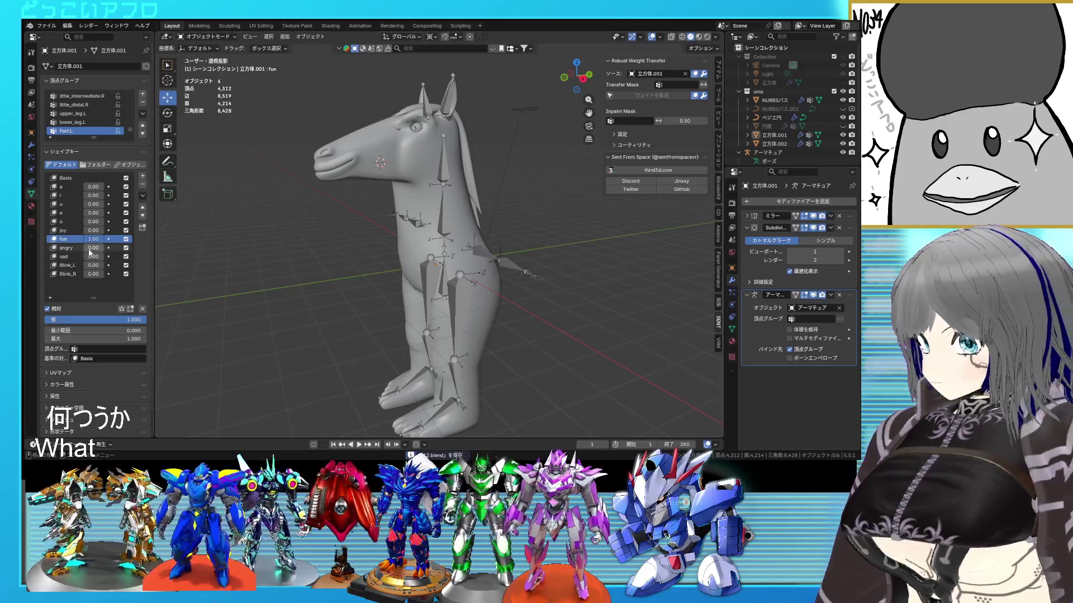
pyautogui.moveTo(142, 319); pyautogui.dragTo(45, 319)
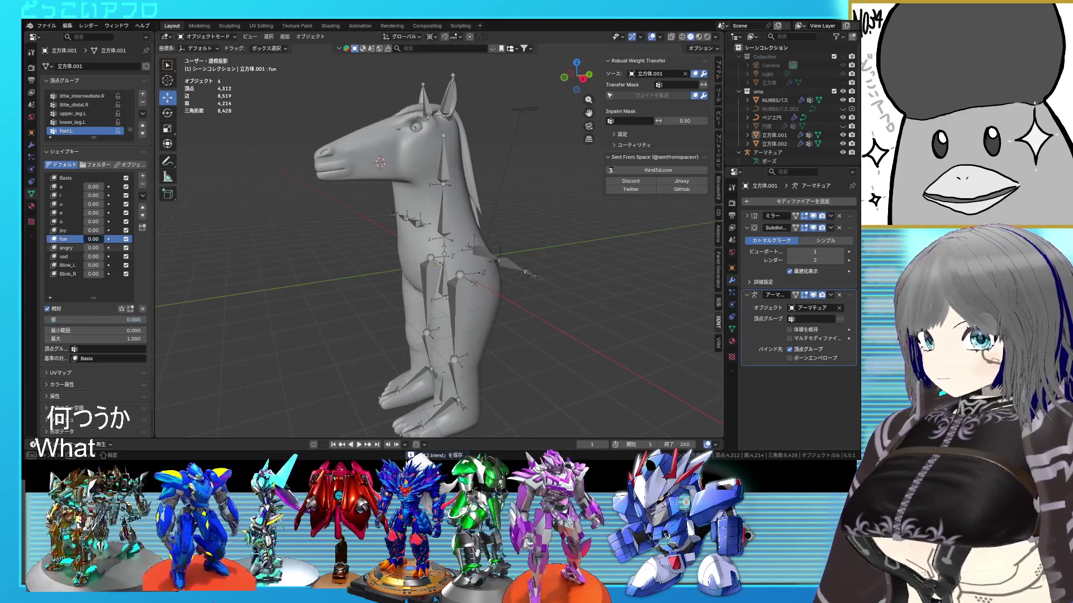
pyautogui.press('Tab')
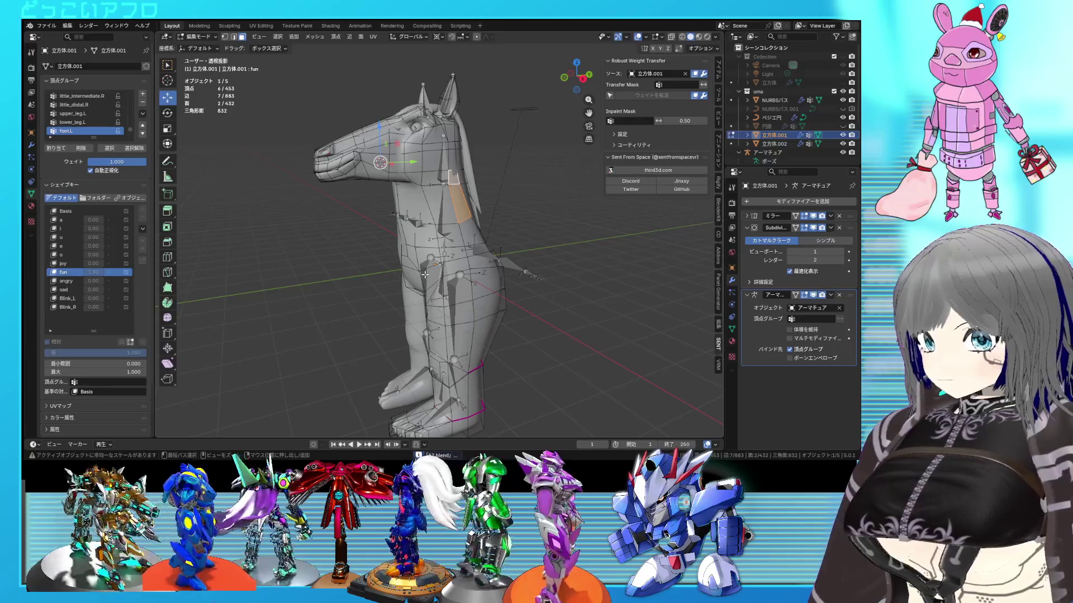
pyautogui.press('Tab')
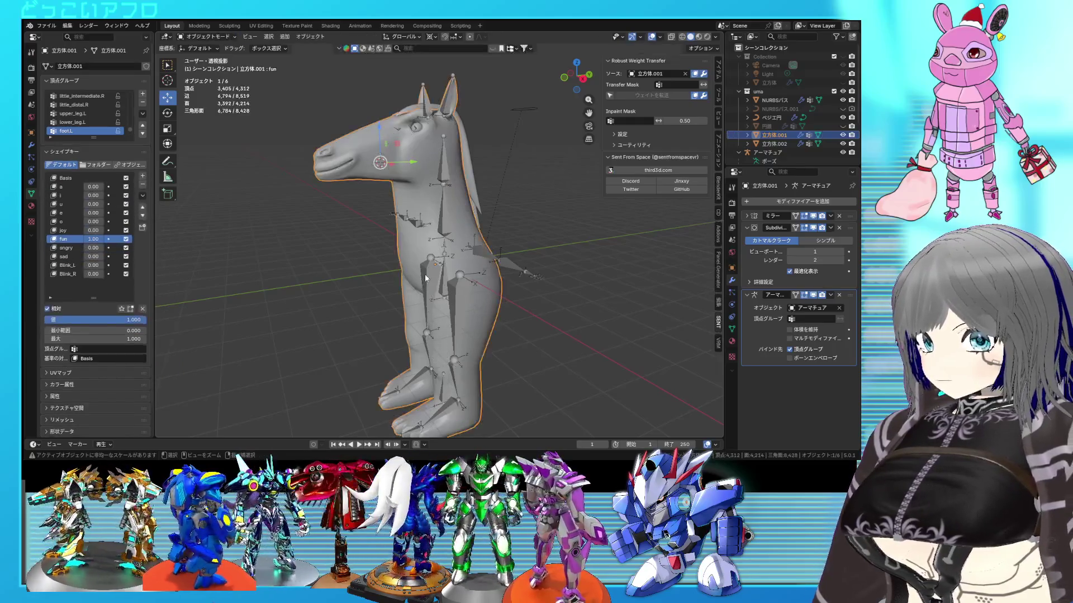
pyautogui.press('Tab')
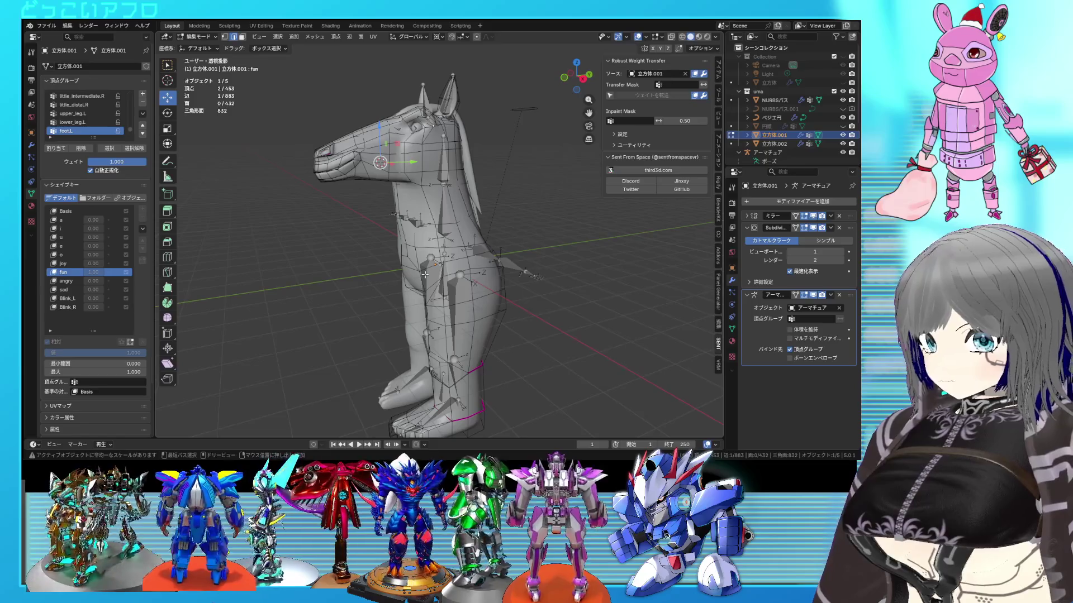
# On the Basis shape key, proportionally move head vertices, then return to Object Mode.
pyautogui.click(66, 211)
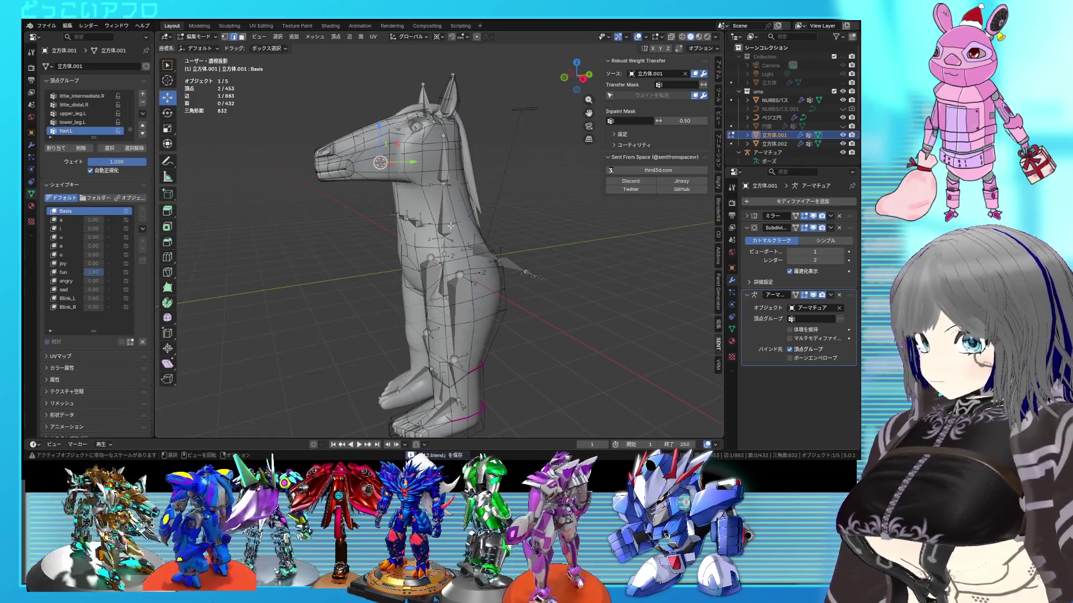
pyautogui.press('Tab')
pyautogui.press('Tab')
pyautogui.moveTo(451, 225)
pyautogui.keyDown('alt'); pyautogui.mouseDown(button='middle')
pyautogui.moveTo(542, 221)
pyautogui.moveTo(432, 218)
pyautogui.moveTo(479, 203)
pyautogui.mouseUp(button='middle'); pyautogui.keyUp('alt')
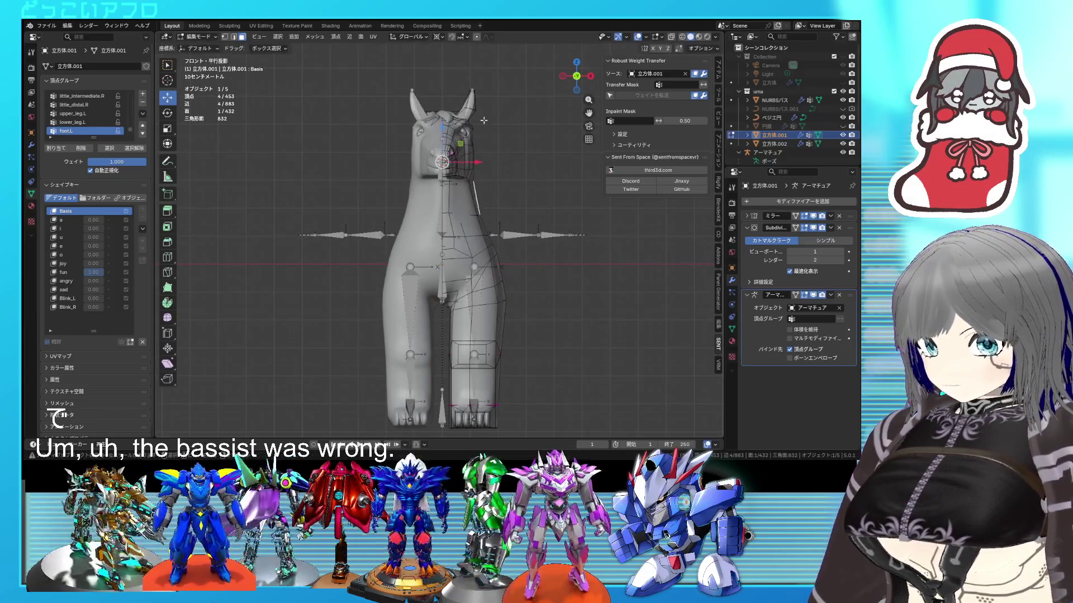
pyautogui.press('g')
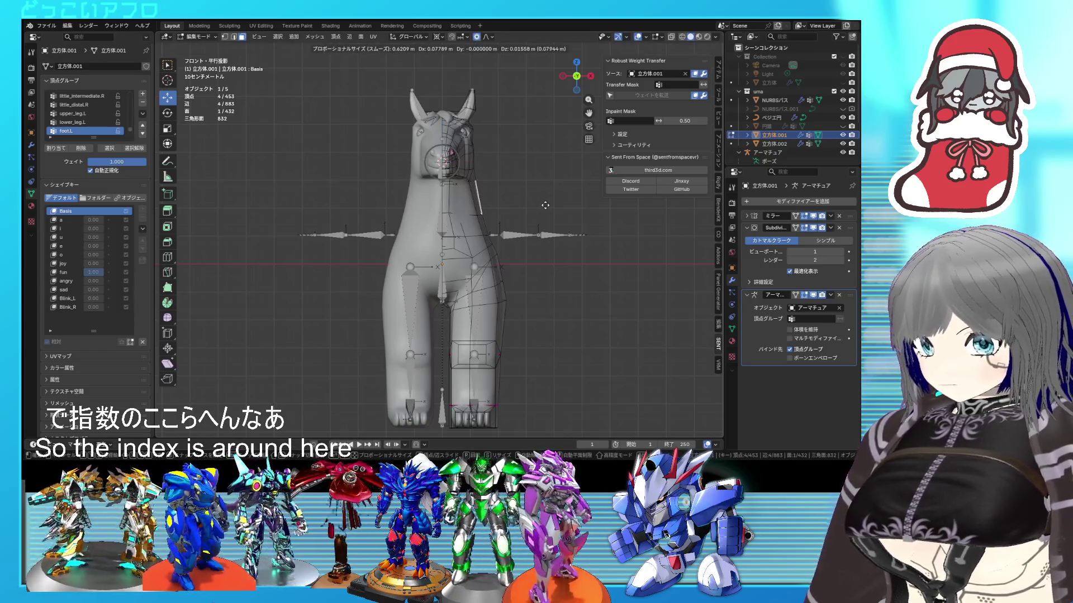
pyautogui.rightClick(547, 205)
pyautogui.moveTo(547, 206)
pyautogui.mouseDown(button='middle')
pyautogui.moveTo(503, 202)
pyautogui.moveTo(512, 184)
pyautogui.moveTo(528, 212)
pyautogui.moveTo(519, 216)
pyautogui.moveTo(565, 232)
pyautogui.moveTo(588, 217)
pyautogui.mouseUp(button='middle')
pyautogui.keyDown('shift'); pyautogui.click(461, 190); pyautogui.keyUp('shift')
pyautogui.press('g')
pyautogui.click(540, 206)
pyautogui.press('Tab')
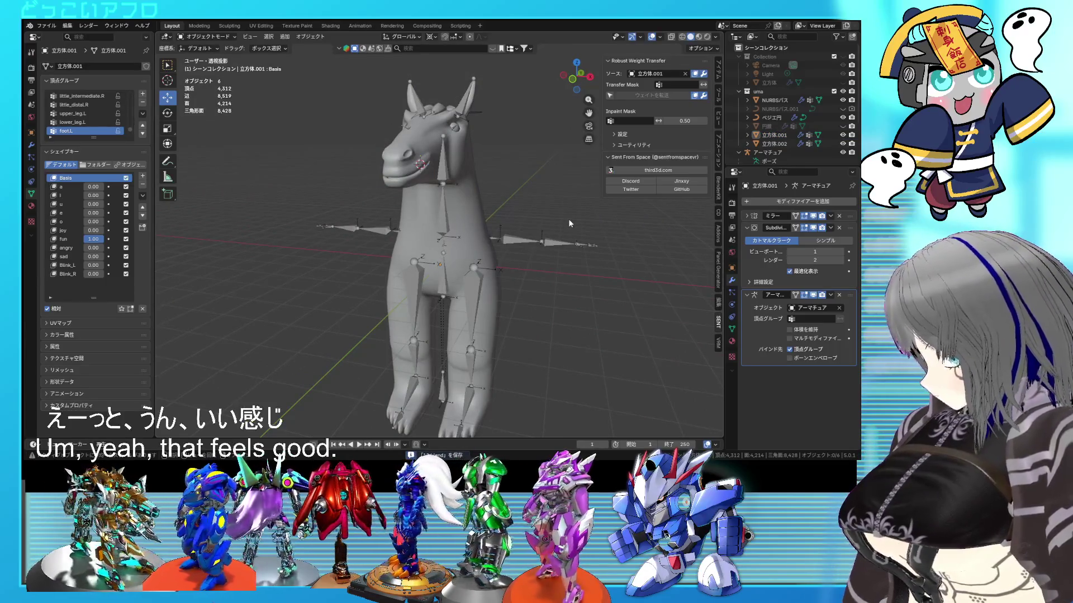
# Review the horse without overlays, return the fun shape key to 0, and save 12.blend.
pyautogui.moveTo(526, 210)
pyautogui.mouseDown(button='middle')
pyautogui.moveTo(477, 217)
pyautogui.moveTo(465, 199)
pyautogui.moveTo(394, 197)
pyautogui.moveTo(394, 153)
pyautogui.moveTo(436, 143)
pyautogui.moveTo(433, 179)
pyautogui.moveTo(504, 185)
pyautogui.moveTo(495, 219)
pyautogui.mouseUp(button='middle')
pyautogui.hotkey('ctrl', 's')
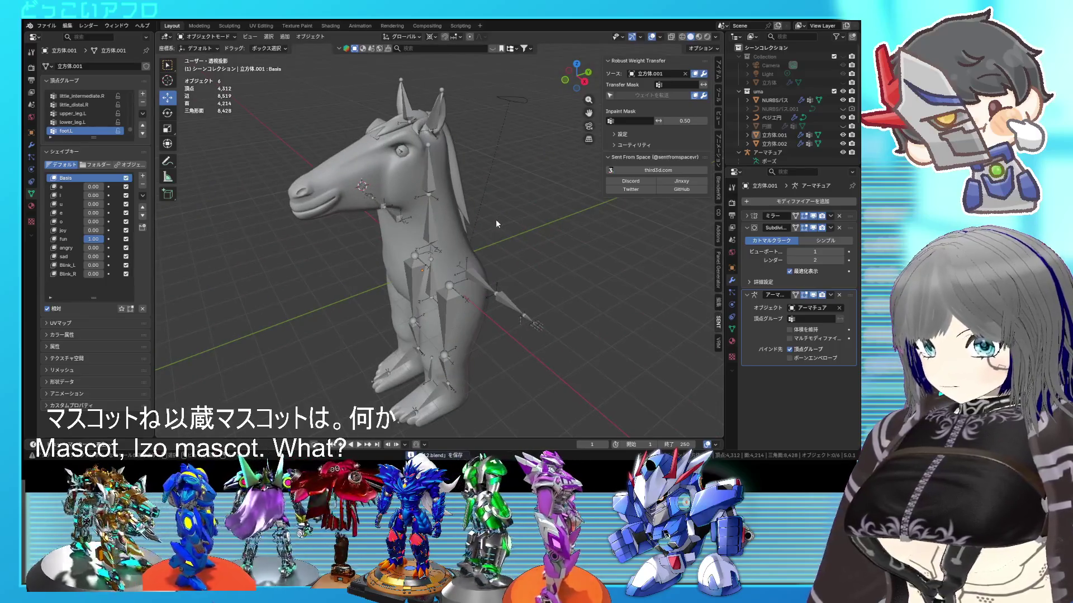
pyautogui.scroll(2, 495, 219)
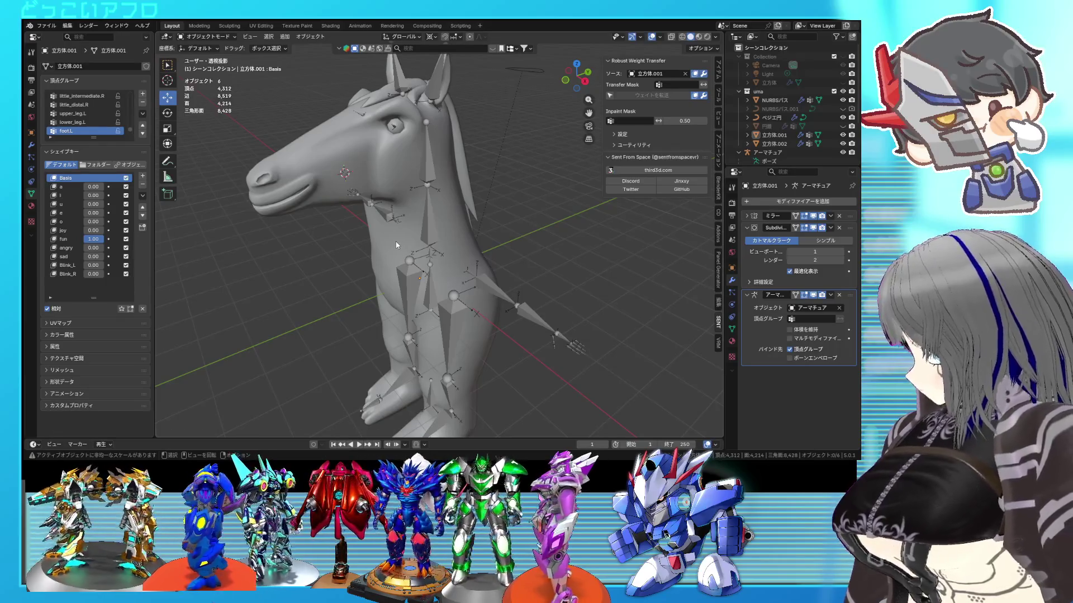
pyautogui.moveTo(407, 246)
pyautogui.mouseDown(button='middle')
pyautogui.moveTo(394, 227)
pyautogui.moveTo(454, 280)
pyautogui.moveTo(466, 267)
pyautogui.moveTo(459, 232)
pyautogui.mouseUp(button='middle')
pyautogui.hotkey('ctrl', 's')
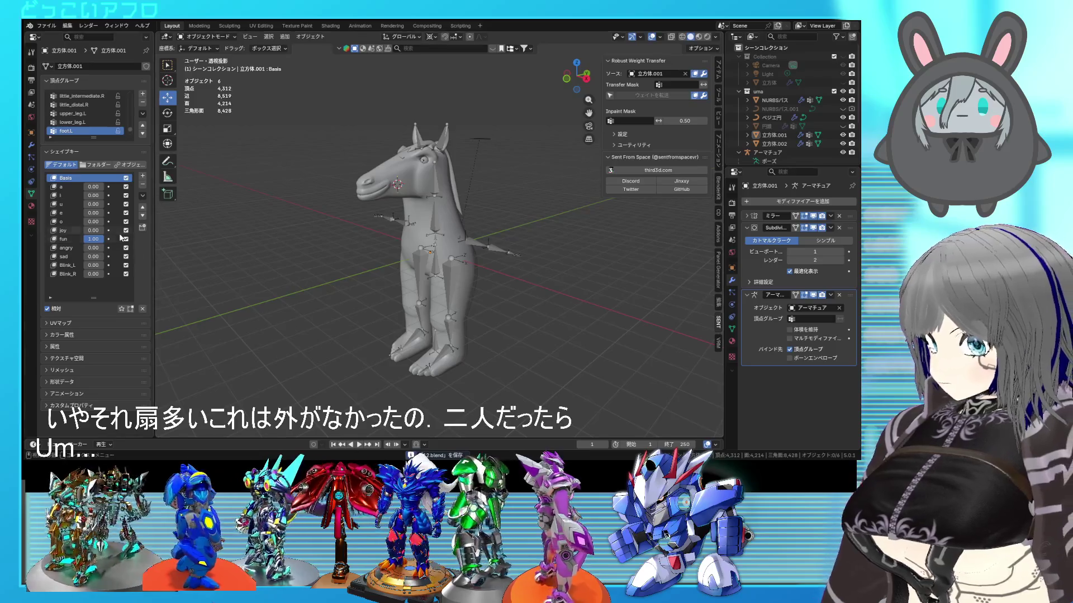
pyautogui.scroll(4, 447, 195)
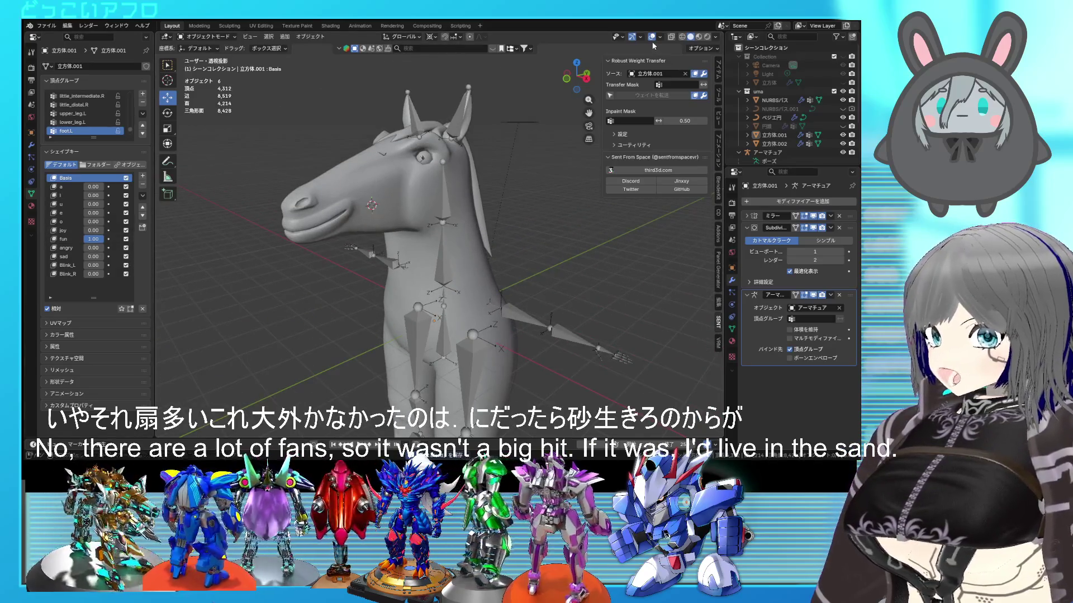
pyautogui.click(651, 37)
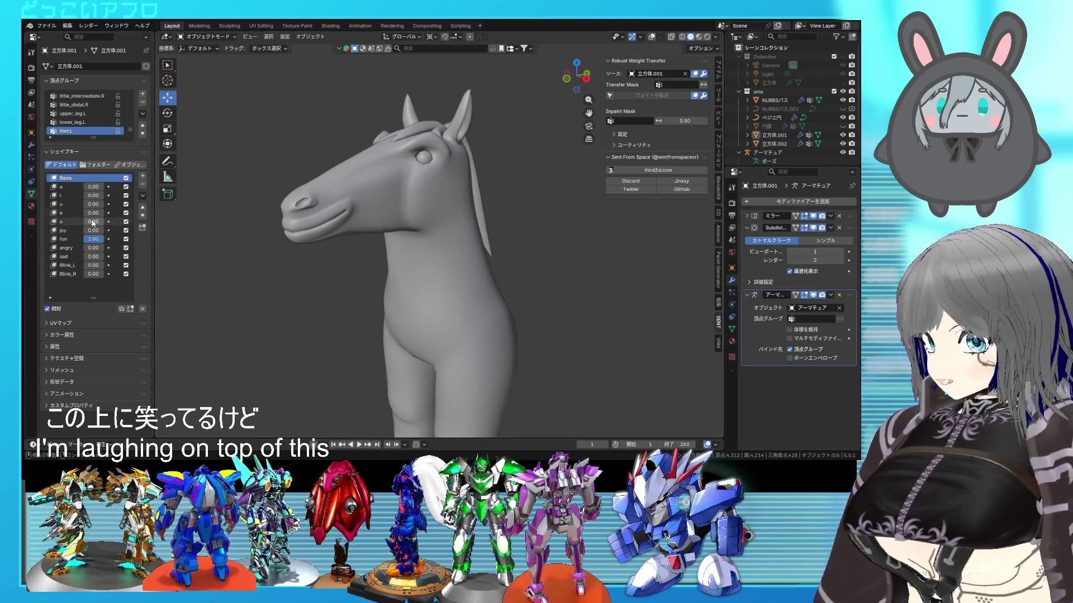
pyautogui.moveTo(100, 239); pyautogui.dragTo(92, 239)
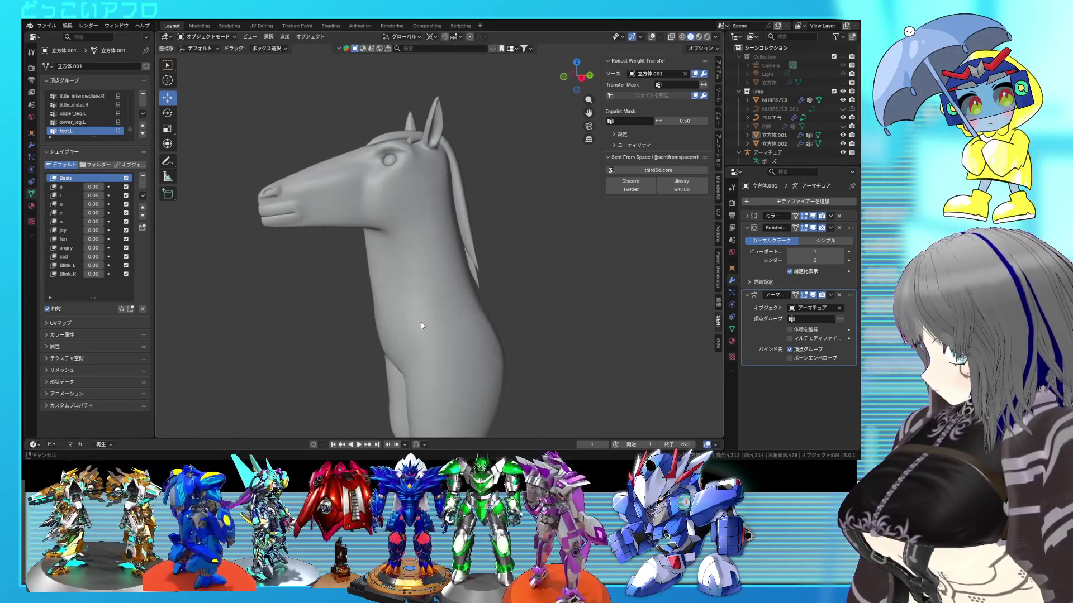
pyautogui.hotkey('ctrl', 's')
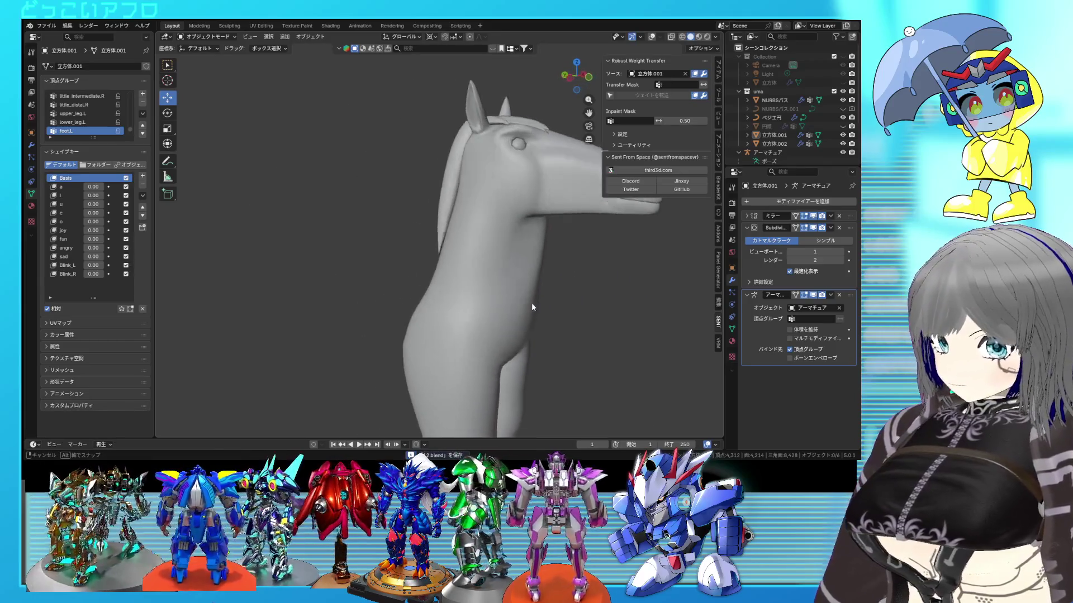